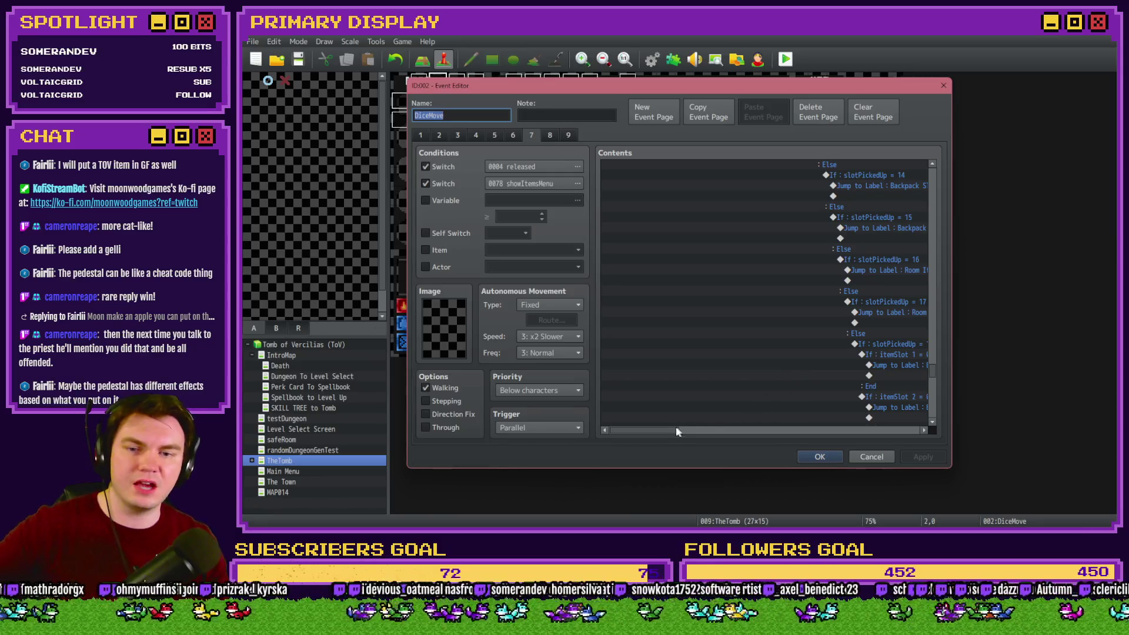
Inspect the slotPickedUp = 18 branch and itemSlot 1–15 checks under Else.
{"action": "scroll", "coordinate": [766, 345], "scroll_direction": "down", "scroll_amount": 3}
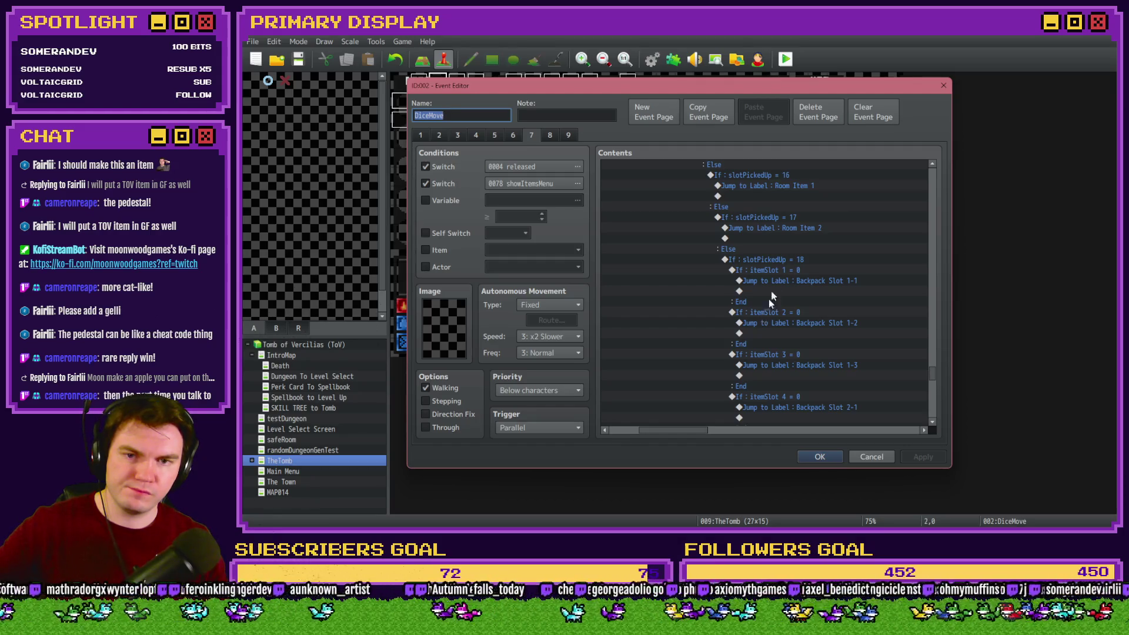
{"action": "left_click", "coordinate": [781, 249]}
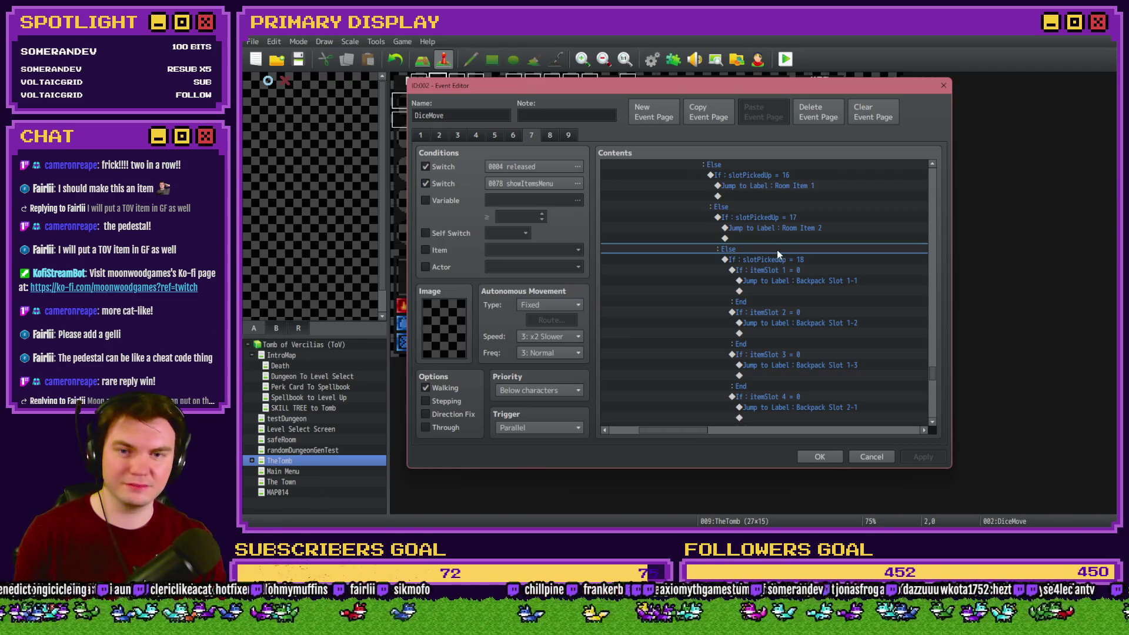
{"action": "left_click", "coordinate": [777, 262]}
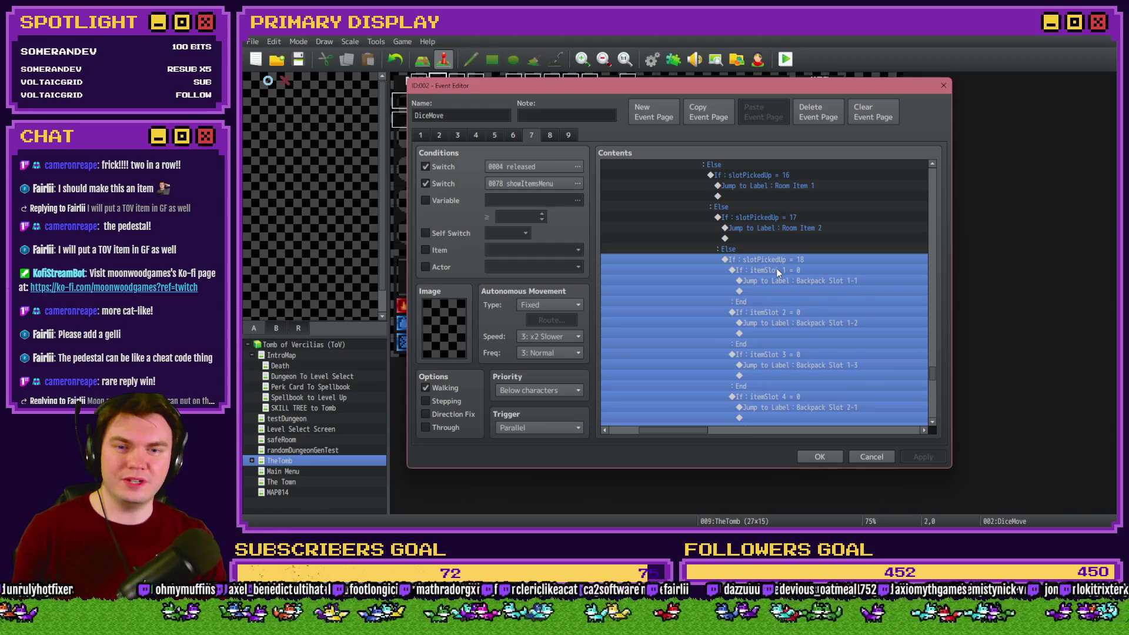
{"action": "left_click", "coordinate": [777, 269]}
{"action": "scroll", "coordinate": [780, 302], "scroll_direction": "down", "scroll_amount": 10}
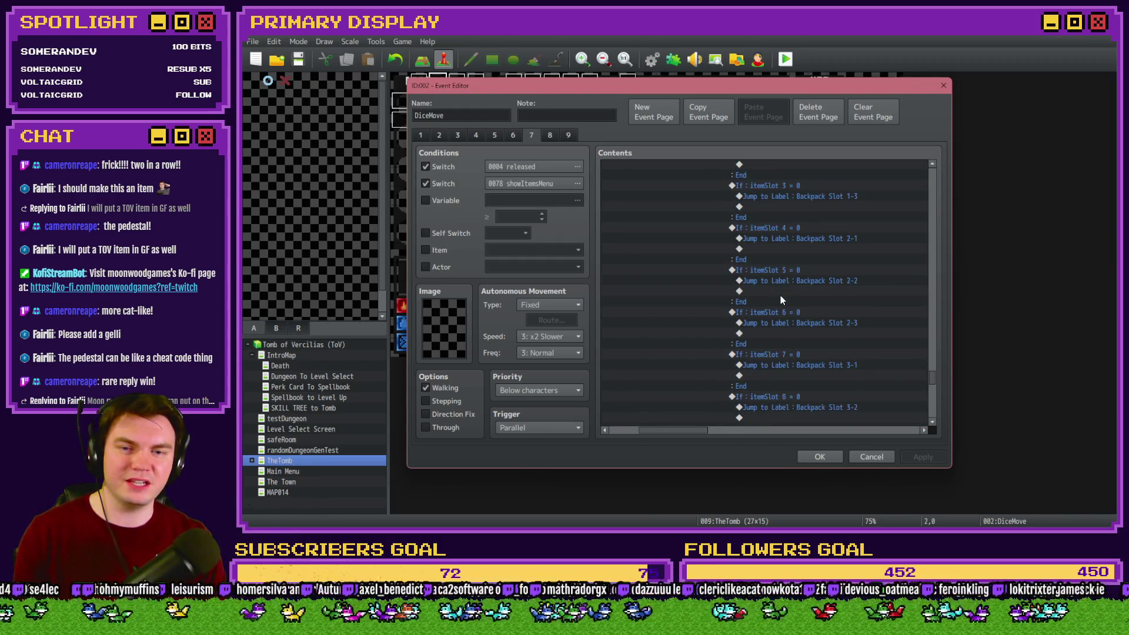
{"action": "scroll", "coordinate": [781, 299], "scroll_direction": "down", "scroll_amount": 5}
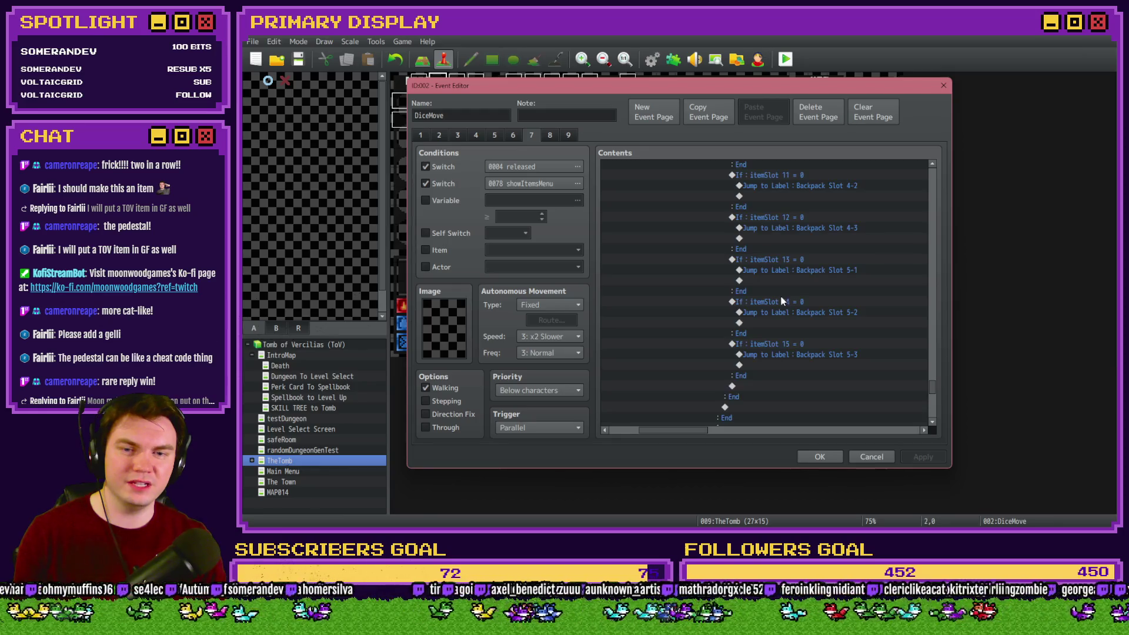
{"action": "left_click", "coordinate": [794, 345], "text": "shift"}
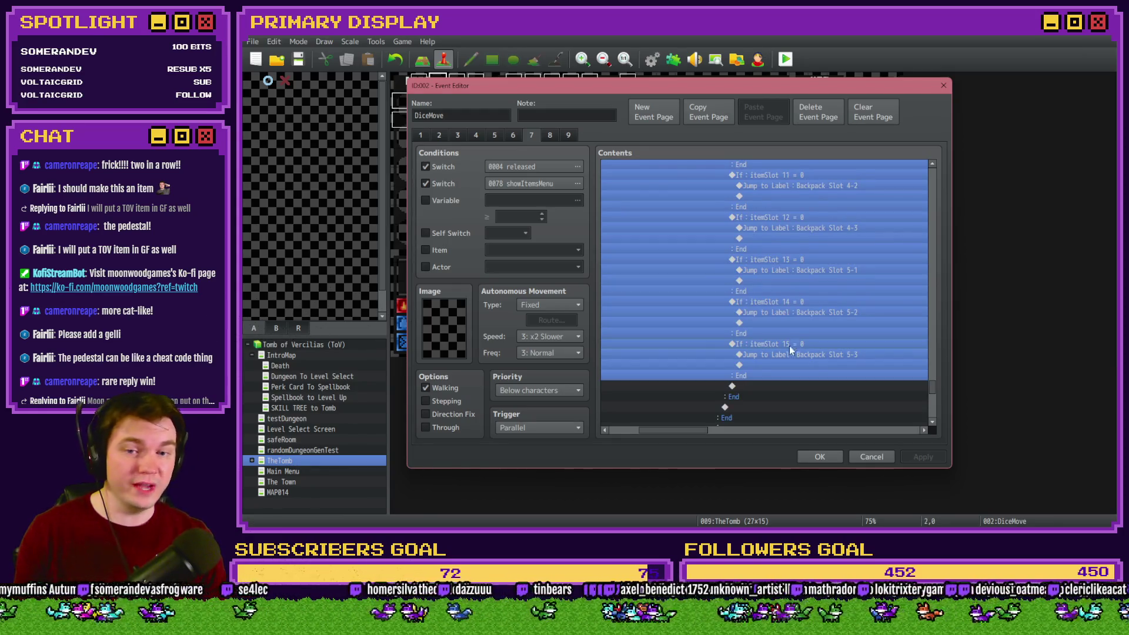
{"action": "left_click", "coordinate": [789, 346]}
Paste the copied Pedestal Slot If block into DiceMove's Else branch.
{"action": "scroll", "coordinate": [758, 356], "scroll_direction": "up", "scroll_amount": 10}
{"action": "scroll", "coordinate": [757, 358], "scroll_direction": "up", "scroll_amount": 15}
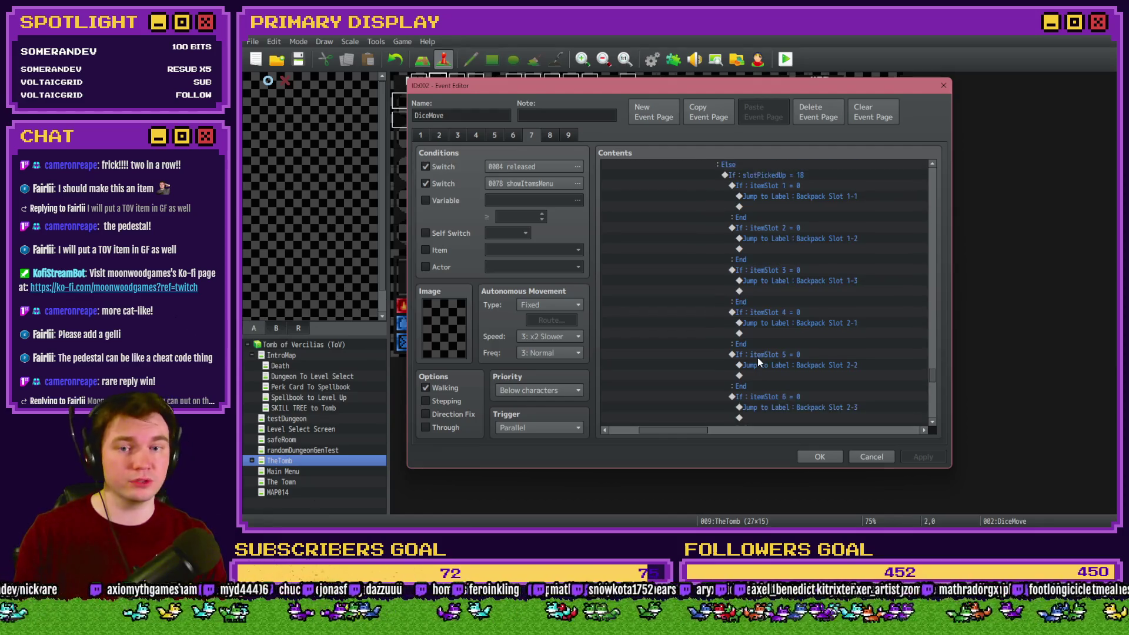
{"action": "scroll", "coordinate": [747, 360], "scroll_direction": "up", "scroll_amount": 10}
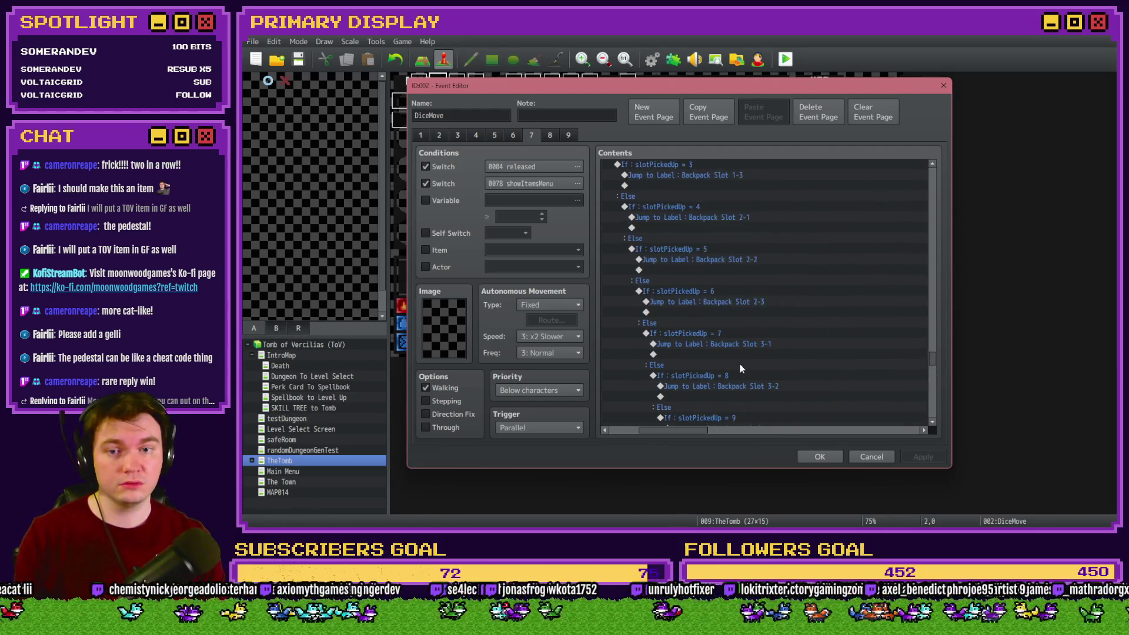
{"action": "left_click_drag", "start_coordinate": [680, 427], "coordinate": [661, 432]}
{"action": "scroll", "coordinate": [655, 368], "scroll_direction": "up", "scroll_amount": 4}
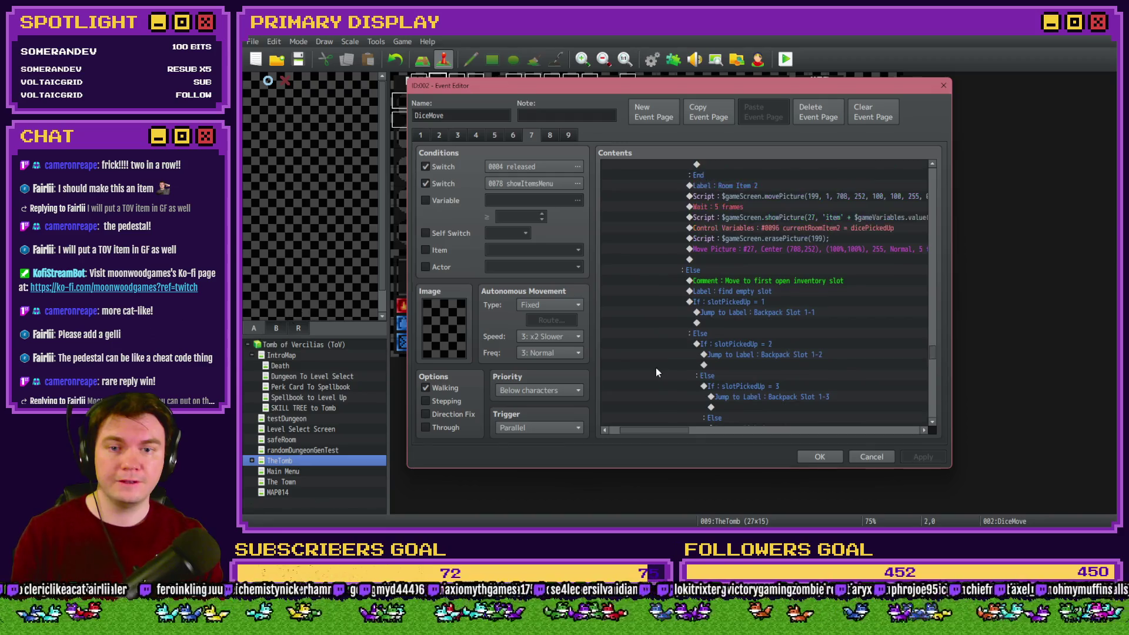
{"action": "scroll", "coordinate": [655, 368], "scroll_direction": "down", "scroll_amount": 2}
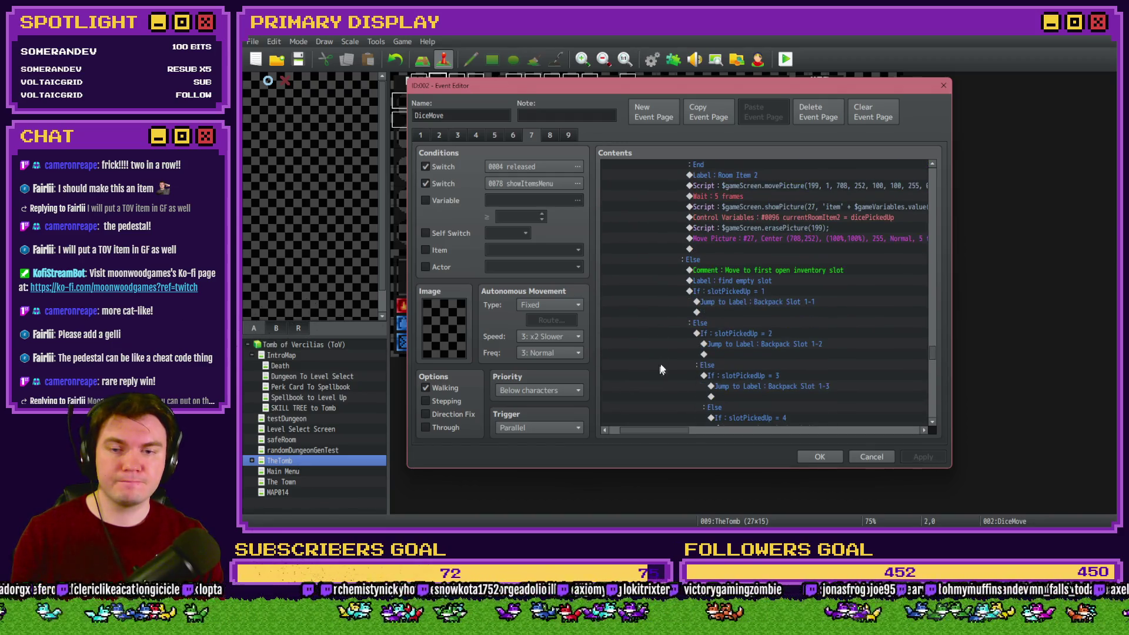
{"action": "left_click", "coordinate": [714, 261]}
{"action": "left_click", "coordinate": [708, 270]}
{"action": "scroll", "coordinate": [710, 306], "scroll_direction": "up", "scroll_amount": 3}
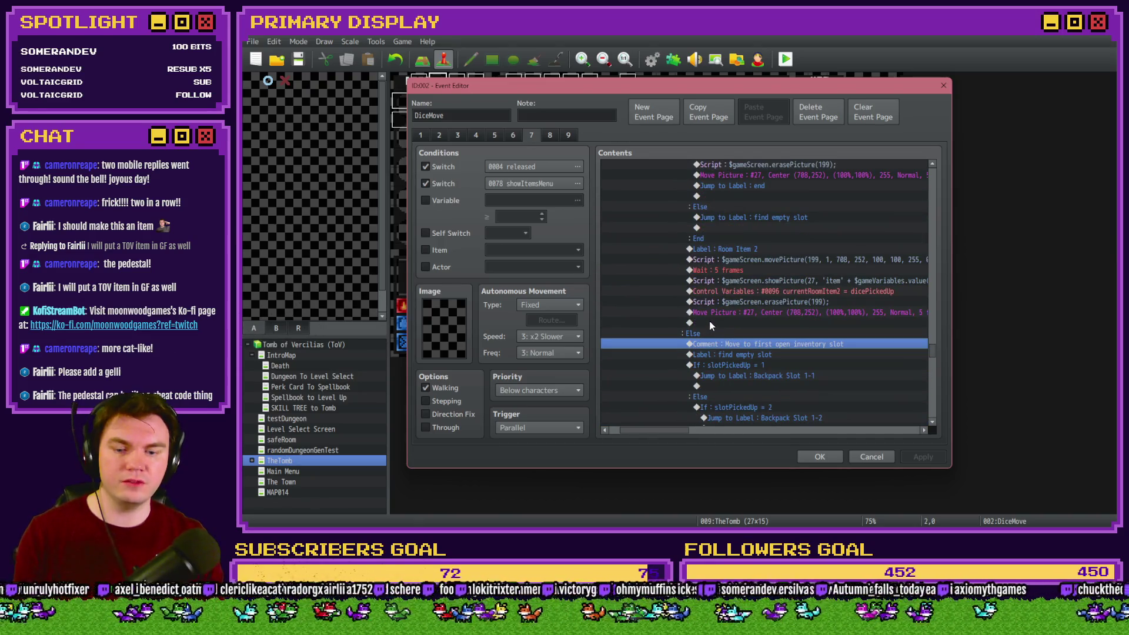
{"action": "key", "text": "ctrl+v"}
{"action": "scroll", "coordinate": [710, 323], "scroll_direction": "up", "scroll_amount": 2}
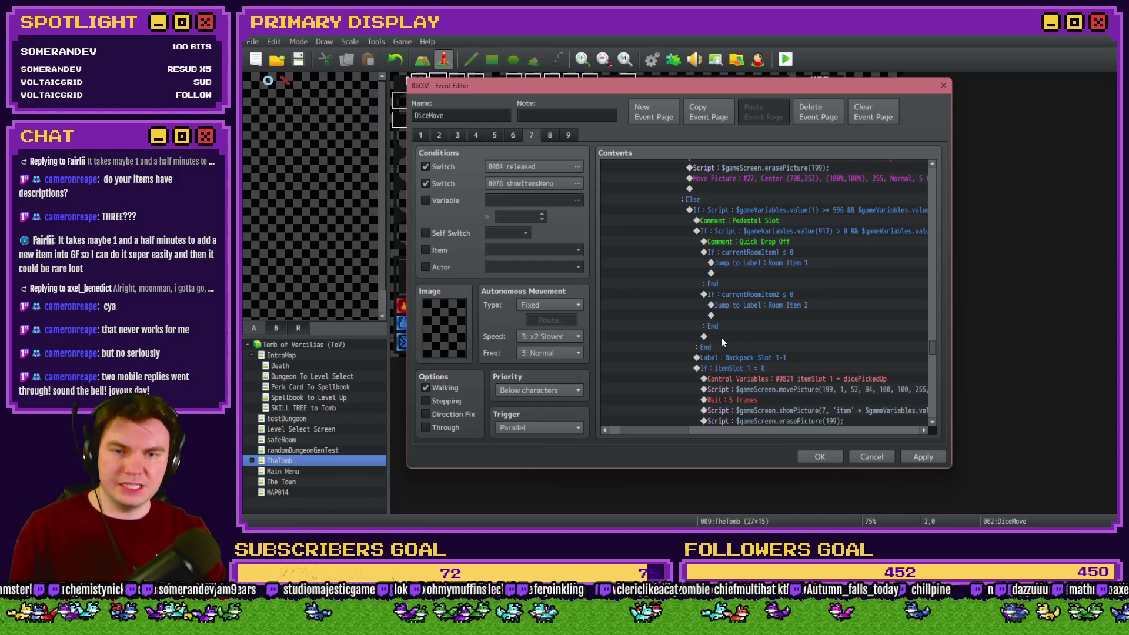
Wrap '&& $gameVariables.value(18) == 104' in /* */ in the pedestal script condition.
{"action": "left_click_drag", "start_coordinate": [681, 431], "coordinate": [777, 433]}
{"action": "double_click", "coordinate": [751, 209]}
{"action": "left_click_drag", "start_coordinate": [724, 343], "coordinate": [901, 347]}
{"action": "left_click", "coordinate": [788, 344]}
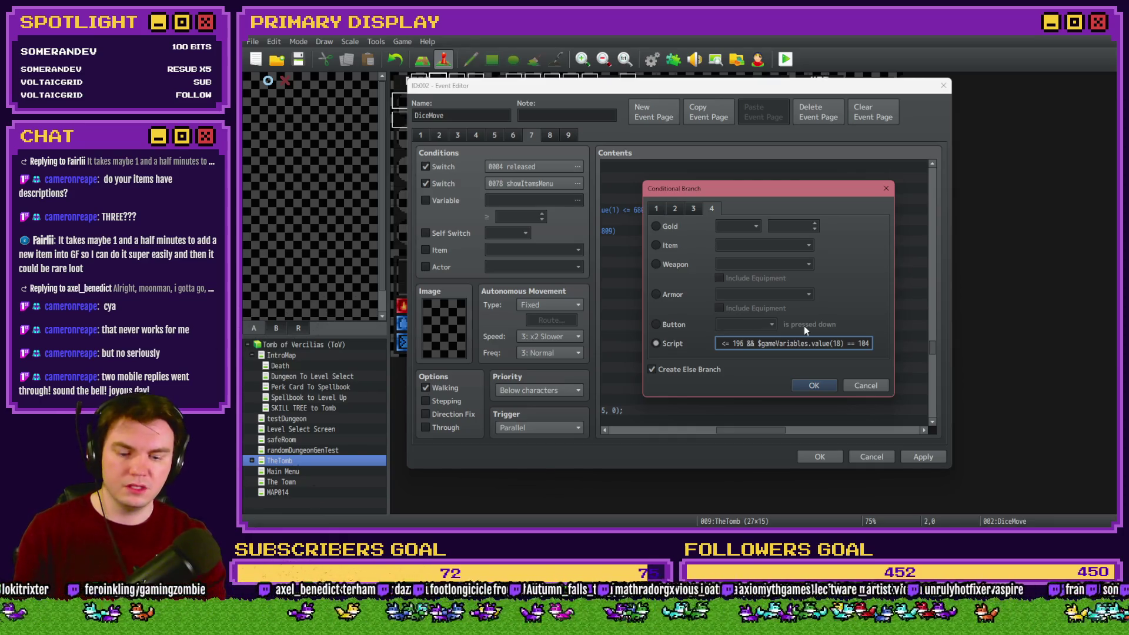
{"action": "type", "text": "/*"}
{"action": "key", "text": "End"}
{"action": "type", "text": "*/"}
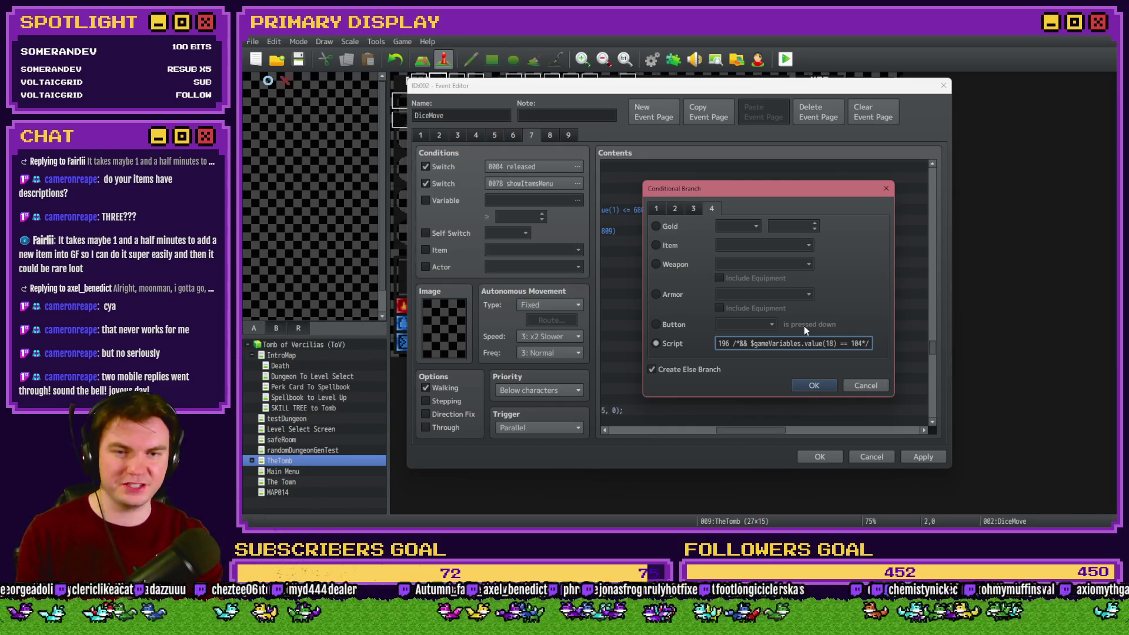
{"action": "key", "text": "Return"}
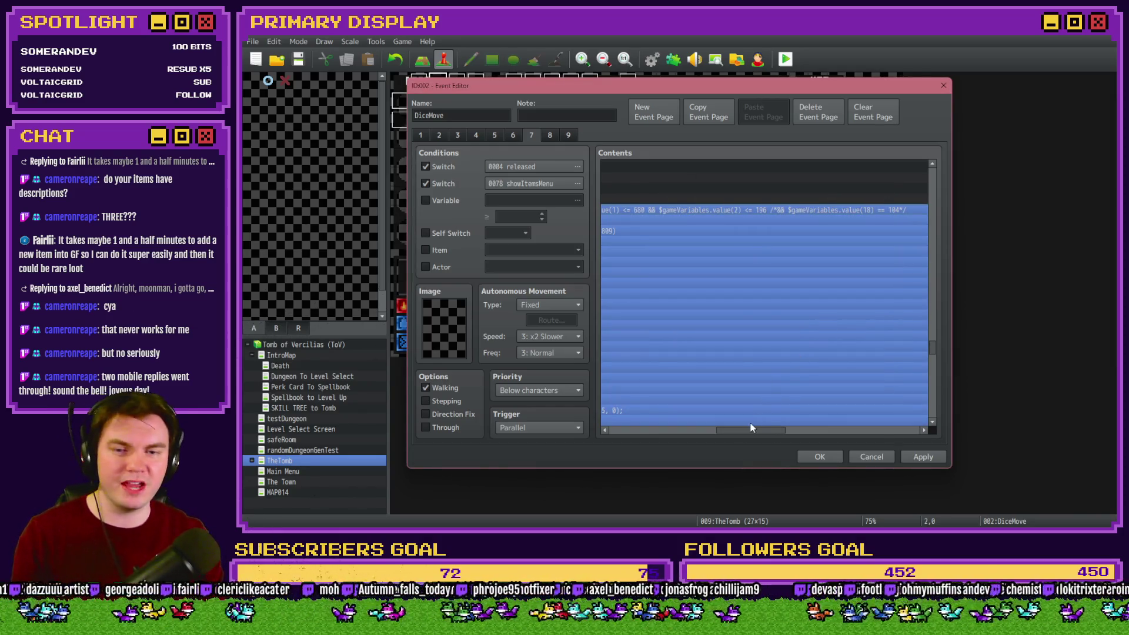
{"action": "mouse_move", "coordinate": [749, 432]}
{"action": "left_mouse_down"}
{"action": "mouse_move", "coordinate": [645, 432]}
{"action": "mouse_move", "coordinate": [686, 430]}
{"action": "left_mouse_up"}
{"action": "left_click", "coordinate": [799, 218]}
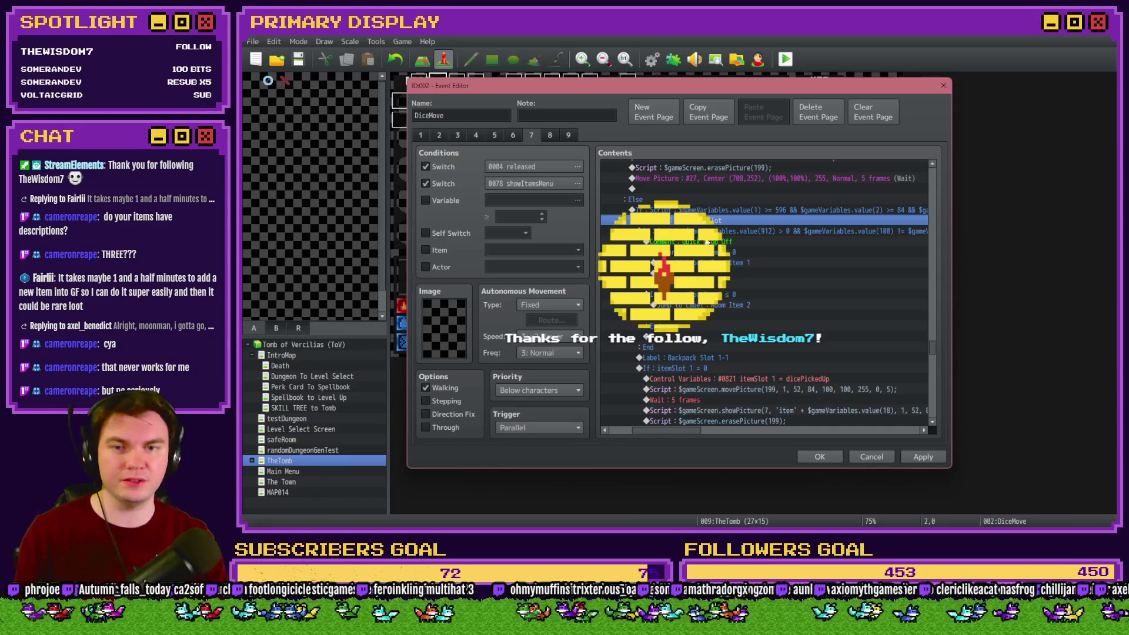
{"action": "left_click", "coordinate": [726, 343], "text": "shift"}
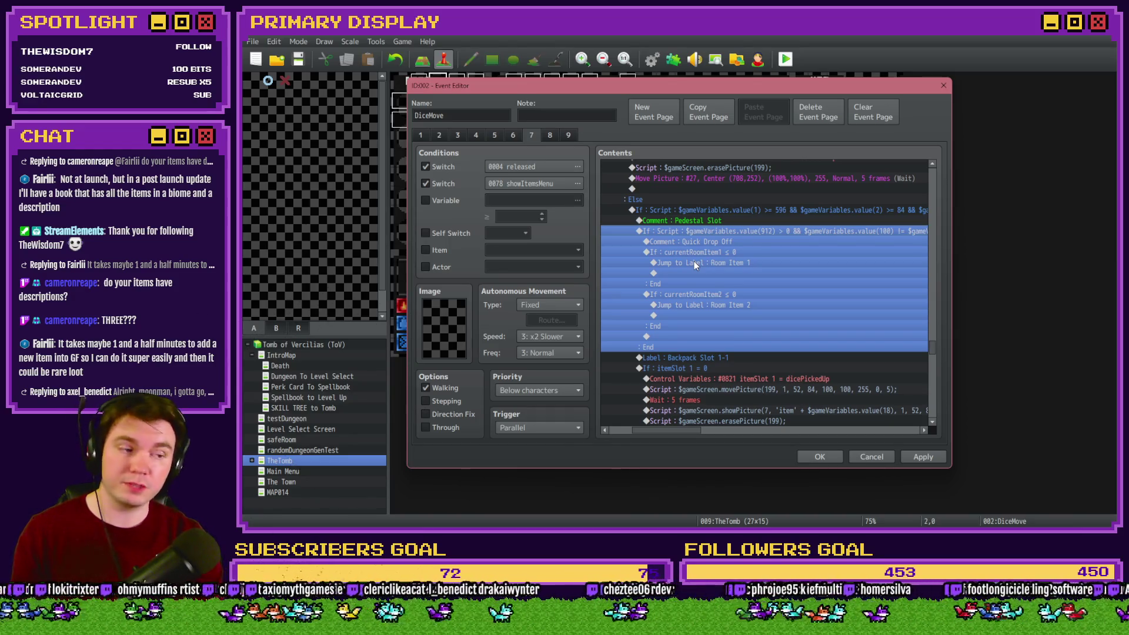
{"action": "left_click", "coordinate": [725, 246]}
{"action": "left_click", "coordinate": [748, 221]}
{"action": "left_click_drag", "start_coordinate": [748, 222], "coordinate": [745, 232]}
{"action": "left_click", "coordinate": [745, 244]}
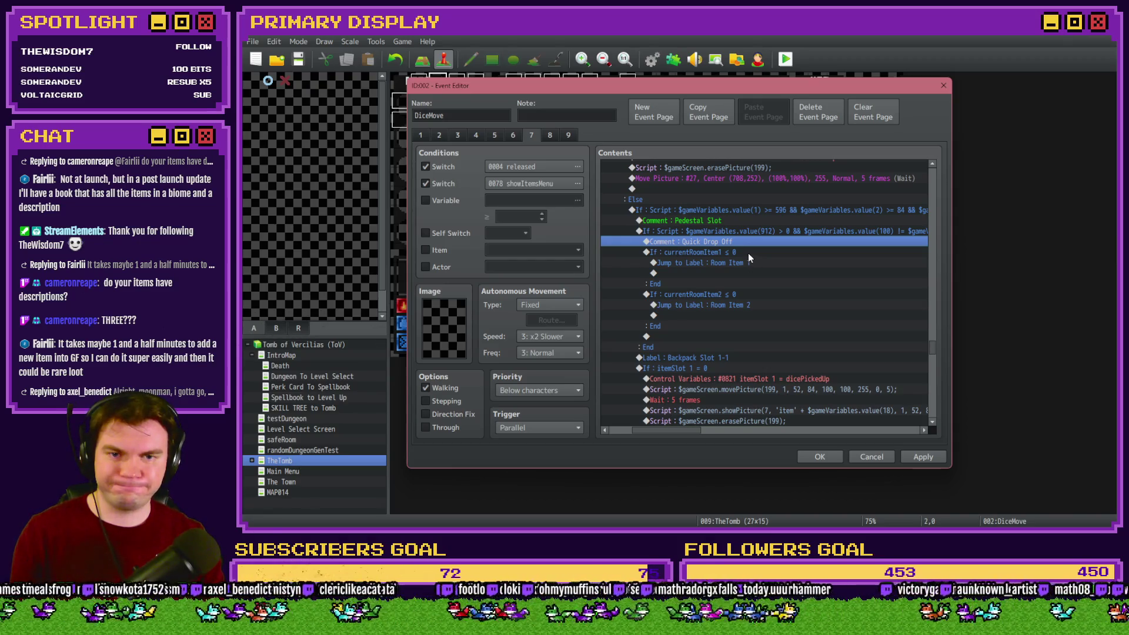
{"action": "left_click_drag", "start_coordinate": [933, 344], "coordinate": [940, 184]}
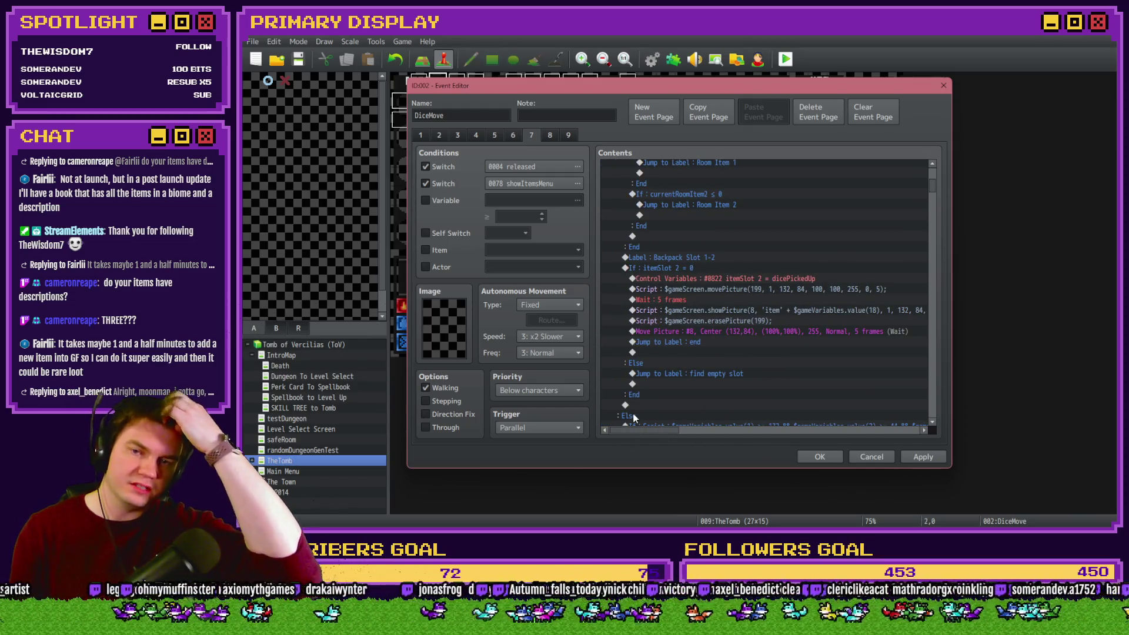
{"action": "left_click_drag", "start_coordinate": [932, 190], "coordinate": [936, 173]}
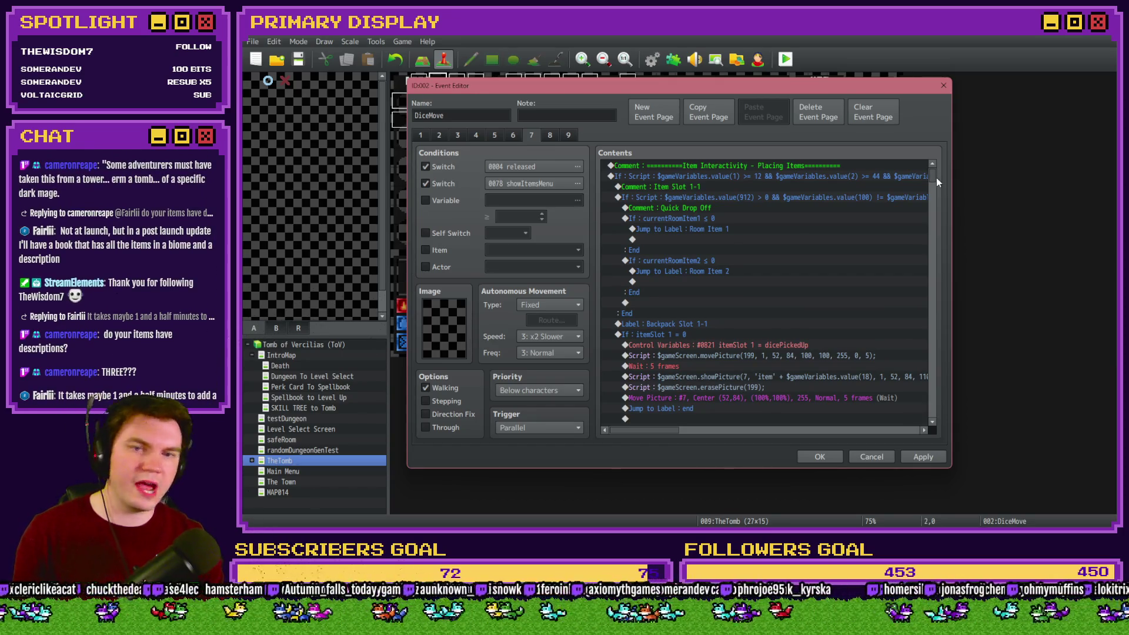
{"action": "left_click_drag", "start_coordinate": [934, 177], "coordinate": [936, 348]}
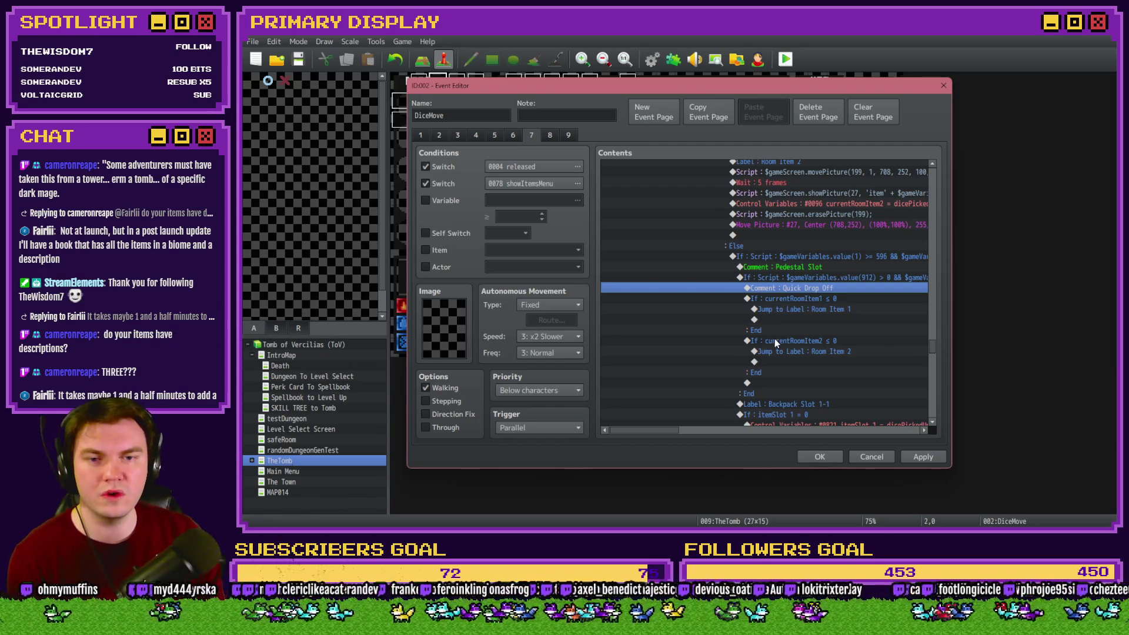
Open SRD_HUDMaker.js from the project's js/plugins folder in Notepad++.
{"action": "mouse_move", "coordinate": [645, 433]}
{"action": "left_mouse_down"}
{"action": "mouse_move", "coordinate": [697, 431]}
{"action": "mouse_move", "coordinate": [679, 432]}
{"action": "left_mouse_up"}
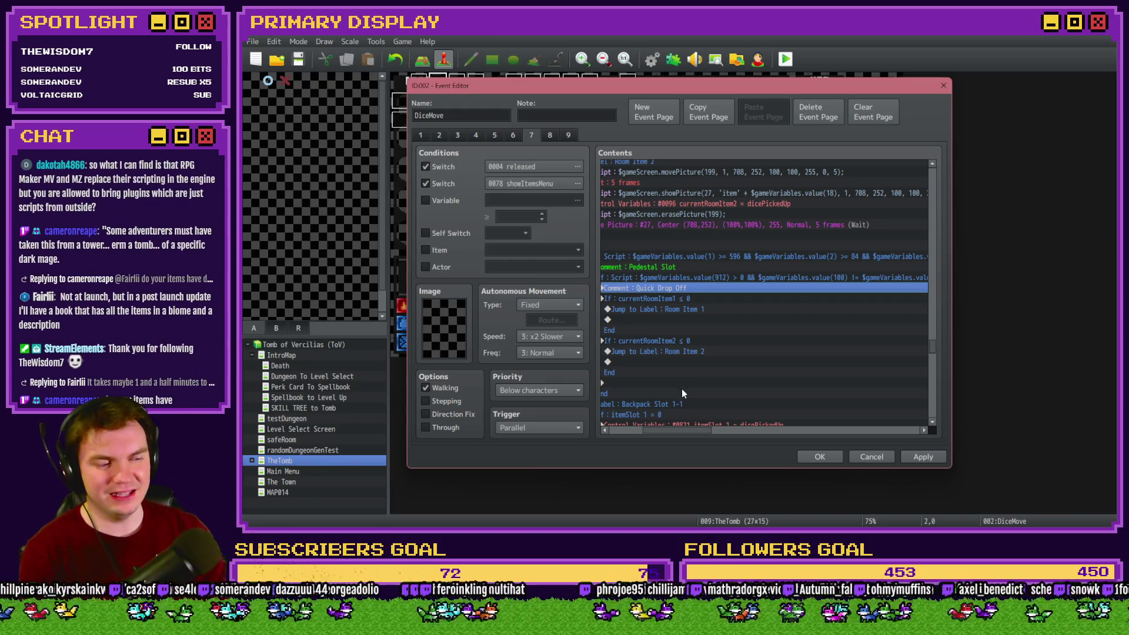
{"action": "left_click_drag", "start_coordinate": [699, 431], "coordinate": [692, 431]}
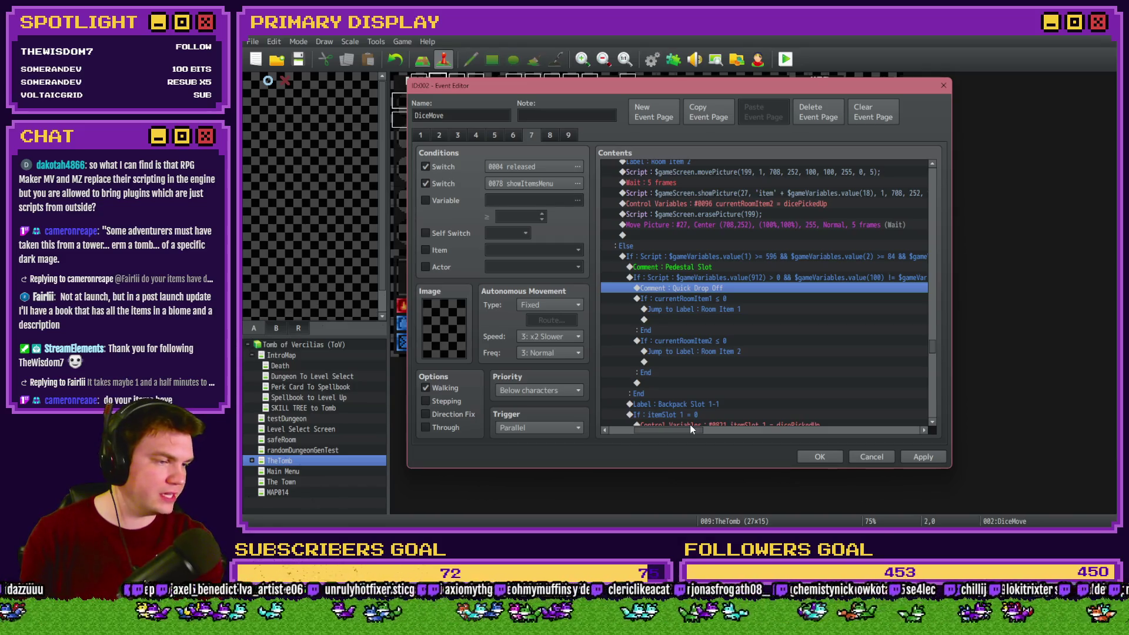
{"action": "key", "text": "alt+Tab"}
{"action": "key", "text": "Right"}
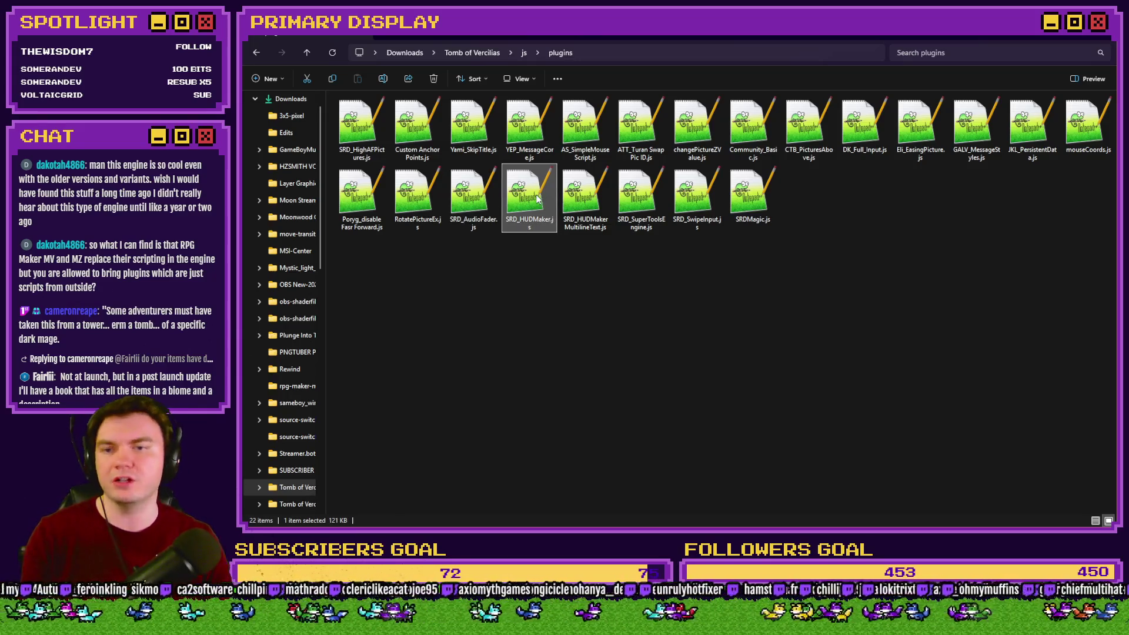
{"action": "double_click", "coordinate": [535, 199]}
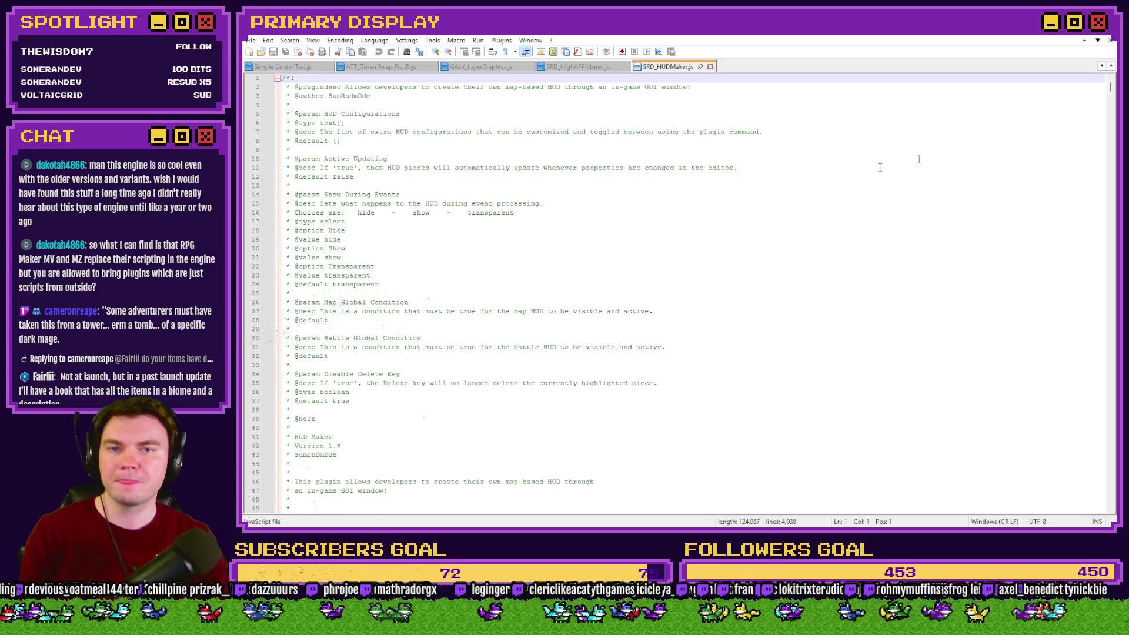
Scroll through to the end of the SRD_HUDMaker.js code.
{"action": "left_click_drag", "start_coordinate": [1110, 90], "coordinate": [1110, 501]}
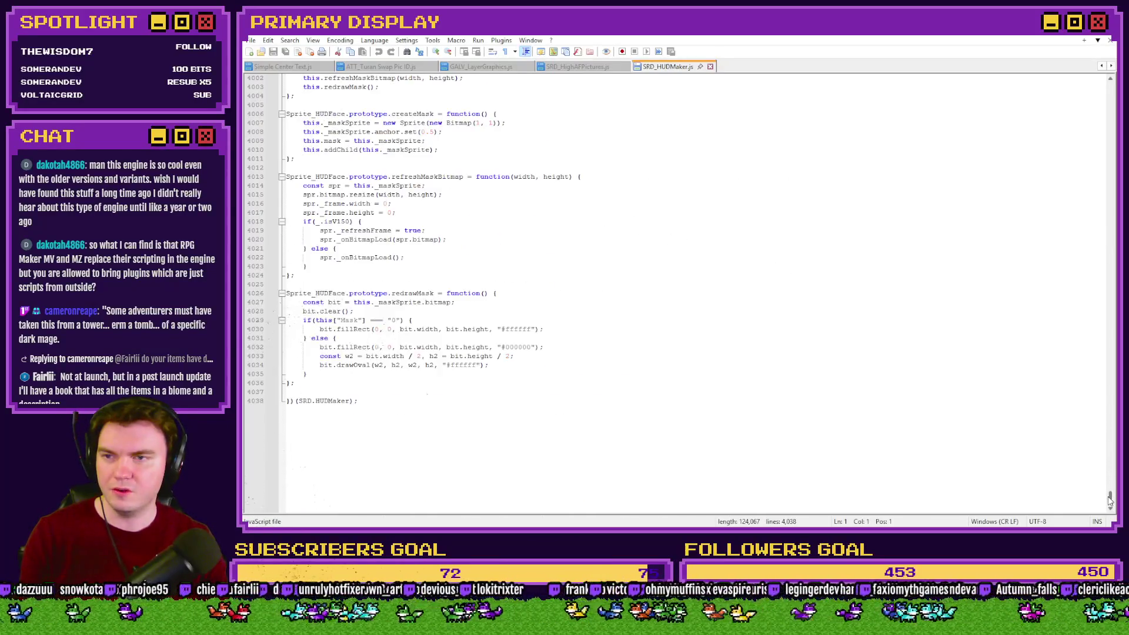
{"action": "scroll", "coordinate": [717, 447], "scroll_direction": "down", "scroll_amount": 3}
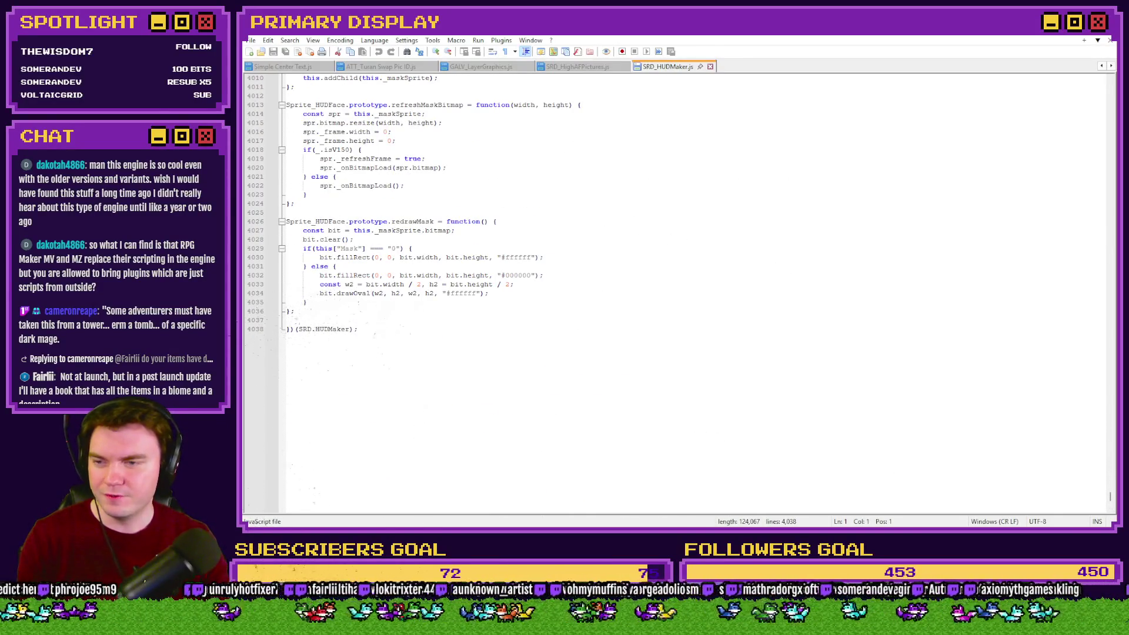
{"action": "left_click_drag", "start_coordinate": [1111, 504], "coordinate": [1111, 389]}
Open AS_SimpleMouseScript.js from the plugins folder in Notepad++.
{"action": "key", "text": "alt+Tab"}
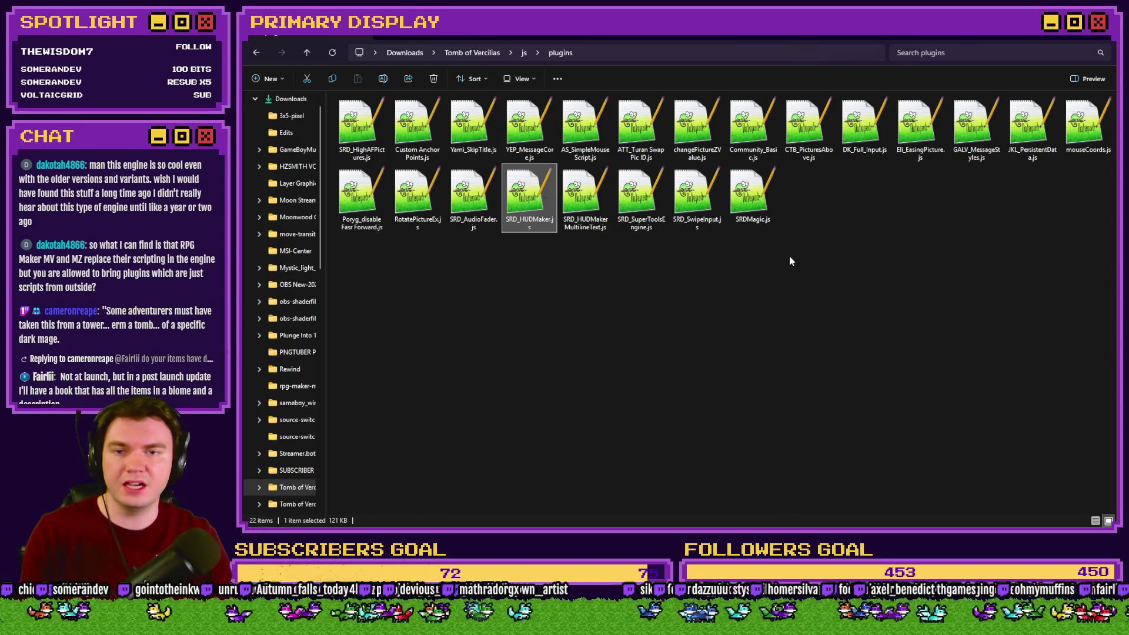
{"action": "left_click", "coordinate": [586, 130]}
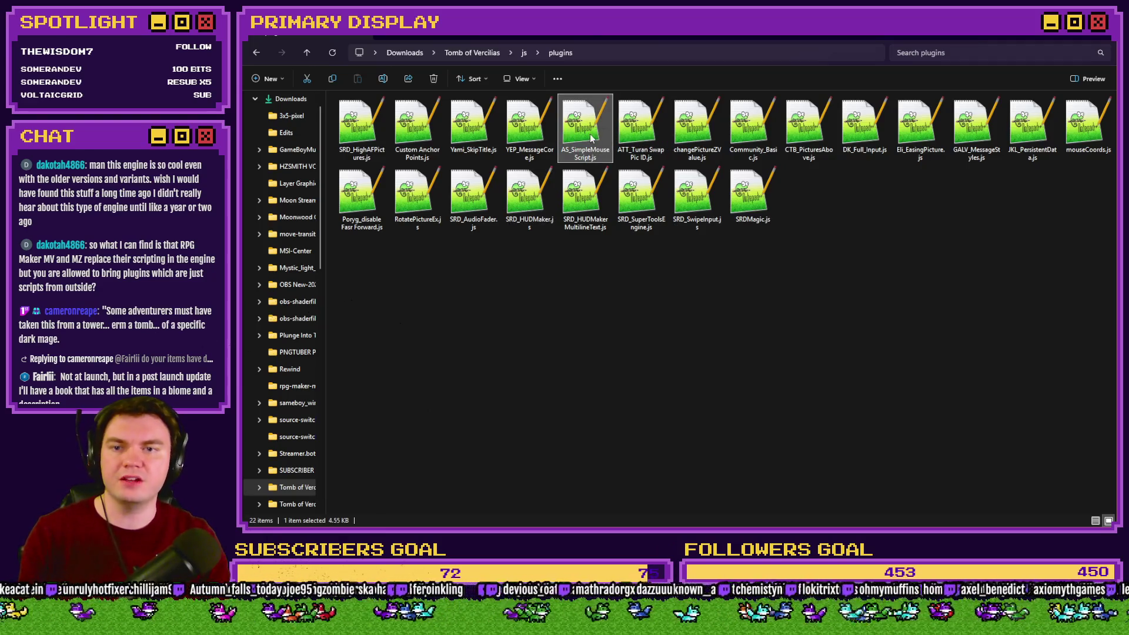
{"action": "double_click", "coordinate": [586, 131]}
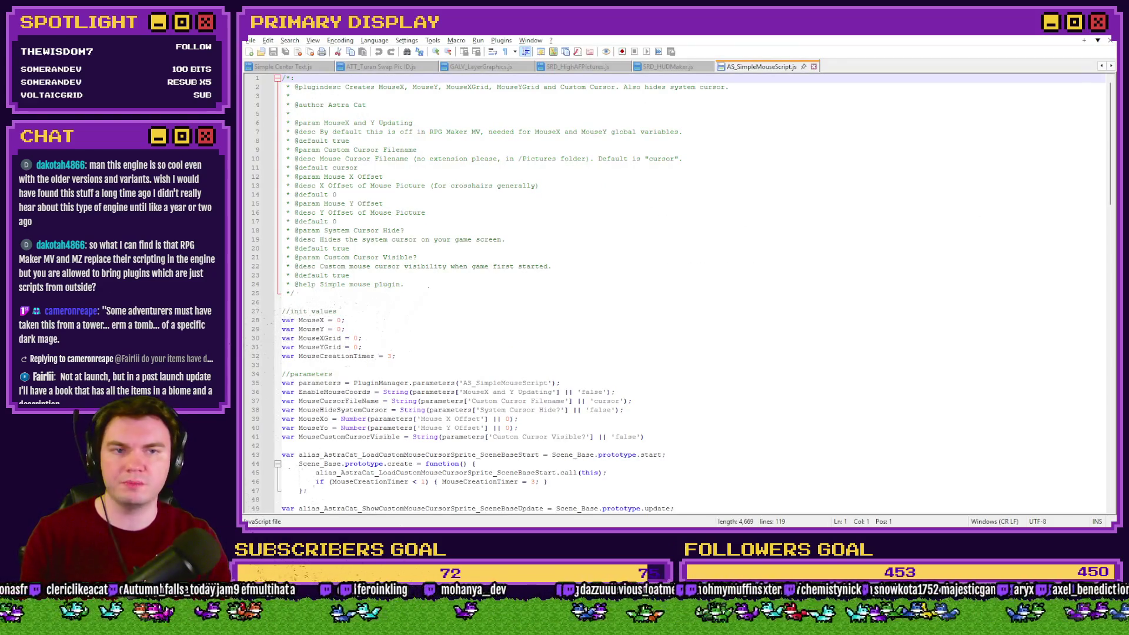
Review AS_SimpleMouseScript.js and SRD_HighAFPictures.js code, then minimize Notepad++.
{"action": "scroll", "coordinate": [676, 294], "scroll_direction": "down", "scroll_amount": 20}
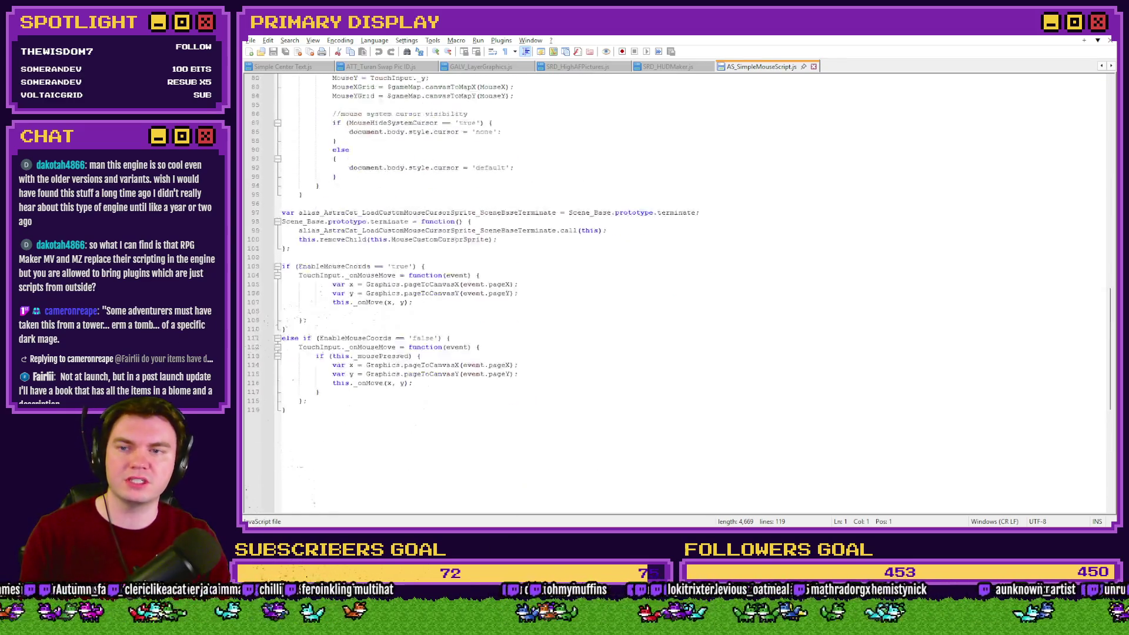
{"action": "scroll", "coordinate": [773, 158], "scroll_direction": "up", "scroll_amount": 20}
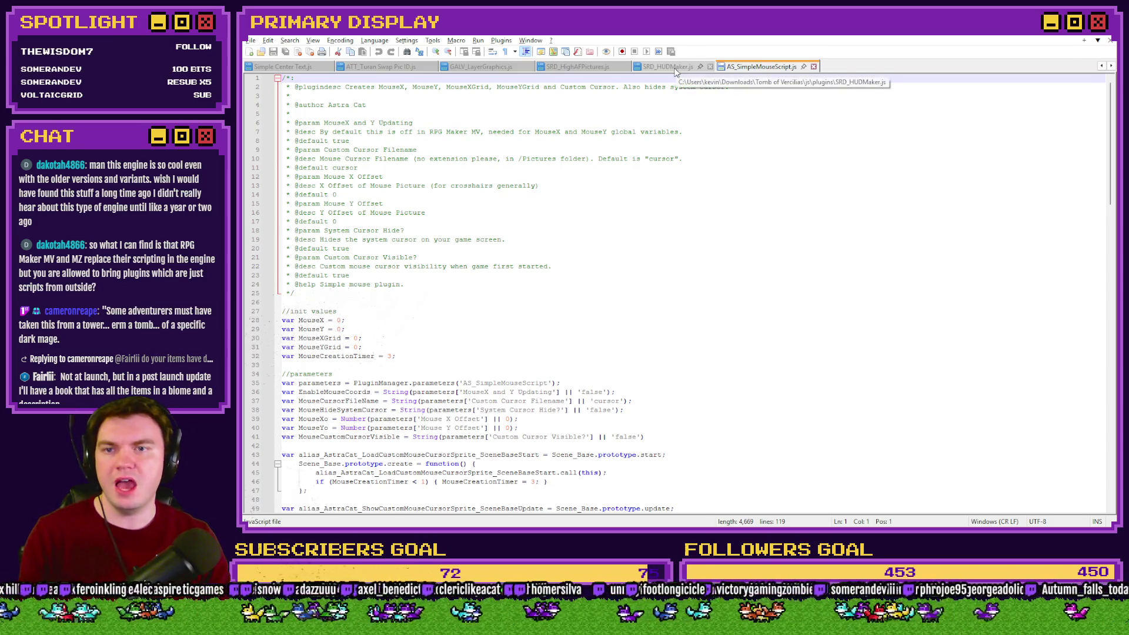
{"action": "left_click", "coordinate": [588, 67]}
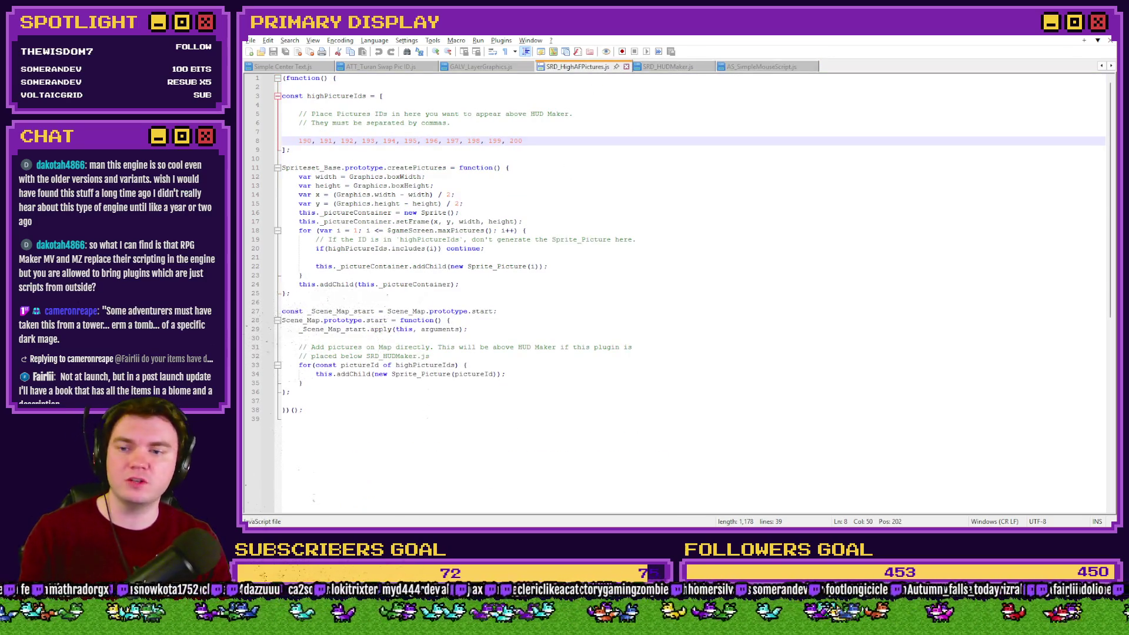
{"action": "left_click_drag", "start_coordinate": [382, 406], "coordinate": [255, 138]}
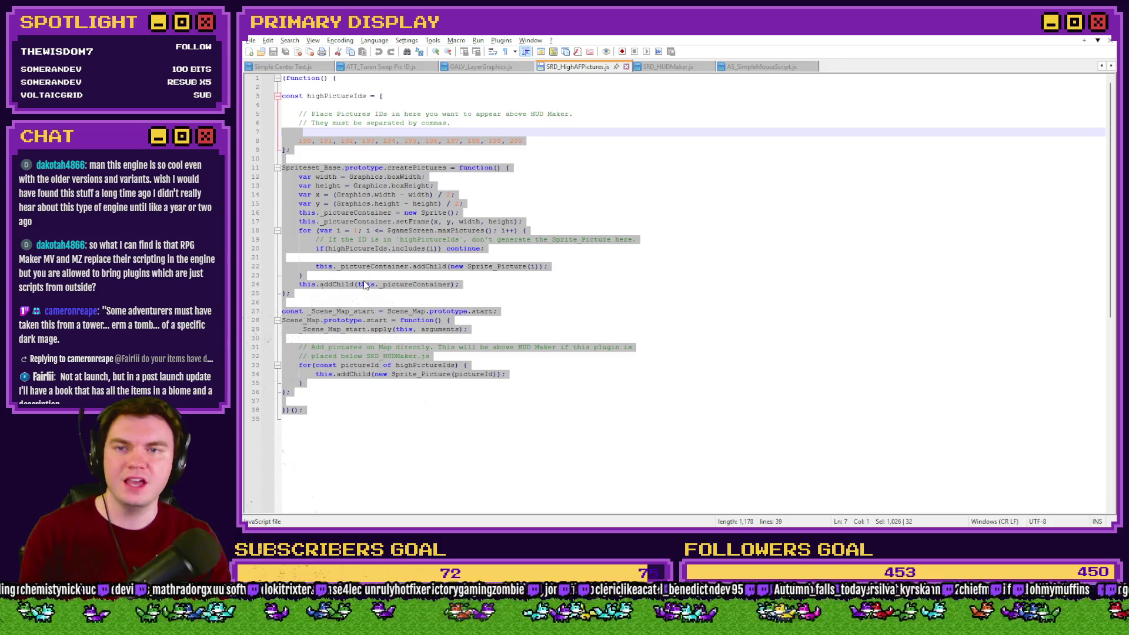
{"action": "mouse_move", "coordinate": [376, 419]}
{"action": "left_mouse_down"}
{"action": "mouse_move", "coordinate": [390, 429]}
{"action": "mouse_move", "coordinate": [411, 403]}
{"action": "mouse_move", "coordinate": [282, 168]}
{"action": "mouse_move", "coordinate": [367, 141]}
{"action": "mouse_move", "coordinate": [522, 141]}
{"action": "left_mouse_up"}
{"action": "left_click", "coordinate": [359, 240]}
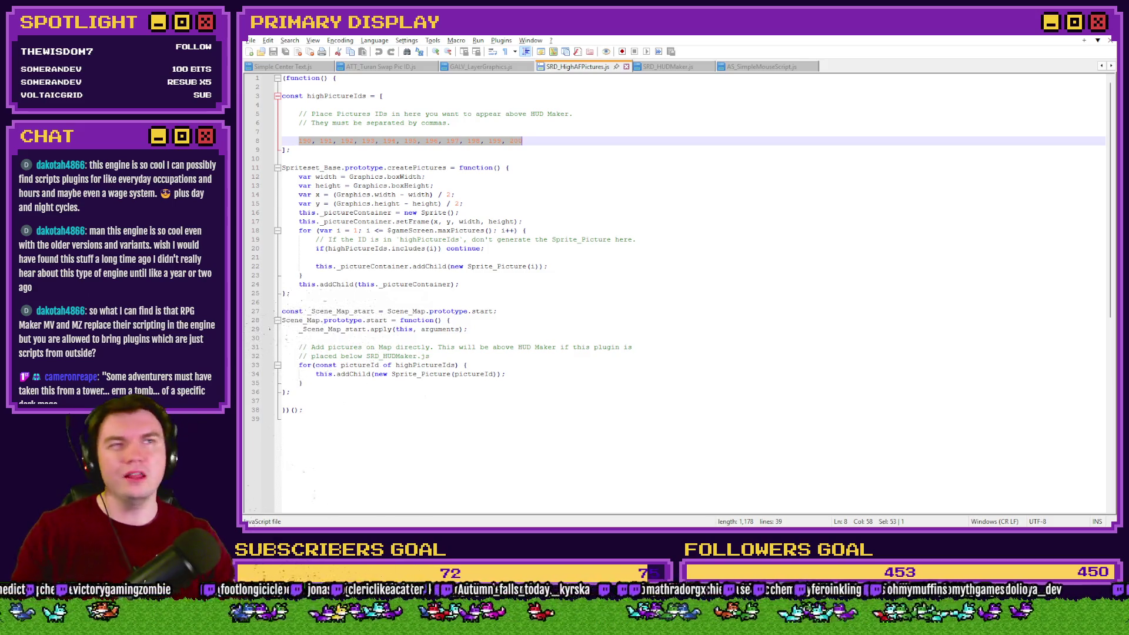
{"action": "left_click", "coordinate": [617, 143]}
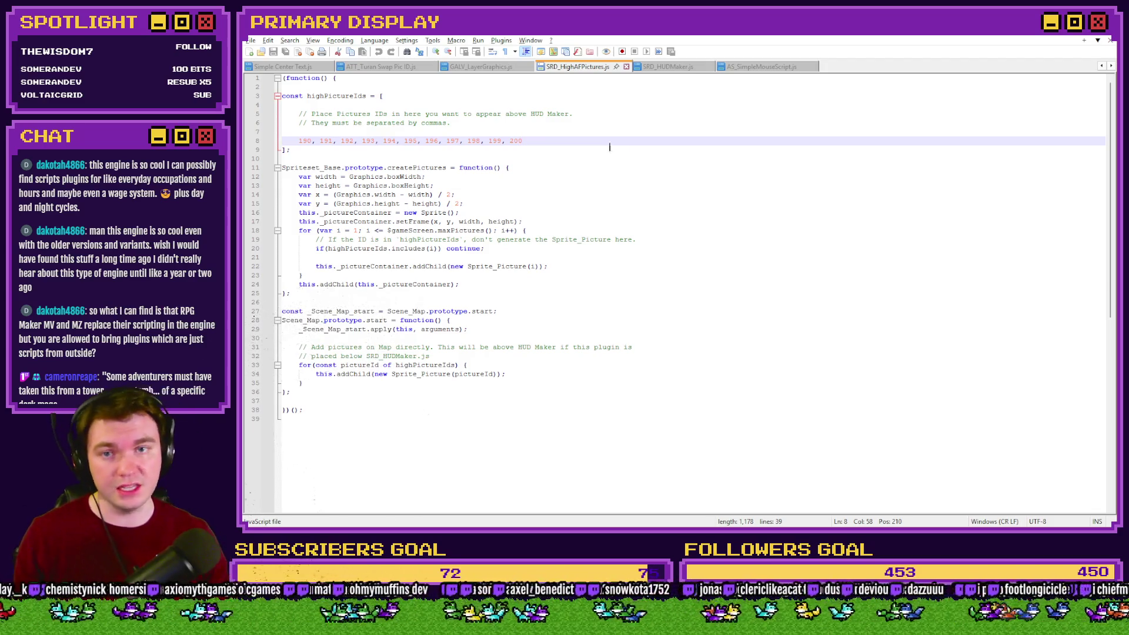
{"action": "left_click", "coordinate": [1101, 34]}
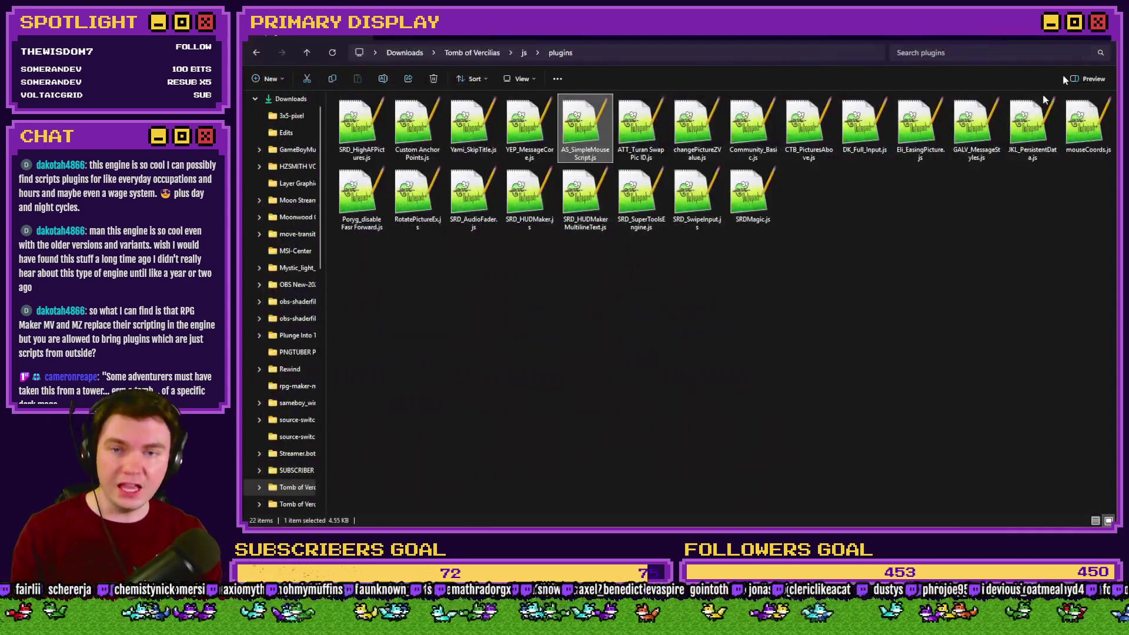
Deselect the plugin files, collapse Downloads in the folder tree, and return to RPG Maker.
{"action": "left_click", "coordinate": [788, 286]}
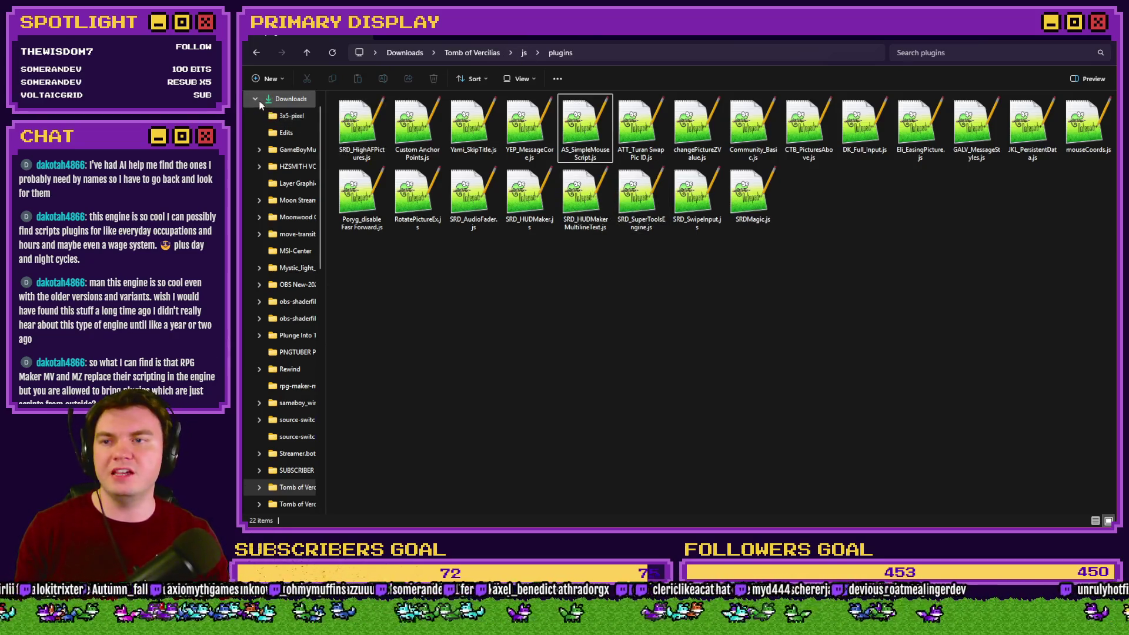
{"action": "left_click", "coordinate": [255, 99]}
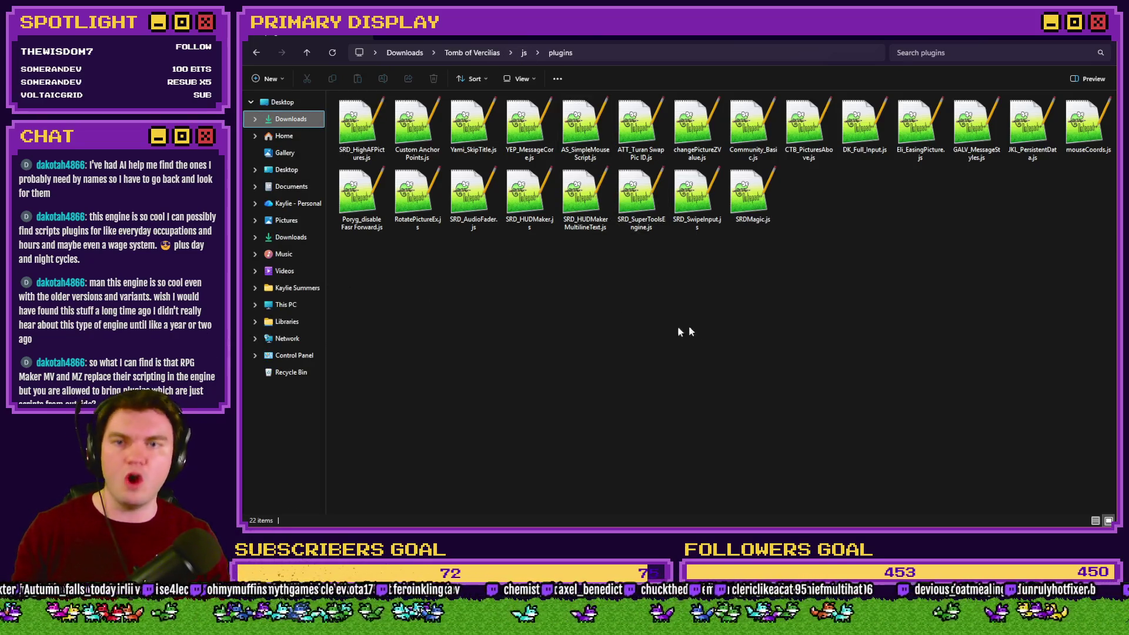
{"action": "key", "text": "alt+Tab"}
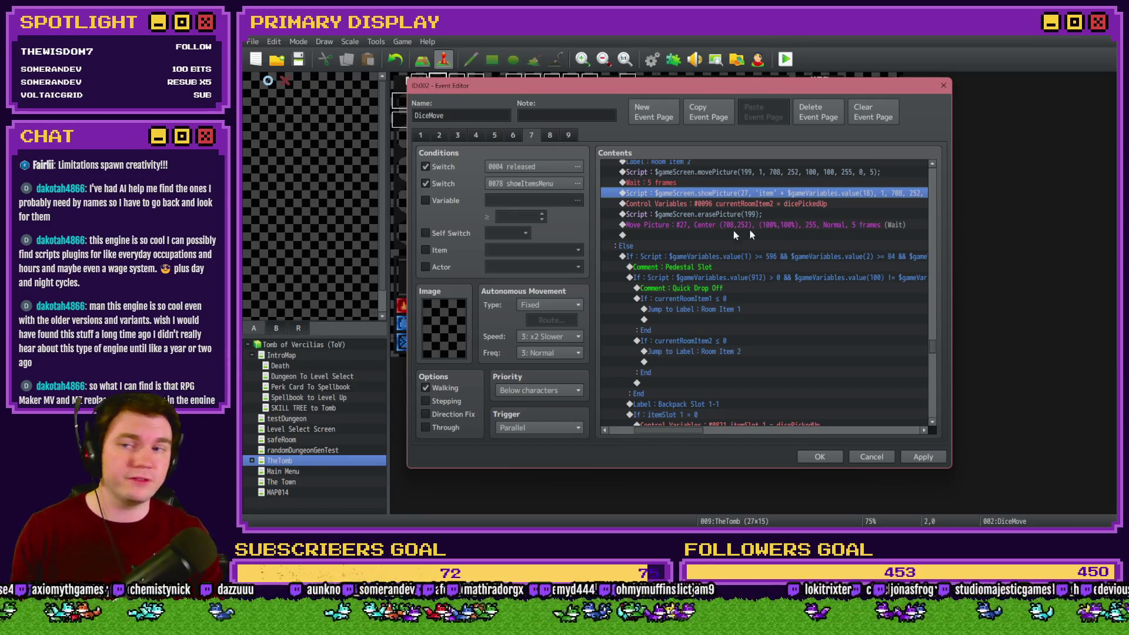
Select the pedestal slot's If: Script block and open its Conditional Branch settings.
{"action": "scroll", "coordinate": [754, 234], "scroll_direction": "up", "scroll_amount": 2}
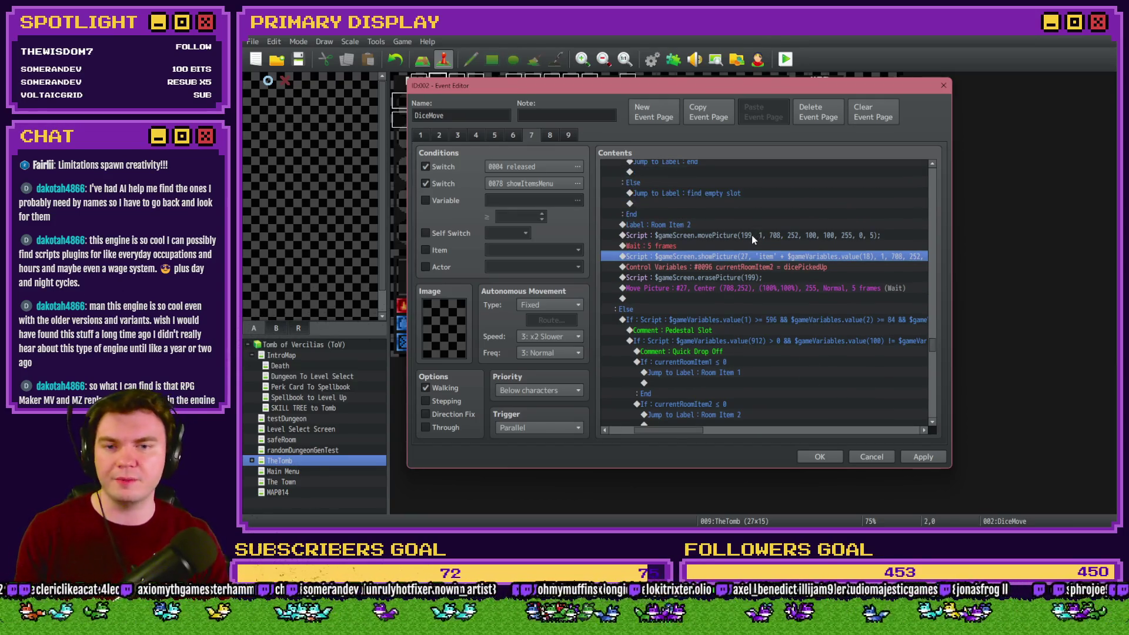
{"action": "scroll", "coordinate": [755, 239], "scroll_direction": "down", "scroll_amount": 2}
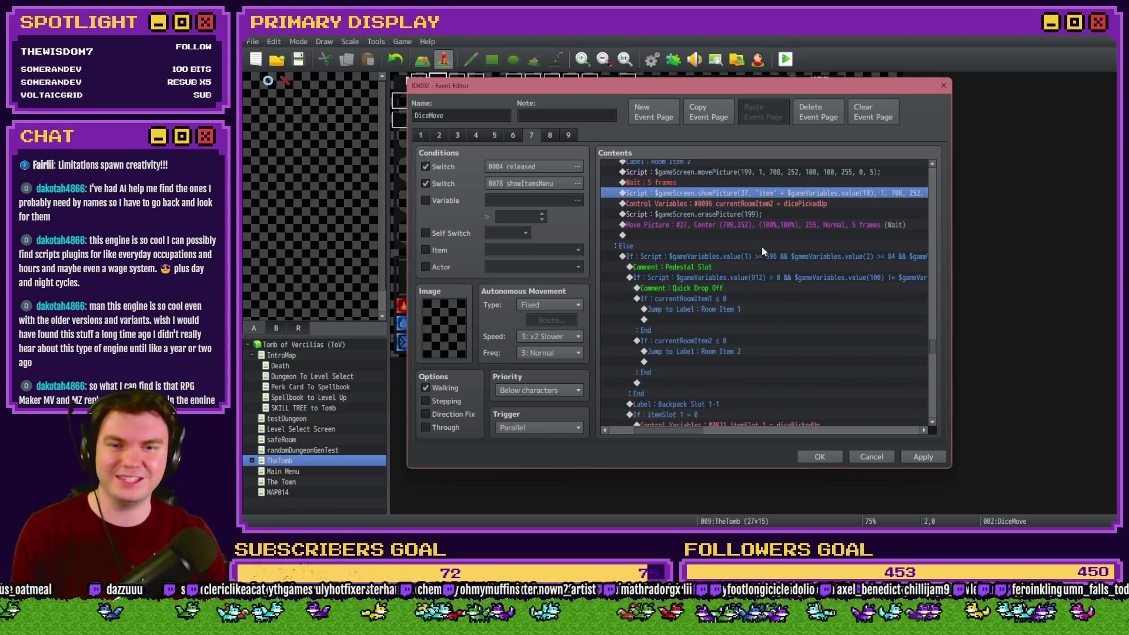
{"action": "left_click", "coordinate": [765, 255]}
{"action": "left_click", "coordinate": [771, 268]}
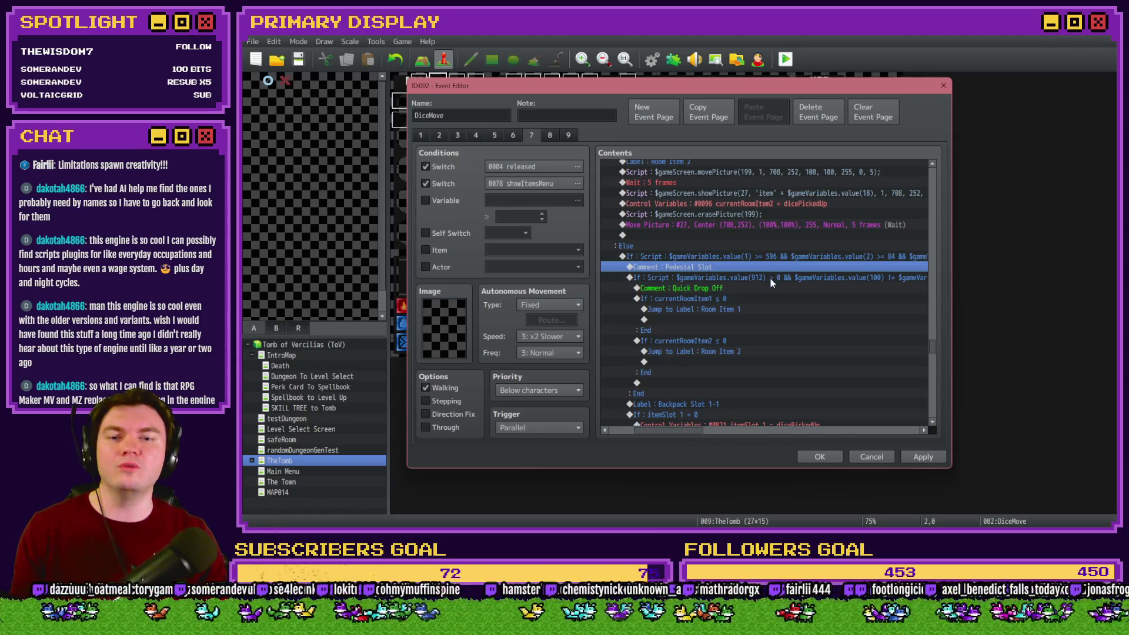
{"action": "left_click", "coordinate": [771, 277]}
{"action": "left_click", "coordinate": [768, 286]}
{"action": "mouse_move", "coordinate": [693, 430]}
{"action": "left_mouse_down"}
{"action": "mouse_move", "coordinate": [765, 431]}
{"action": "mouse_move", "coordinate": [681, 429]}
{"action": "left_mouse_up"}
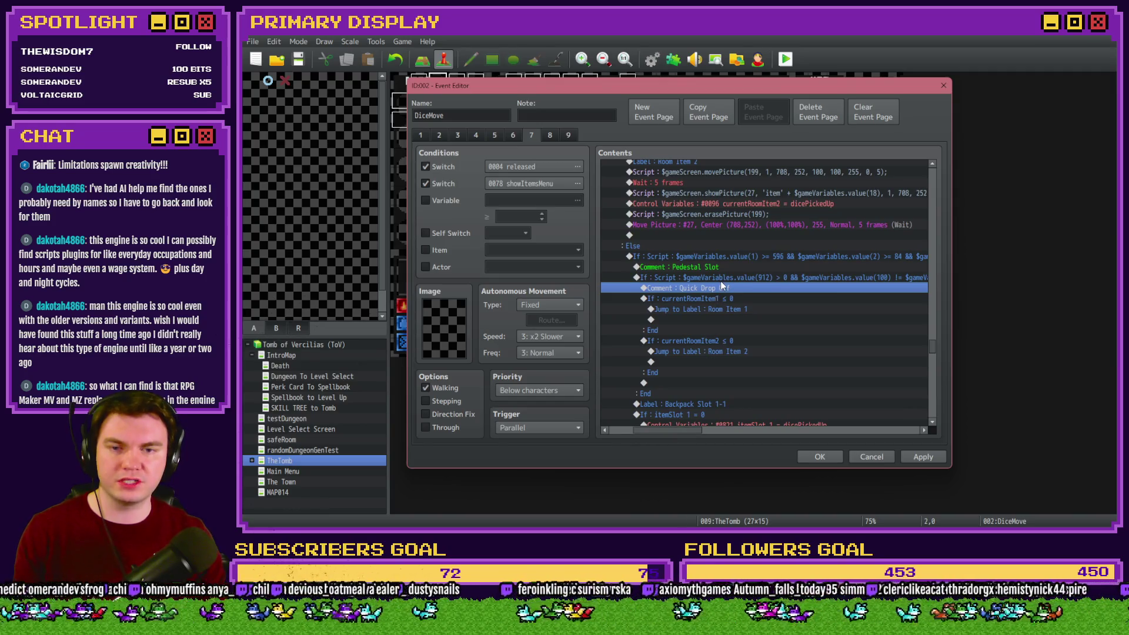
{"action": "left_click", "coordinate": [723, 278]}
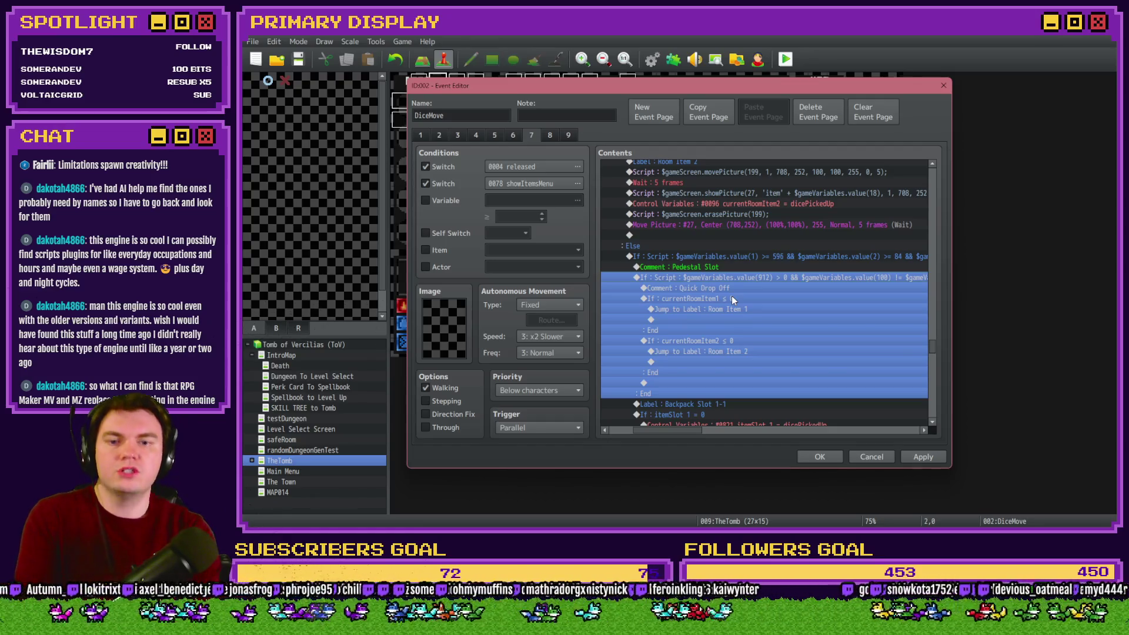
{"action": "double_click", "coordinate": [742, 278]}
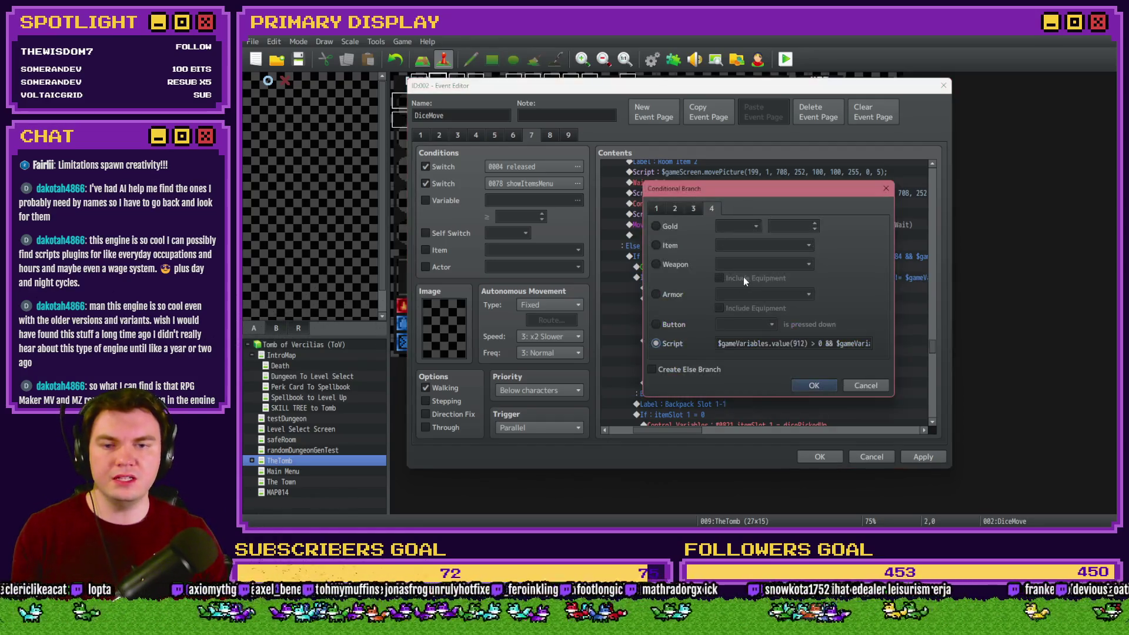
Shorten the script condition to $gameVariables.value(912) > 0.
{"action": "left_click", "coordinate": [816, 341]}
{"action": "left_click", "coordinate": [824, 344]}
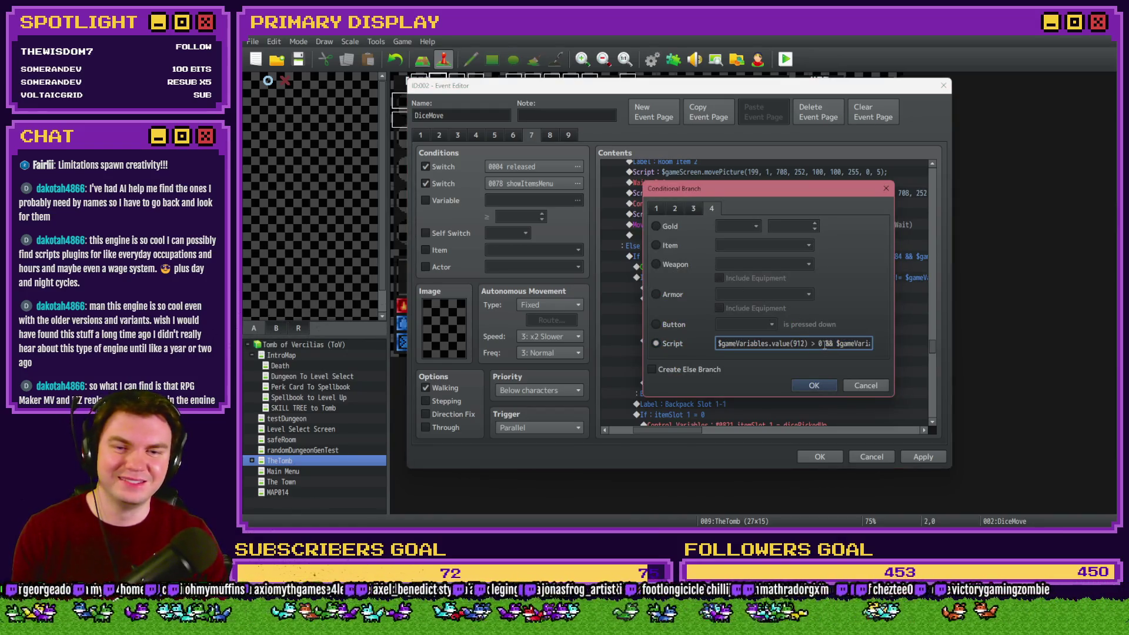
{"action": "left_click_drag", "start_coordinate": [824, 344], "coordinate": [905, 344]}
{"action": "key", "text": "Delete"}
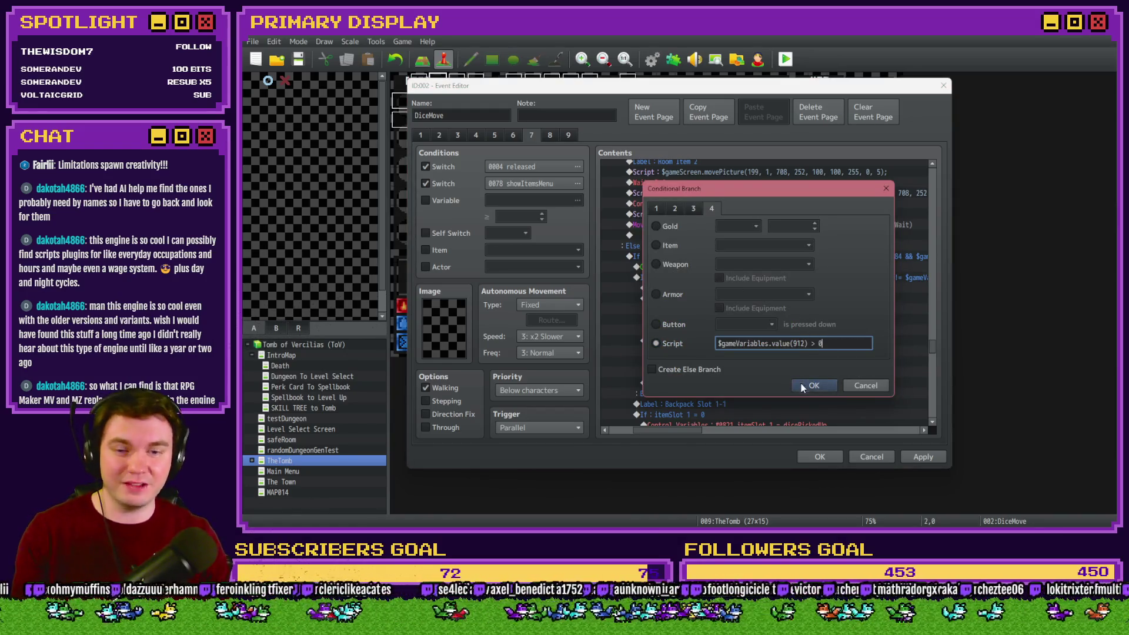
{"action": "left_click", "coordinate": [801, 383]}
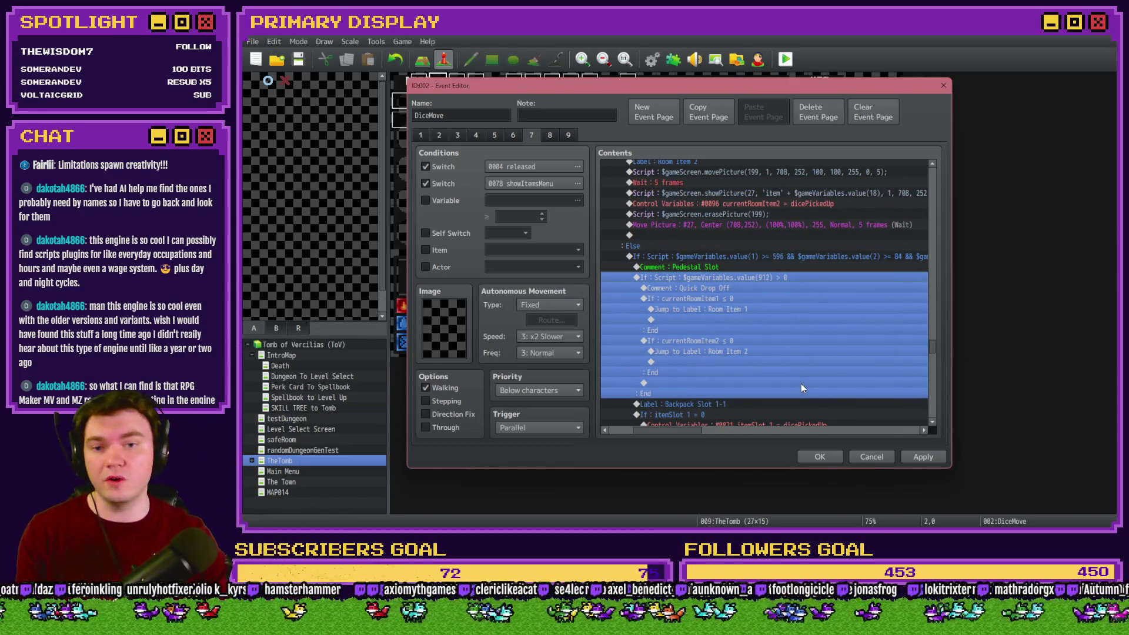
Delete the currentRoomItem1 and currentRoomItem2 If blocks.
{"action": "left_click", "coordinate": [747, 299]}
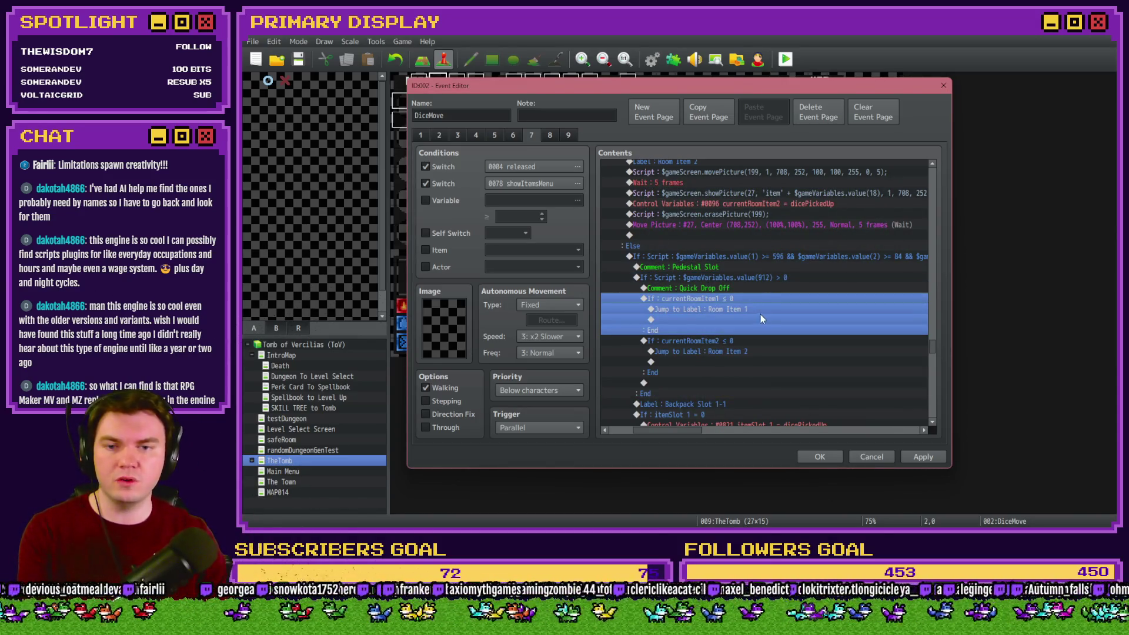
{"action": "key", "text": "Delete"}
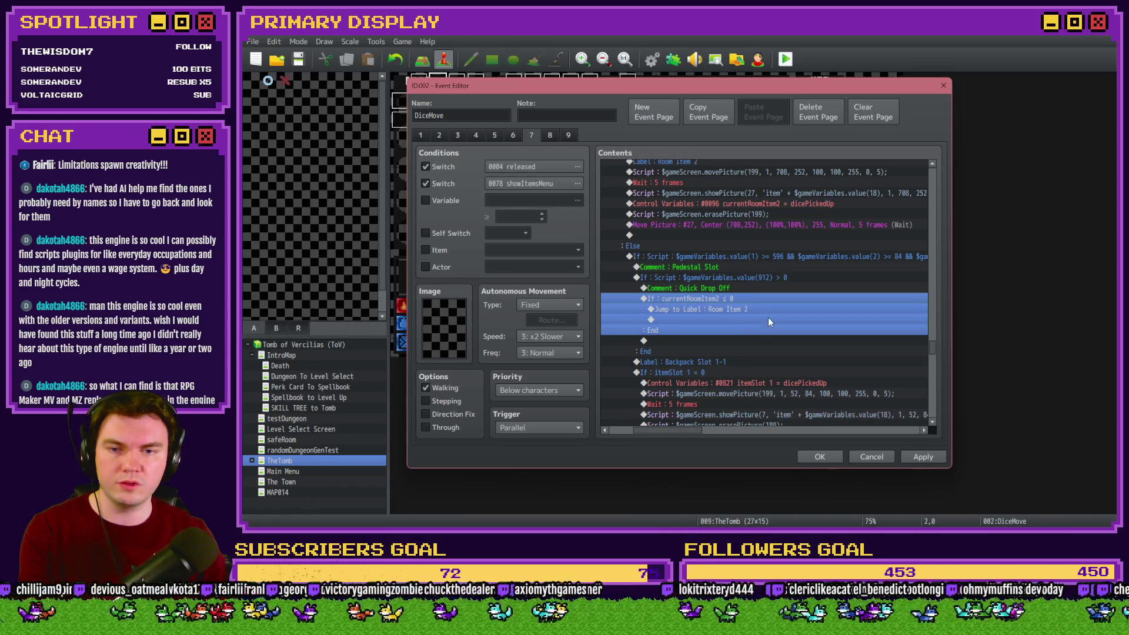
{"action": "key", "text": "Delete"}
Paste the itemSlot 1–15 backpack-slot check blocks under Quick Drop Off.
{"action": "scroll", "coordinate": [759, 329], "scroll_direction": "down", "scroll_amount": 10}
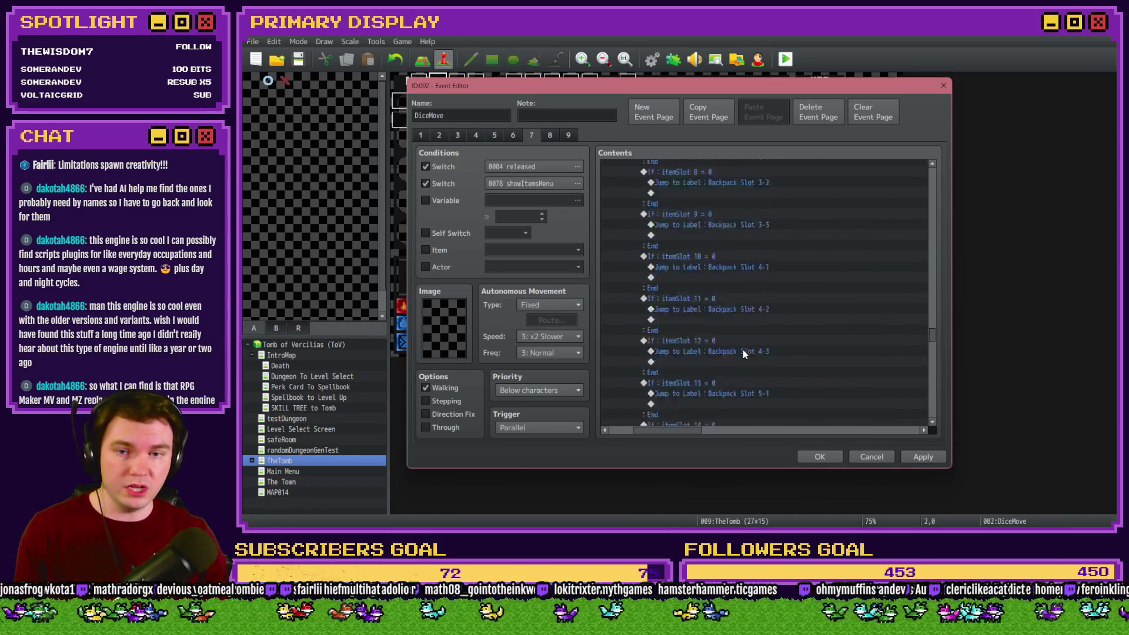
{"action": "scroll", "coordinate": [740, 347], "scroll_direction": "up", "scroll_amount": 10}
{"action": "left_click", "coordinate": [711, 203]}
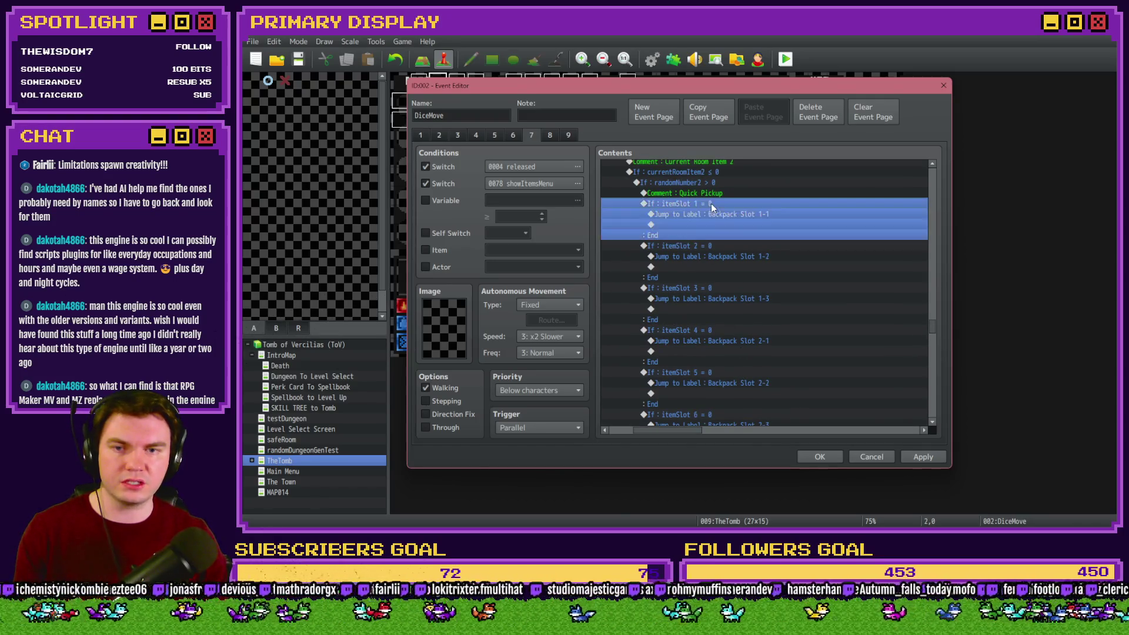
{"action": "scroll", "coordinate": [735, 341], "scroll_direction": "down", "scroll_amount": 15}
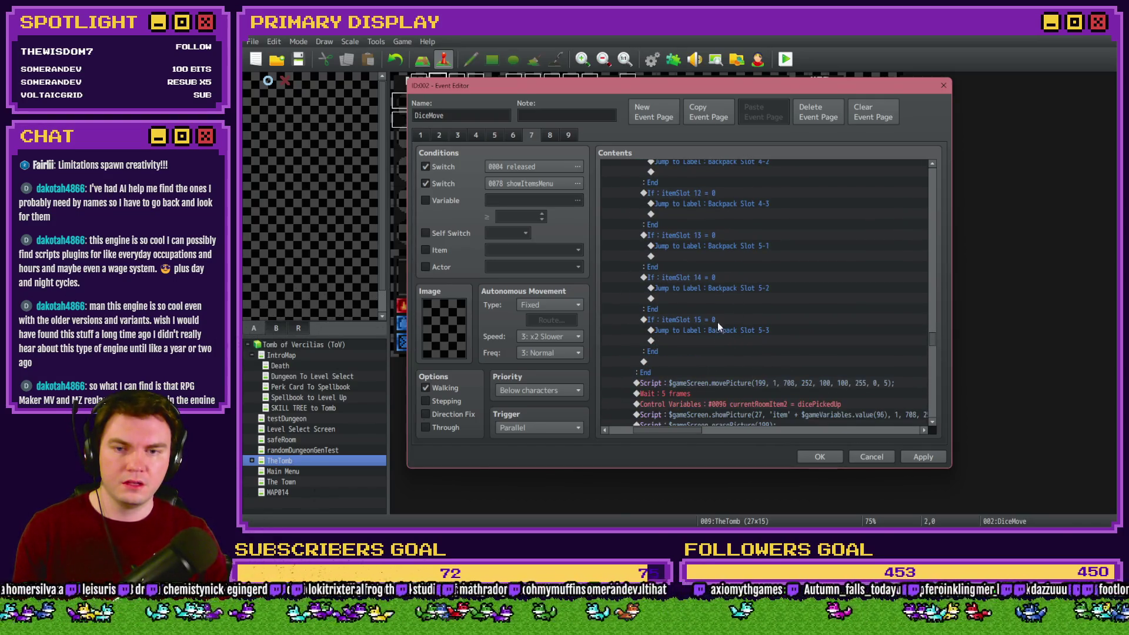
{"action": "left_click", "coordinate": [718, 322], "text": "shift"}
{"action": "scroll", "coordinate": [700, 364], "scroll_direction": "up", "scroll_amount": 15}
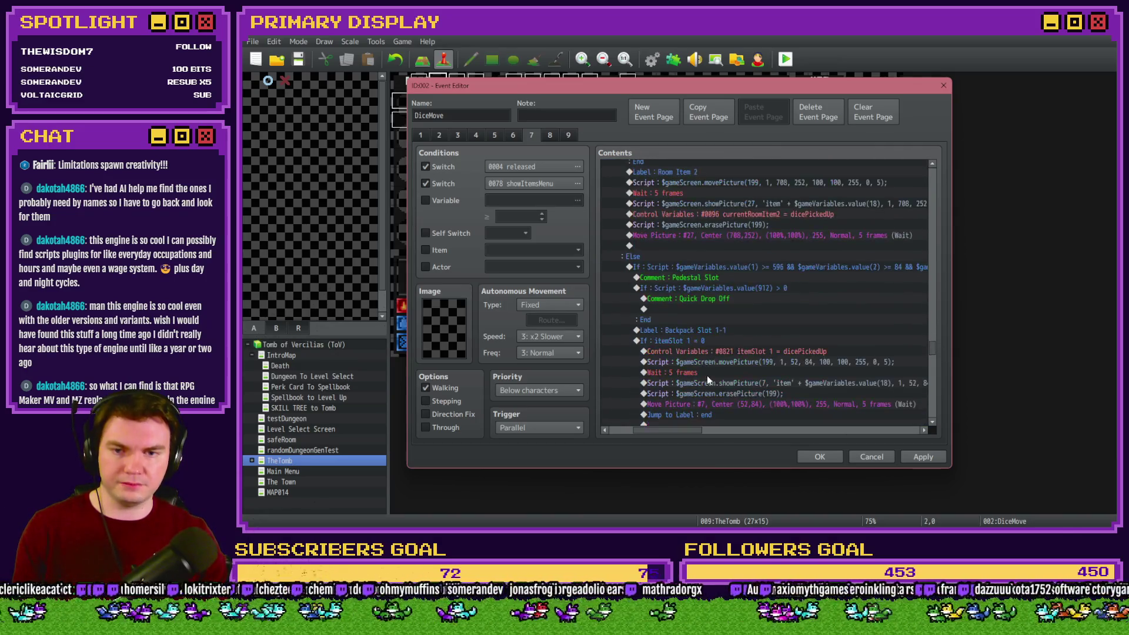
{"action": "left_click", "coordinate": [696, 311]}
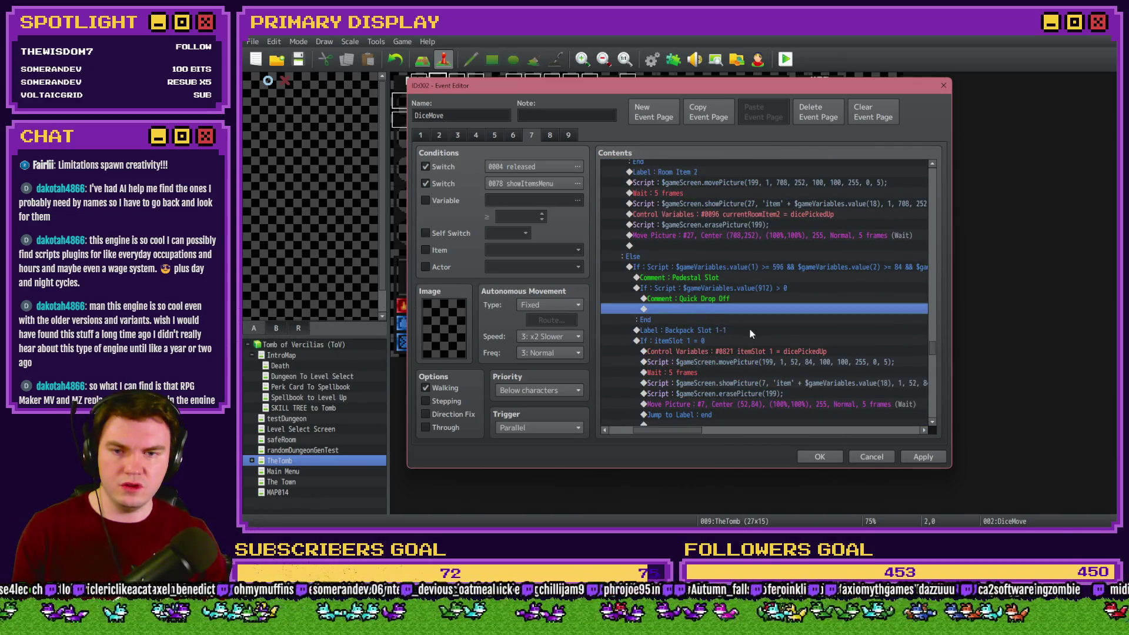
{"action": "key", "text": "ctrl+v"}
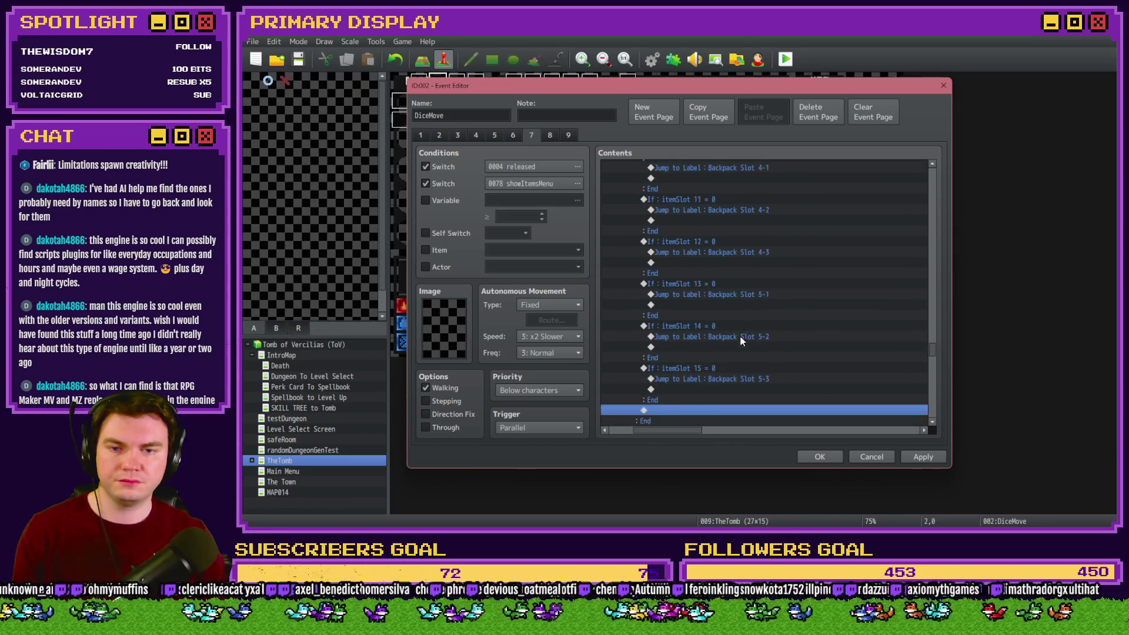
{"action": "scroll", "coordinate": [740, 336], "scroll_direction": "down", "scroll_amount": 5}
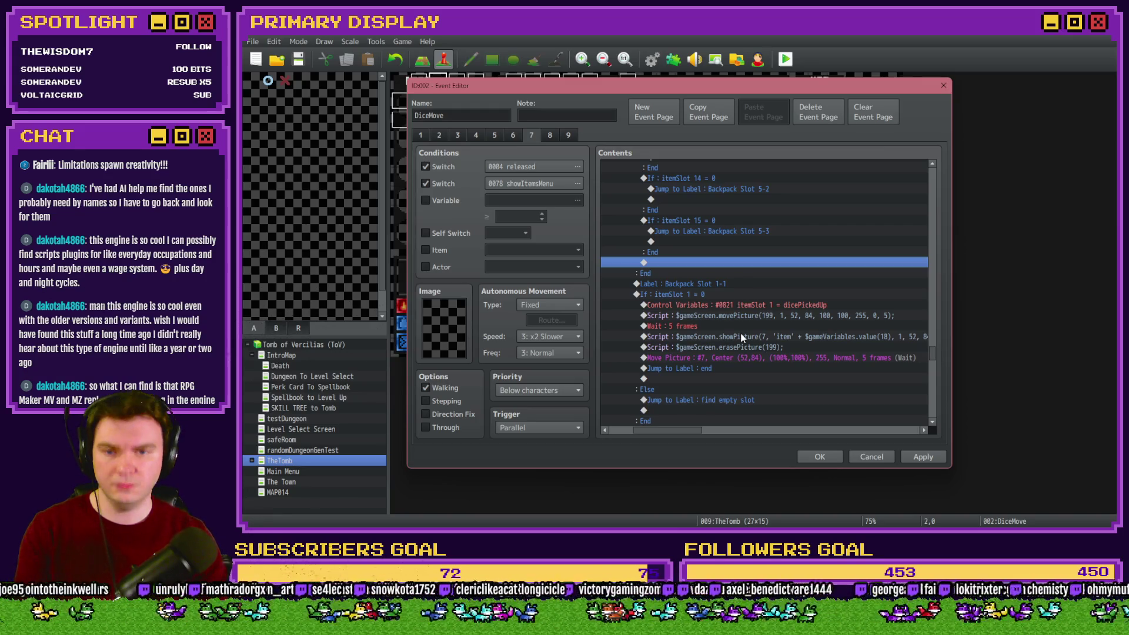
{"action": "double_click", "coordinate": [727, 285]}
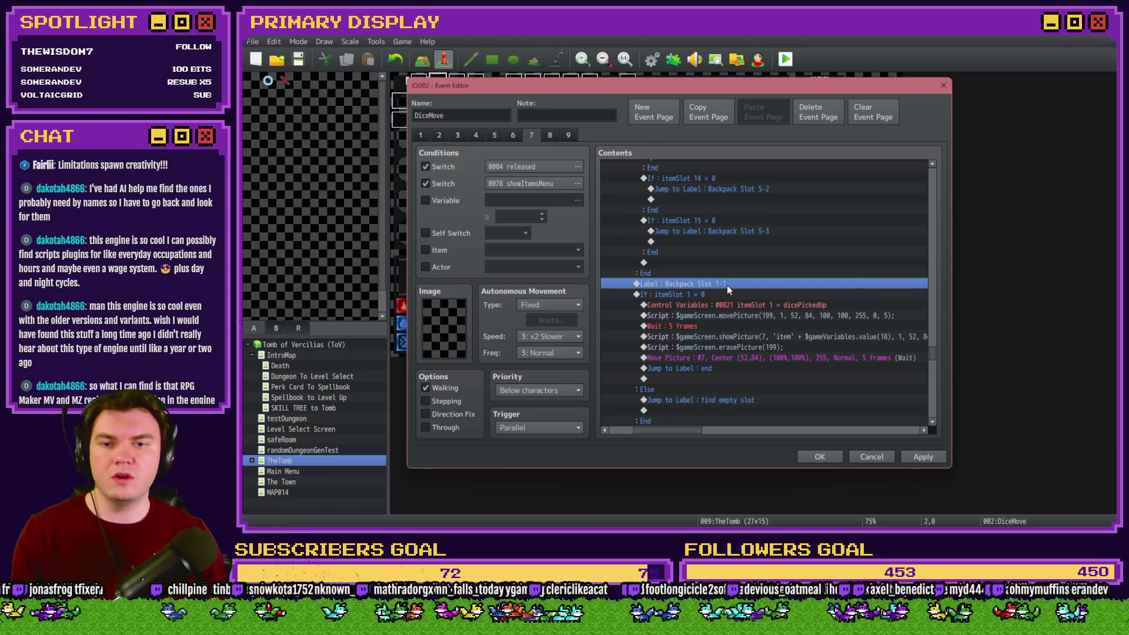
Rename the label to 'Pedestal'.
{"action": "type", "text": "Pedestal"}
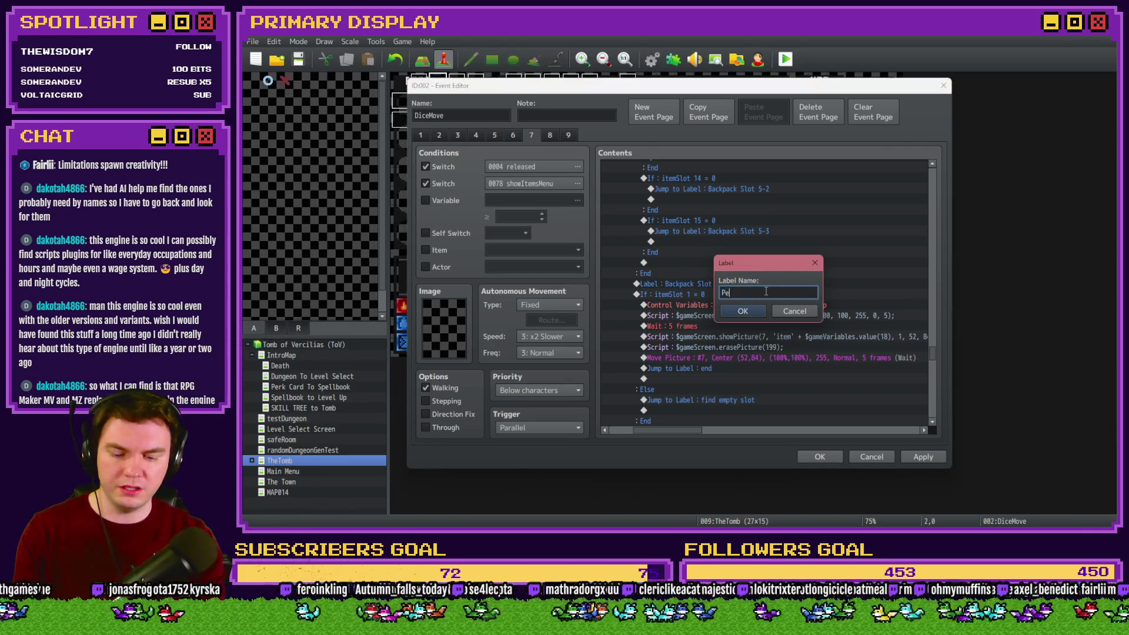
{"action": "key", "text": "Return"}
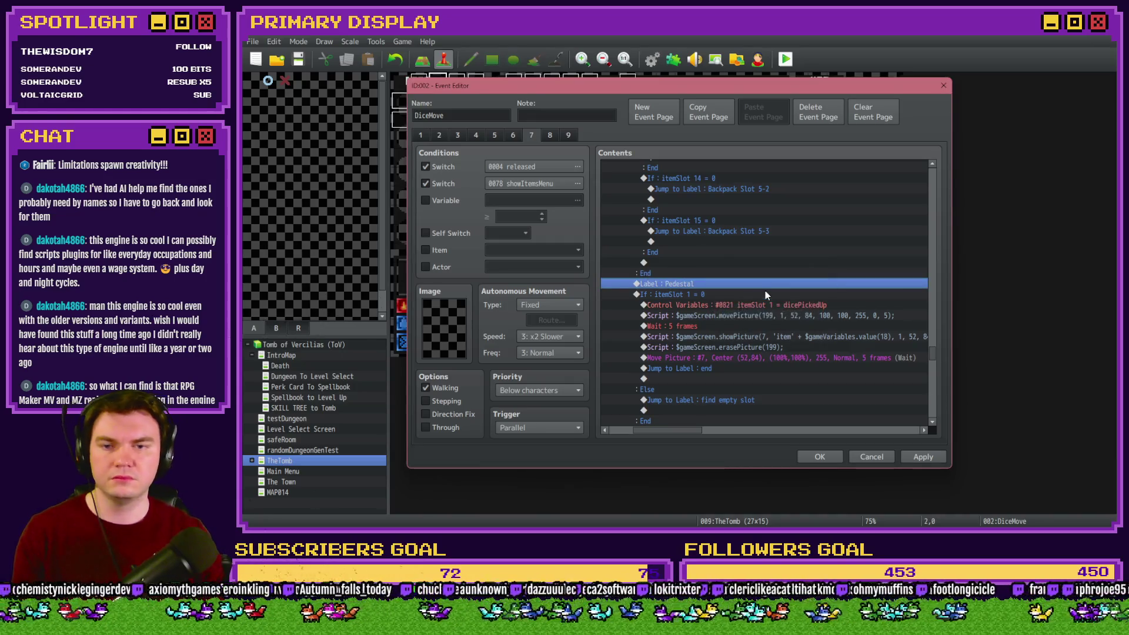
{"action": "scroll", "coordinate": [927, 361], "scroll_direction": "down", "scroll_amount": 5}
{"action": "left_click_drag", "start_coordinate": [927, 362], "coordinate": [930, 377]}
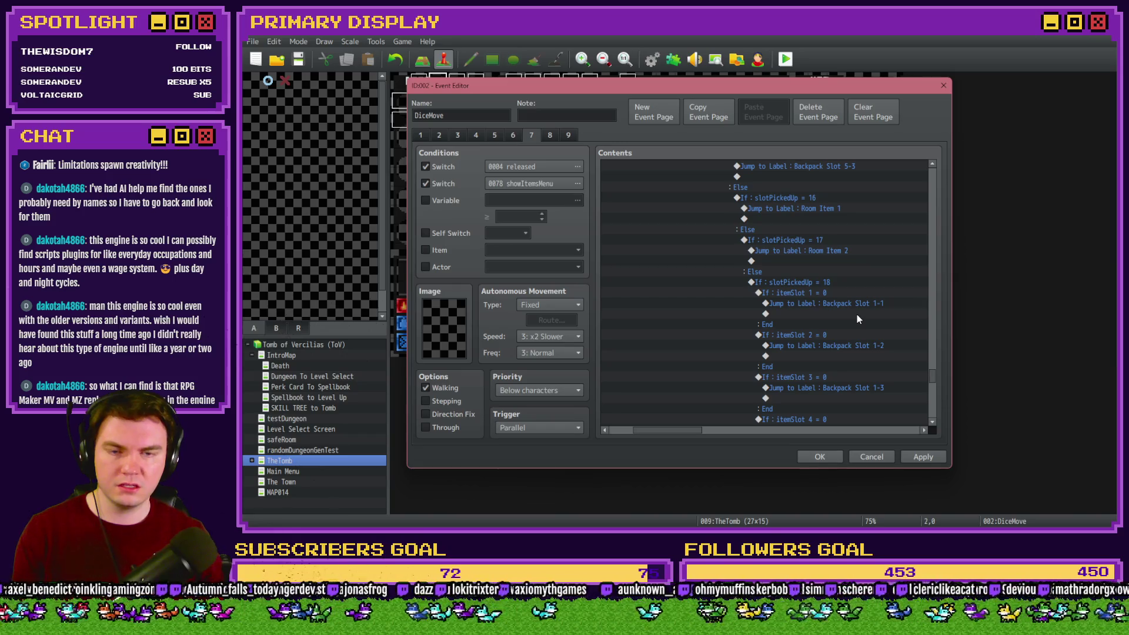
Remove the itemSlot checks under slotPickedUp = 18 and retarget the remaining jump to Pedestal.
{"action": "left_click", "coordinate": [802, 293]}
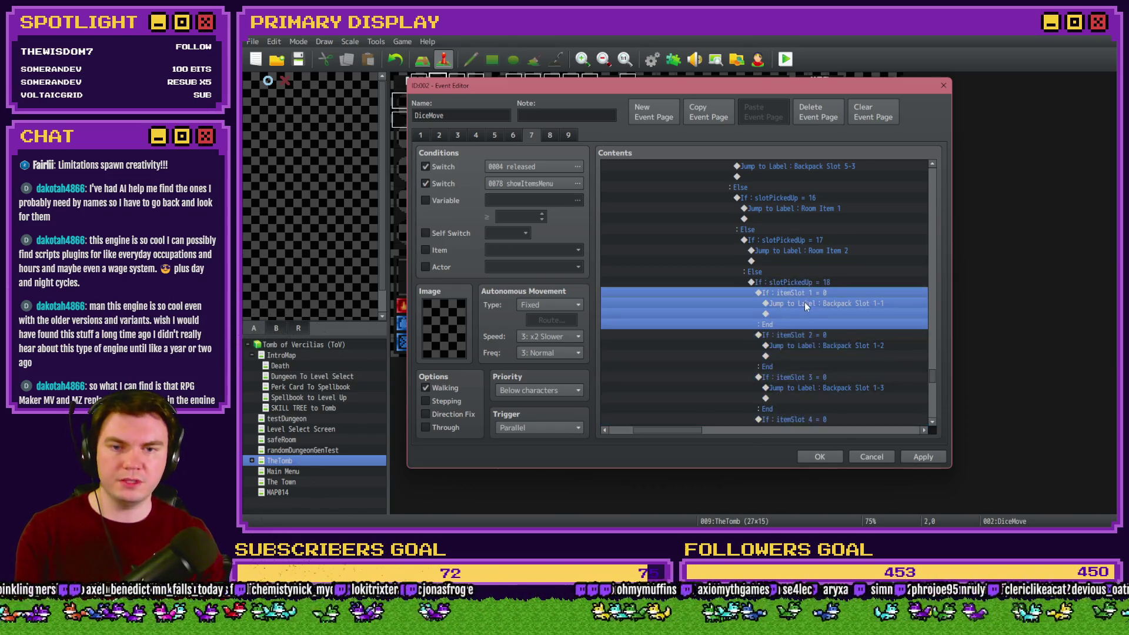
{"action": "key", "text": "Delete"}
{"action": "key", "text": "Delete"}
{"action": "key", "text": "Delete"}
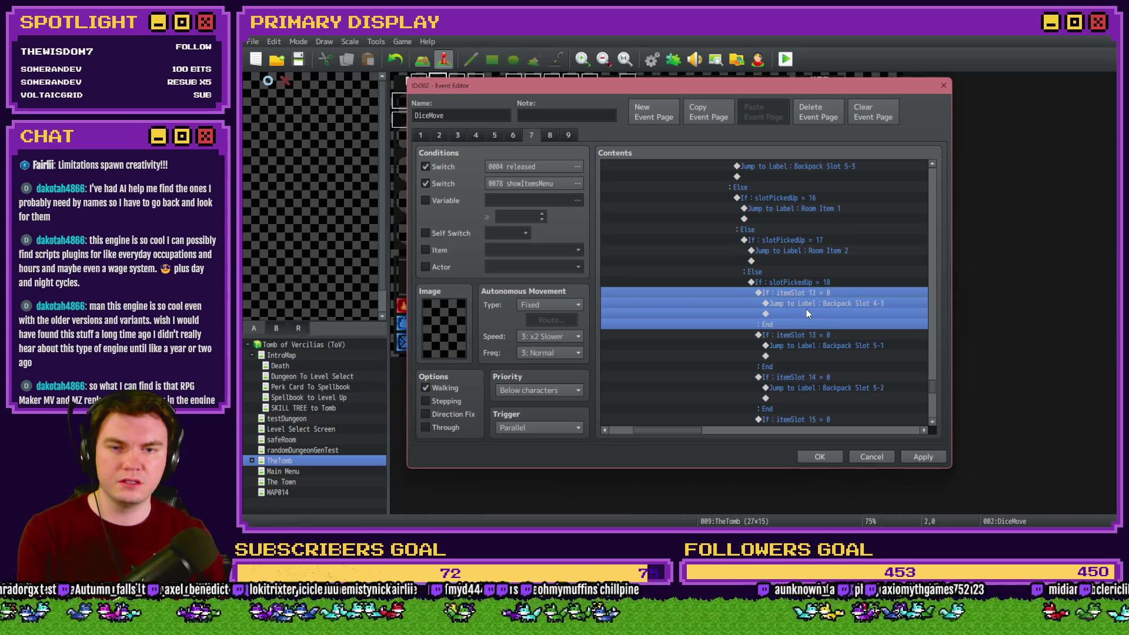
{"action": "key", "text": "Delete"}
{"action": "left_click", "coordinate": [823, 305]}
{"action": "key", "text": "Delete"}
{"action": "left_click", "coordinate": [824, 294]}
{"action": "key", "text": "Delete"}
{"action": "key", "text": "ctrl+v"}
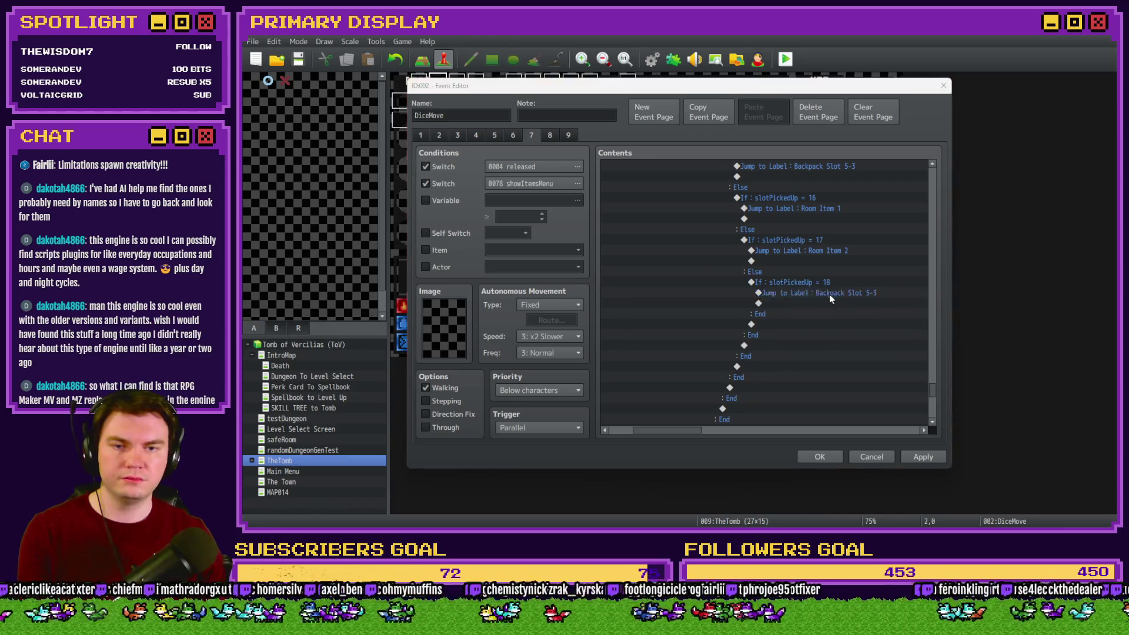
{"action": "double_click", "coordinate": [824, 294]}
{"action": "type", "text": "Pedestal"}
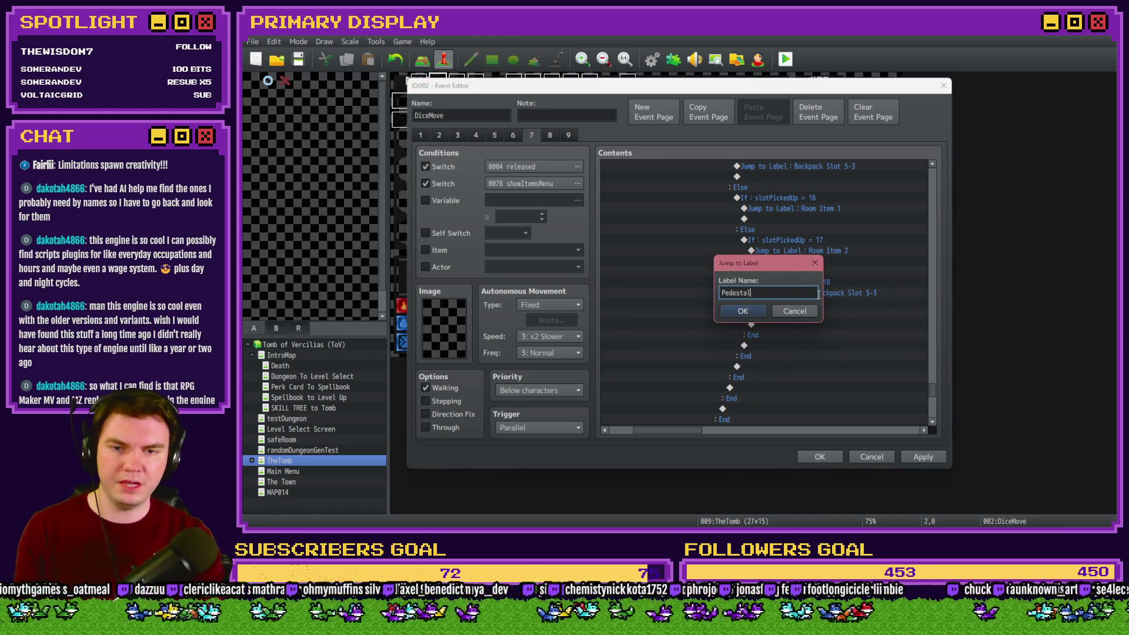
{"action": "key", "text": "Return"}
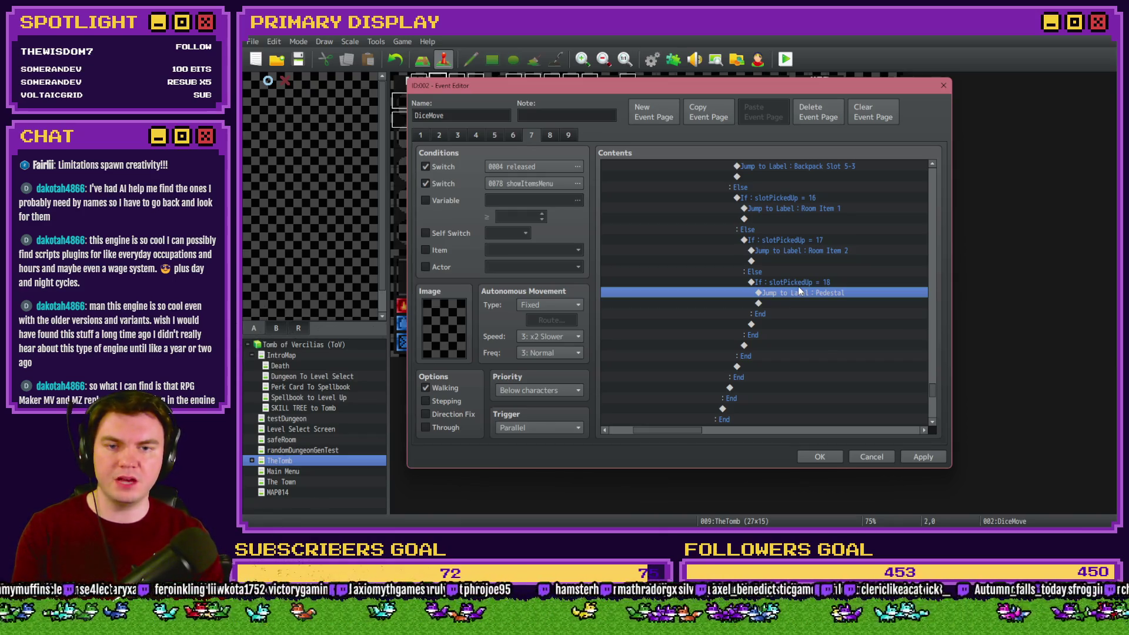
Select the itemSlot 1 = 0 branch under the Pedestal label.
{"action": "scroll", "coordinate": [795, 287], "scroll_direction": "up", "scroll_amount": 10}
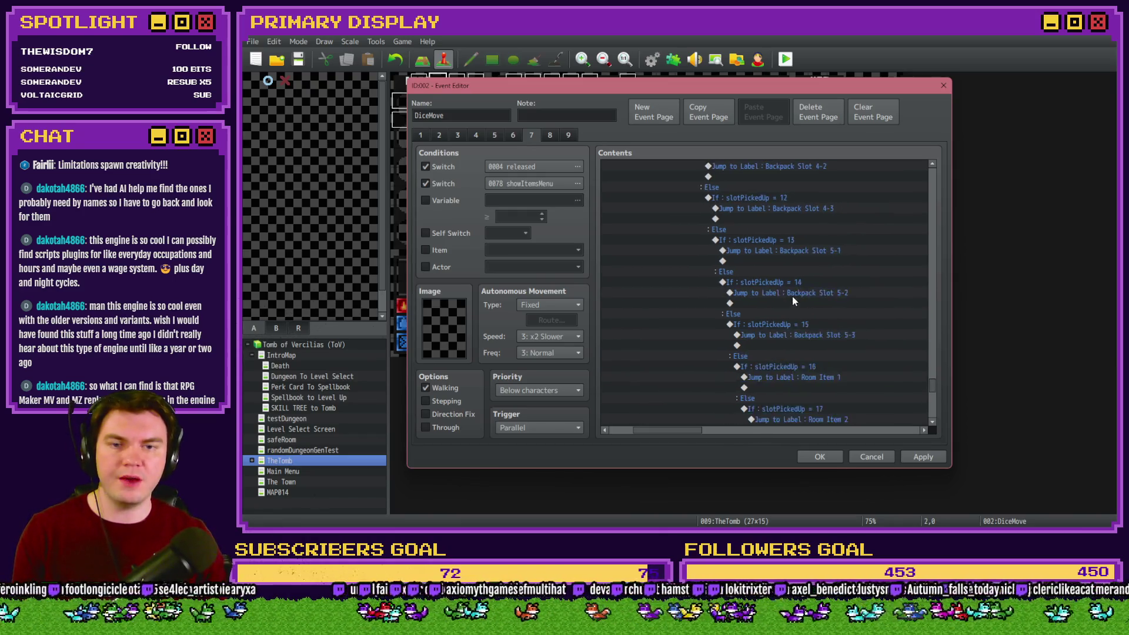
{"action": "scroll", "coordinate": [758, 359], "scroll_direction": "up", "scroll_amount": 10}
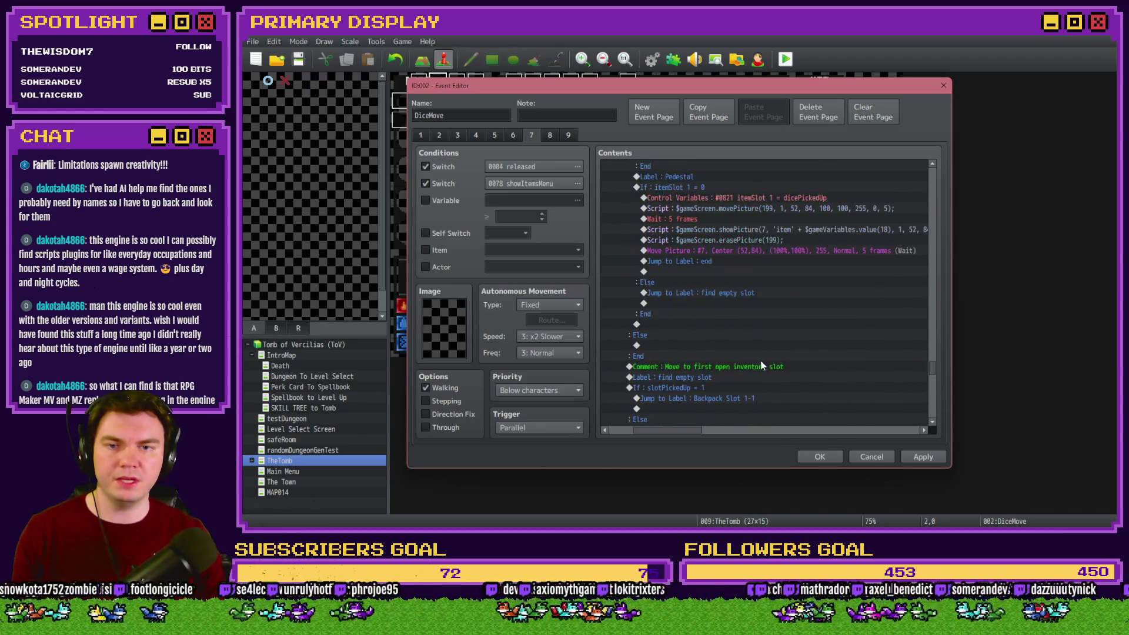
{"action": "scroll", "coordinate": [762, 366], "scroll_direction": "up", "scroll_amount": 3}
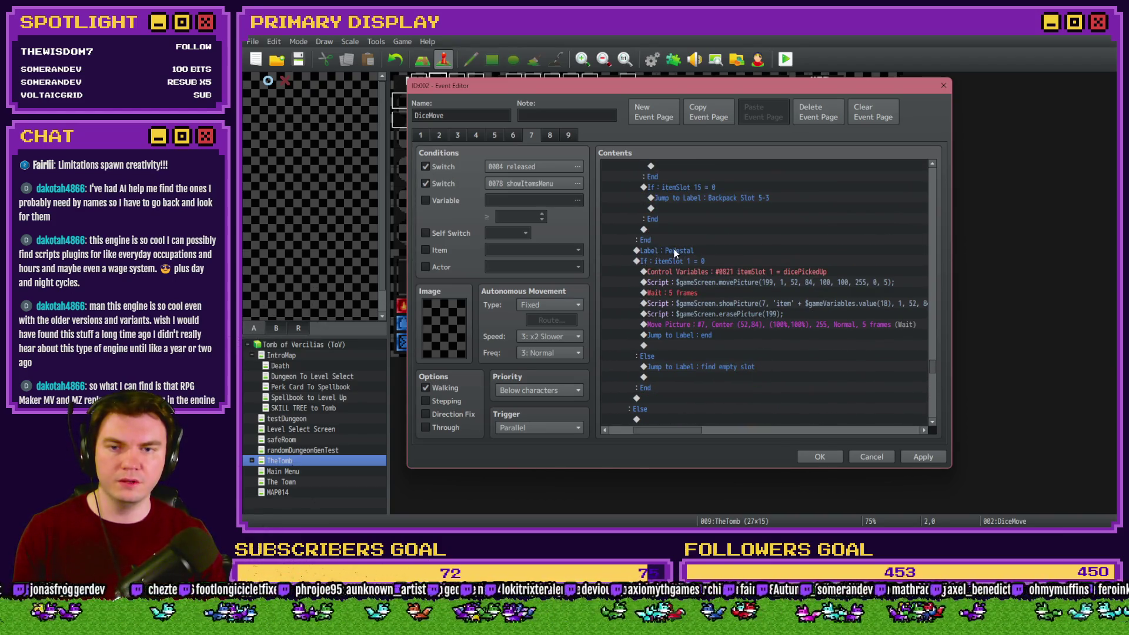
{"action": "left_click", "coordinate": [683, 263]}
{"action": "left_click_drag", "start_coordinate": [693, 430], "coordinate": [683, 433]}
{"action": "left_click", "coordinate": [731, 274]}
{"action": "left_click", "coordinate": [737, 253]}
{"action": "left_click", "coordinate": [736, 257]}
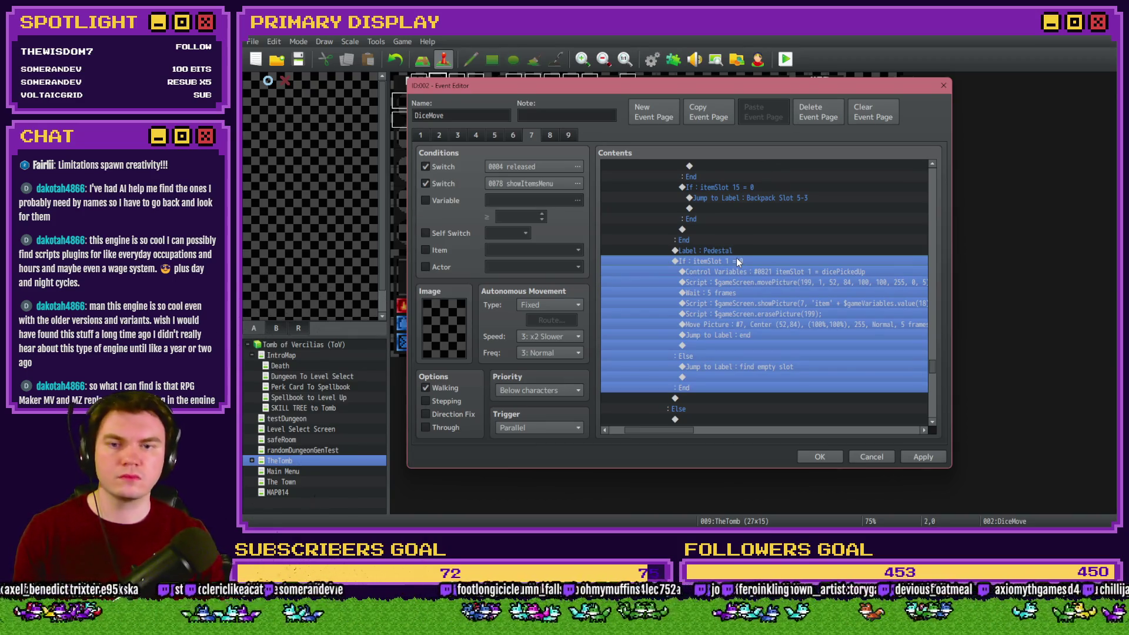
Set the Pedestal branch to test variable 0095 currentRoomItem1 equal to constant -1.
{"action": "double_click", "coordinate": [736, 258]}
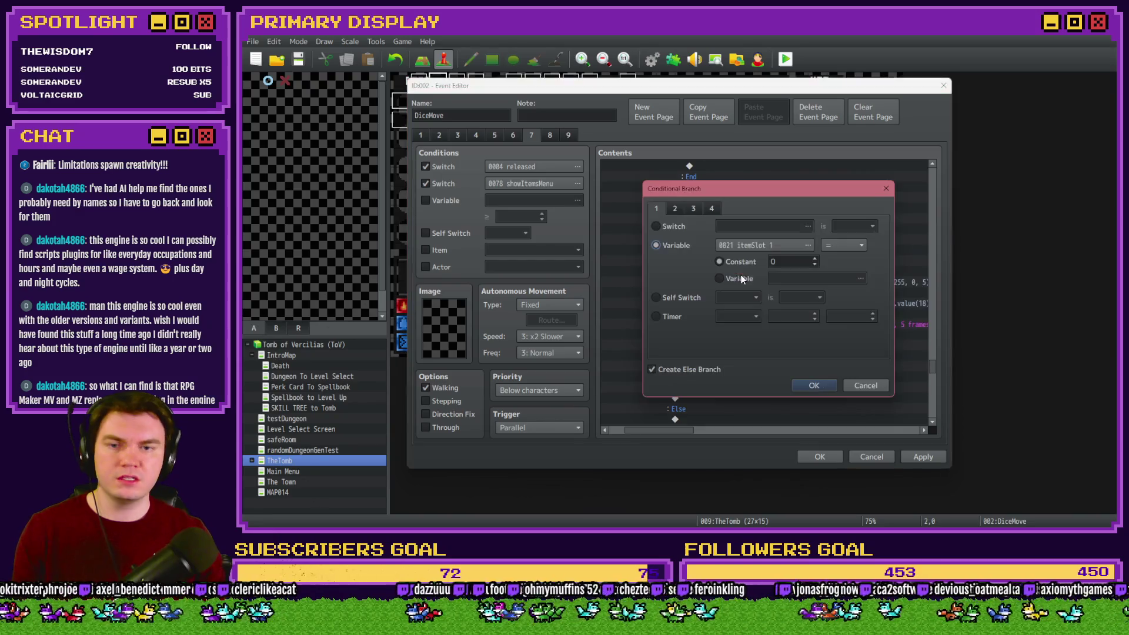
{"action": "left_click", "coordinate": [780, 246]}
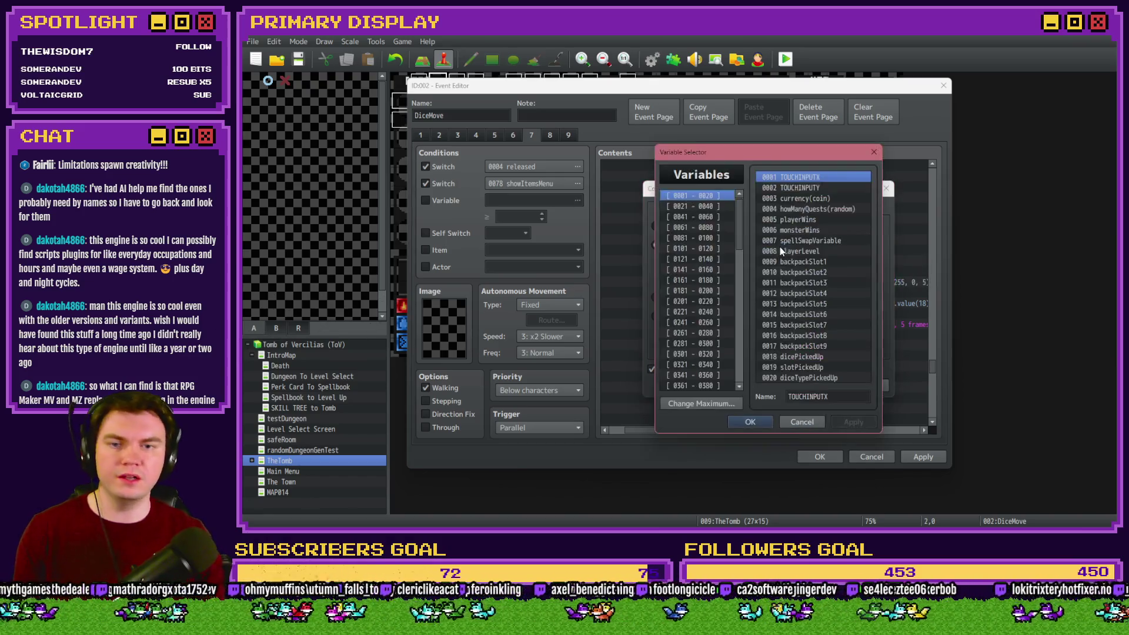
{"action": "left_click", "coordinate": [728, 217]}
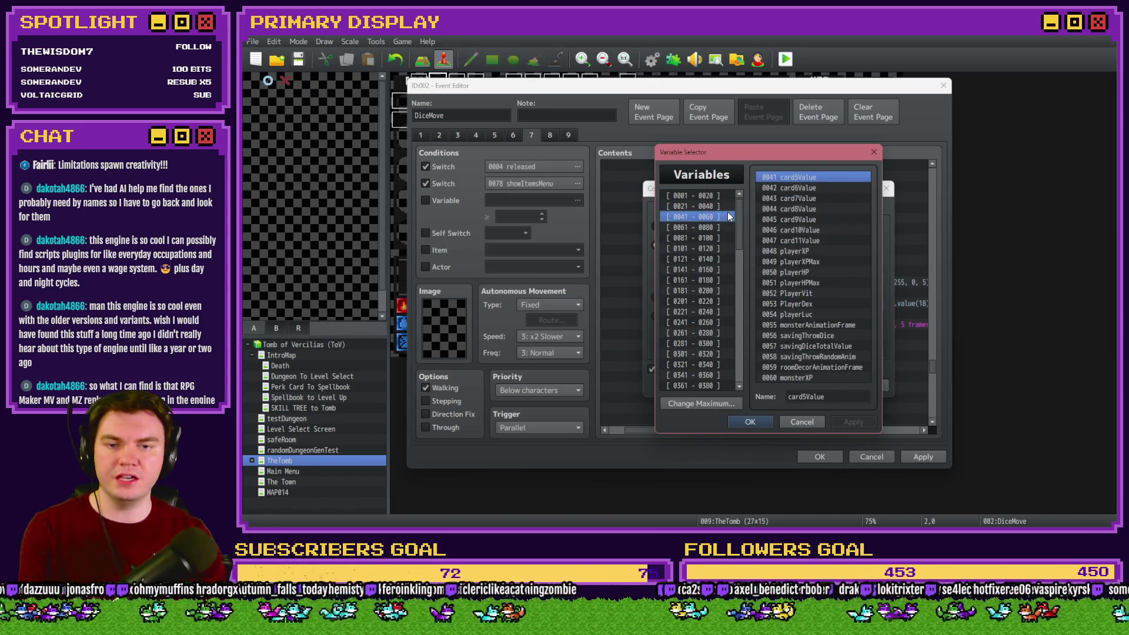
{"action": "key", "text": "Down"}
{"action": "key", "text": "Down"}
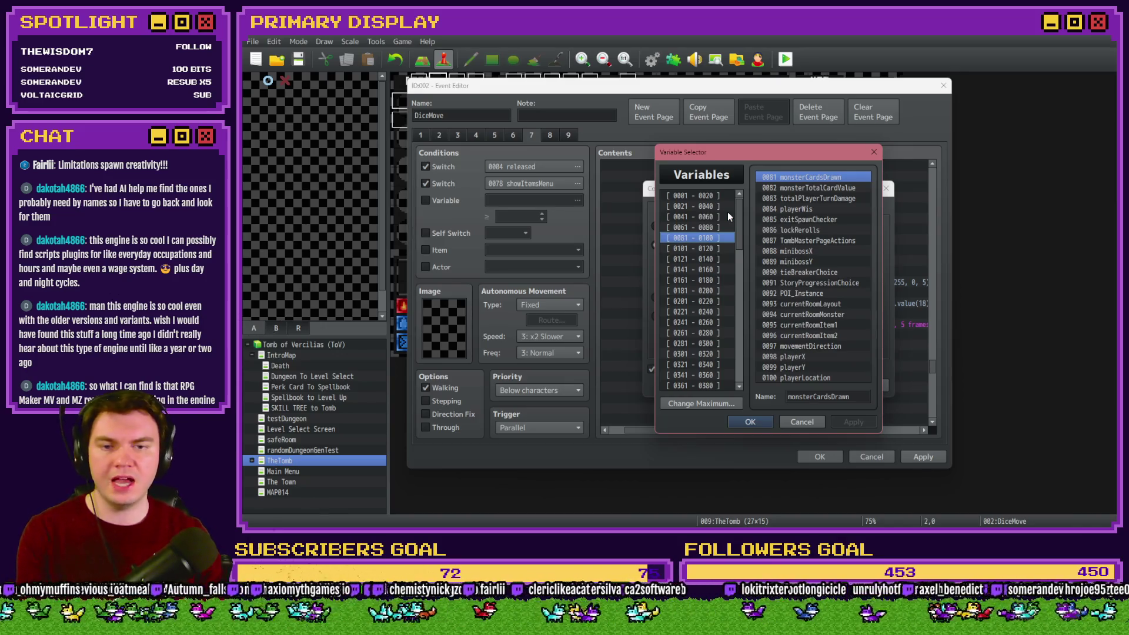
{"action": "double_click", "coordinate": [814, 328]}
{"action": "left_click", "coordinate": [809, 390]}
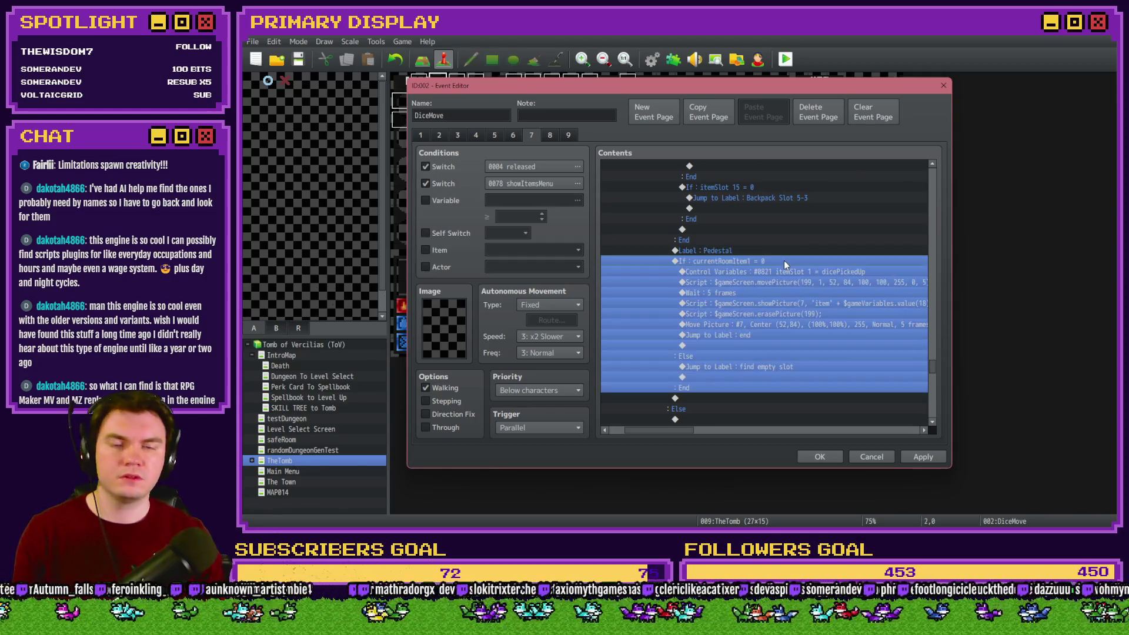
{"action": "double_click", "coordinate": [783, 263]}
{"action": "type", "text": "-1"}
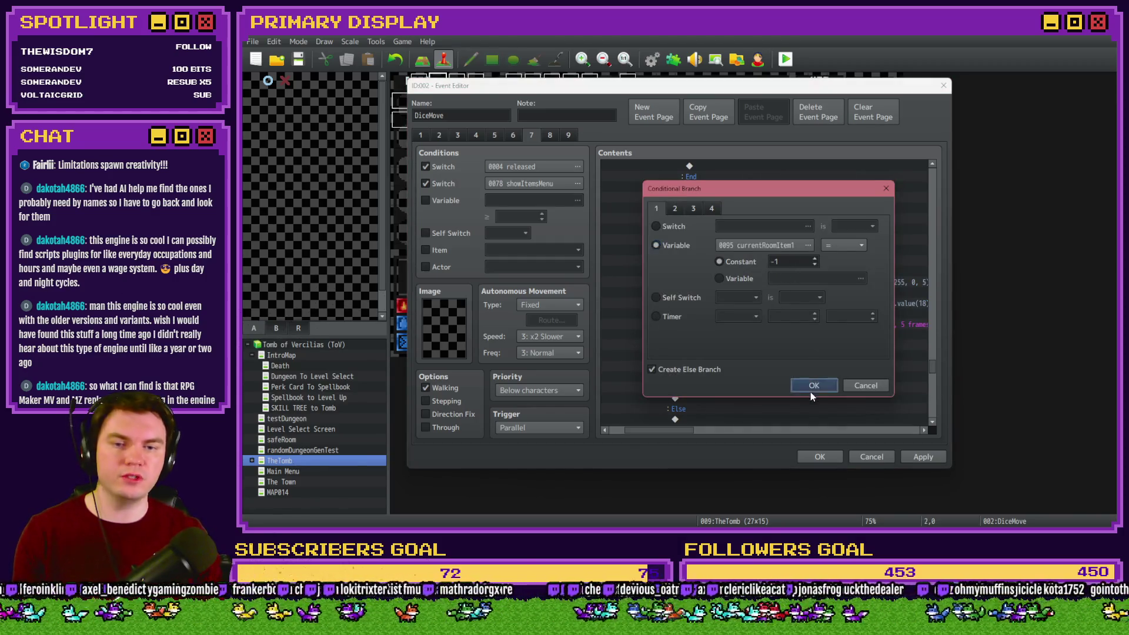
{"action": "left_click", "coordinate": [811, 386]}
{"action": "key", "text": "Down"}
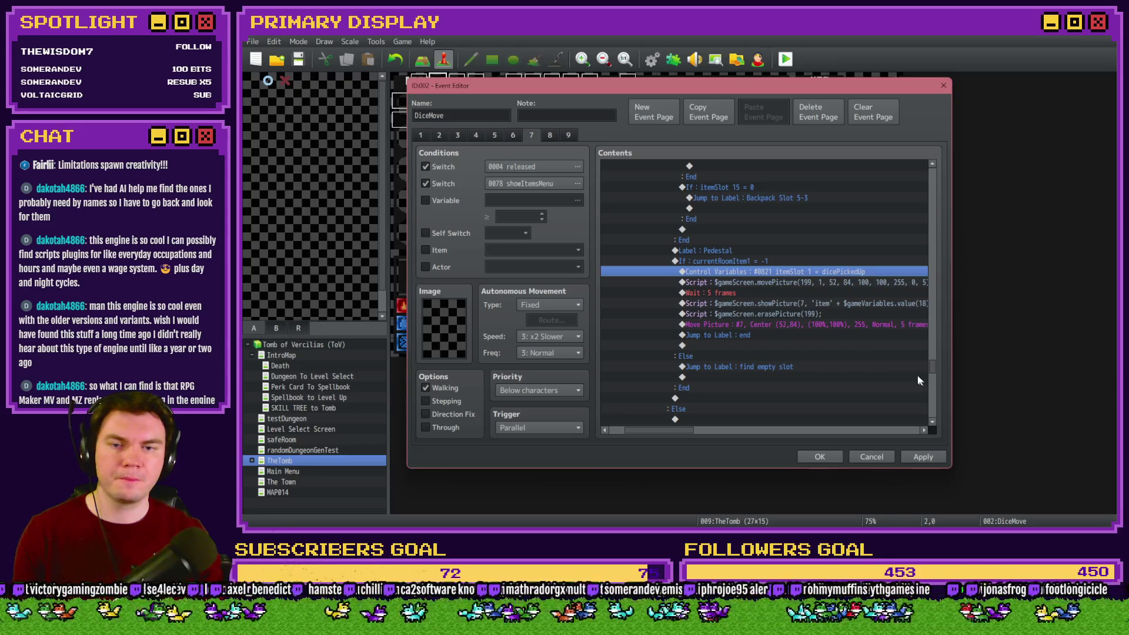
{"action": "mouse_move", "coordinate": [929, 366]}
{"action": "left_mouse_down"}
{"action": "mouse_move", "coordinate": [939, 352]}
{"action": "mouse_move", "coordinate": [937, 361]}
{"action": "left_mouse_up"}
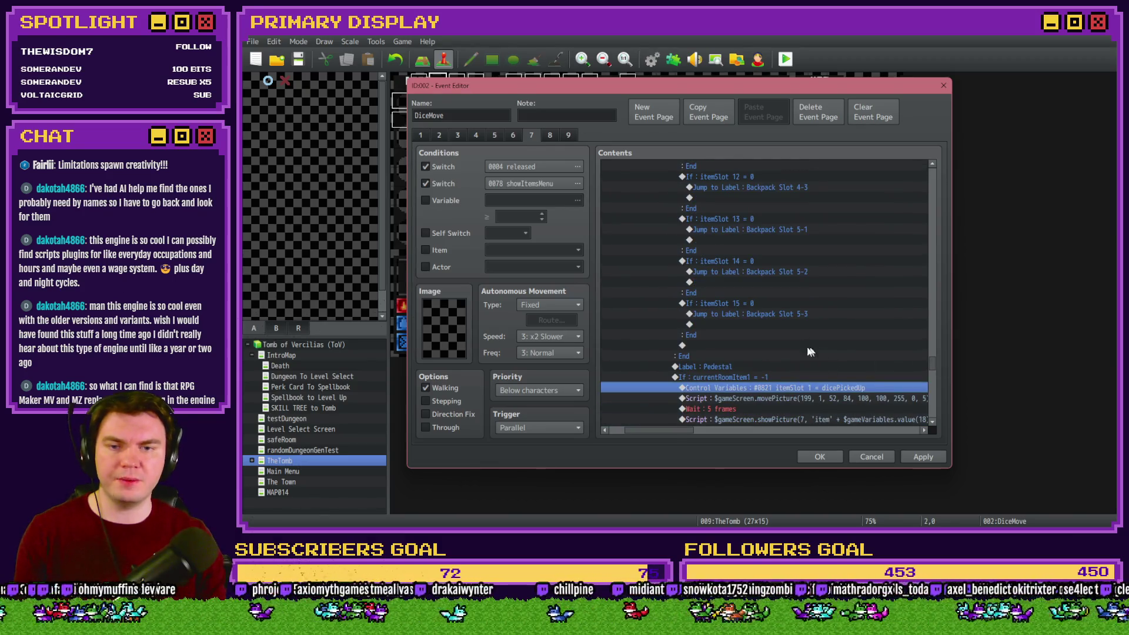
Look over DiceMove's commands, checking the movePicture script line and the randomNumber2 > 0 block.
{"action": "scroll", "coordinate": [742, 335], "scroll_direction": "up", "scroll_amount": 8}
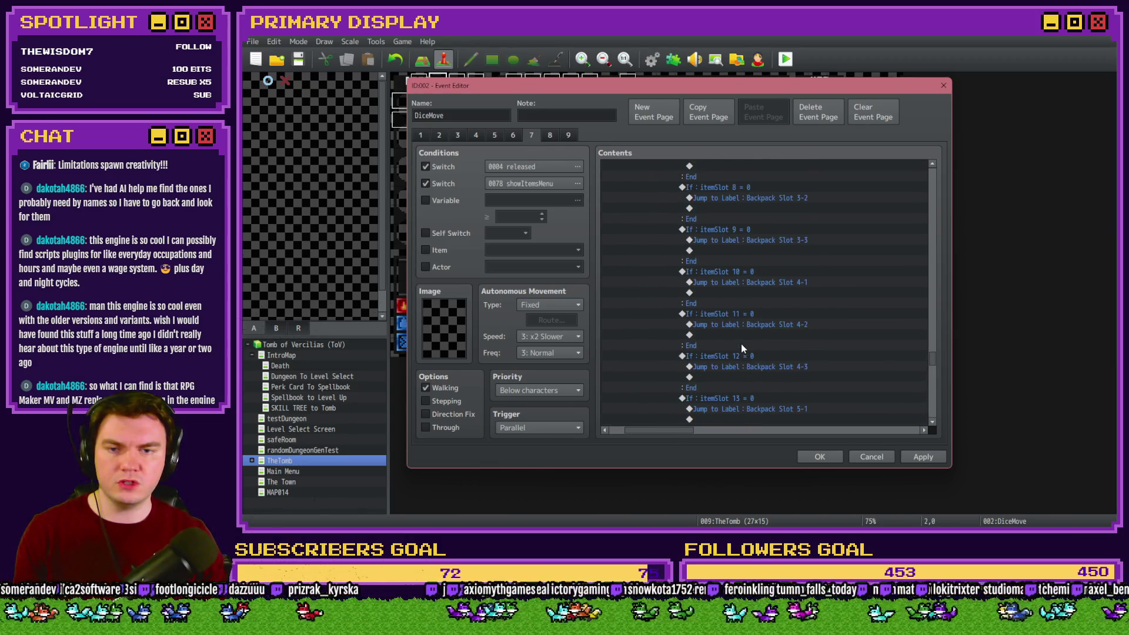
{"action": "scroll", "coordinate": [743, 347], "scroll_direction": "up", "scroll_amount": 10}
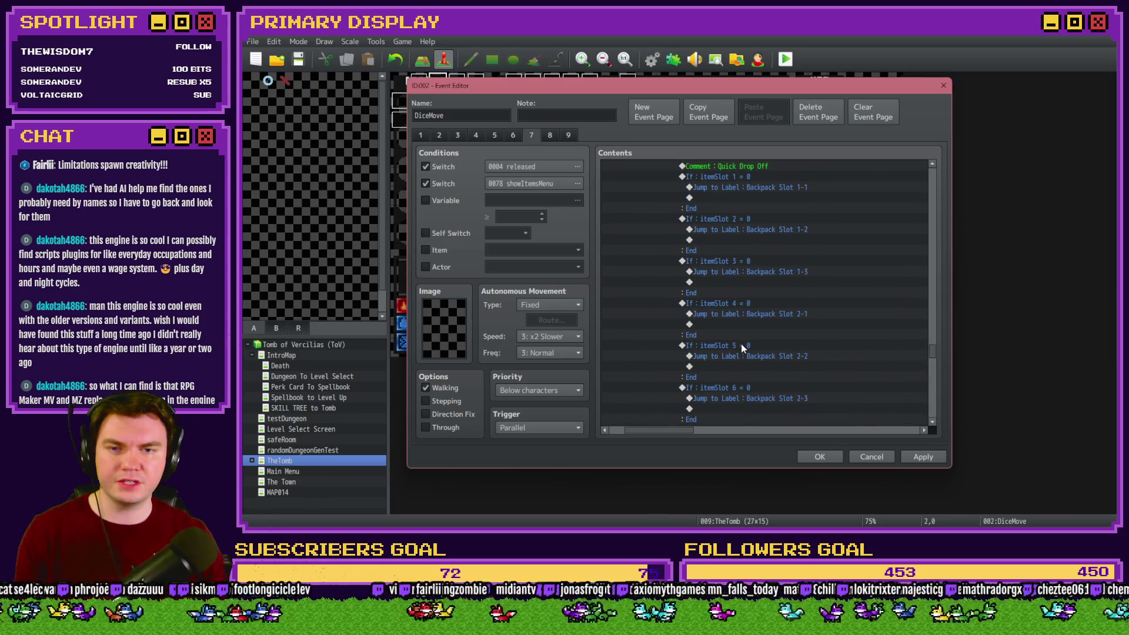
{"action": "scroll", "coordinate": [741, 348], "scroll_direction": "down", "scroll_amount": 13}
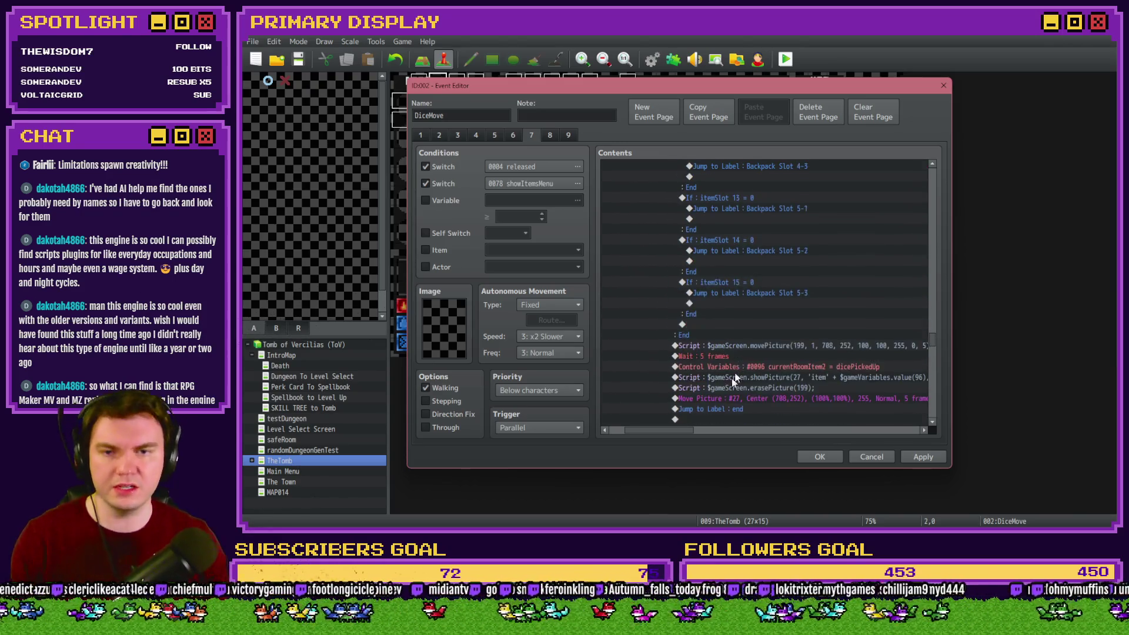
{"action": "scroll", "coordinate": [742, 353], "scroll_direction": "up", "scroll_amount": 14}
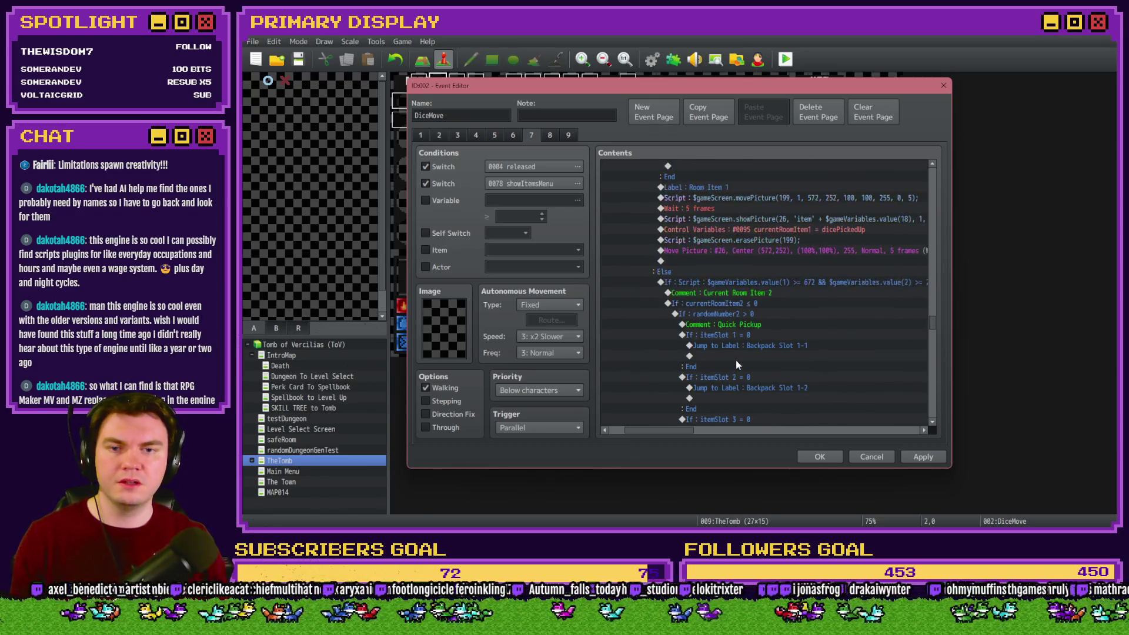
{"action": "scroll", "coordinate": [736, 359], "scroll_direction": "down", "scroll_amount": 18}
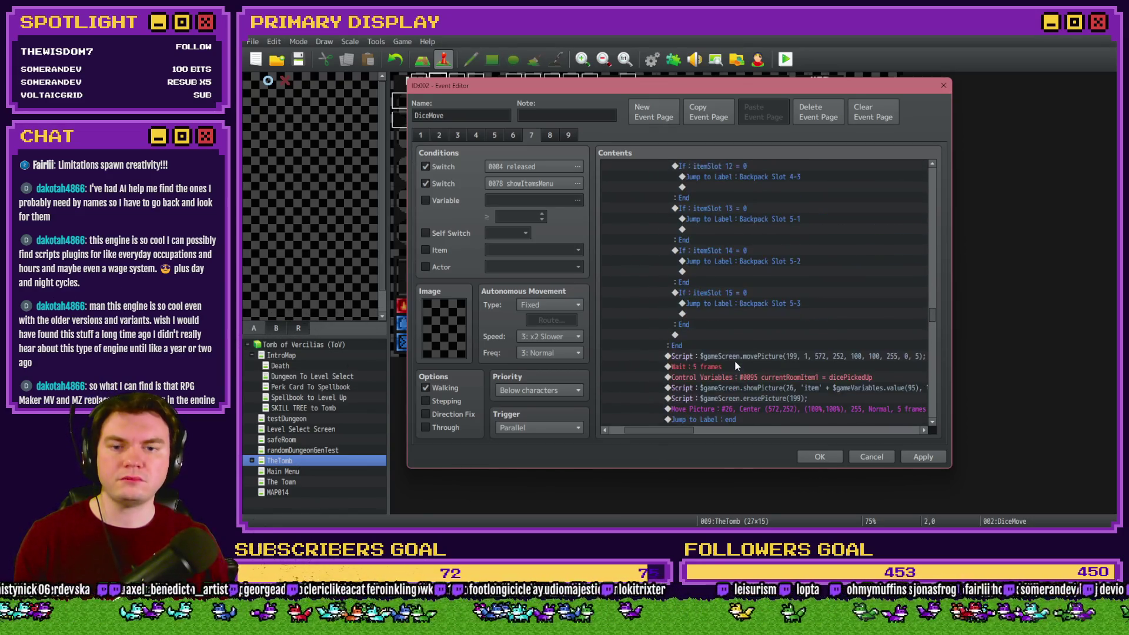
{"action": "scroll", "coordinate": [735, 361], "scroll_direction": "up", "scroll_amount": 18}
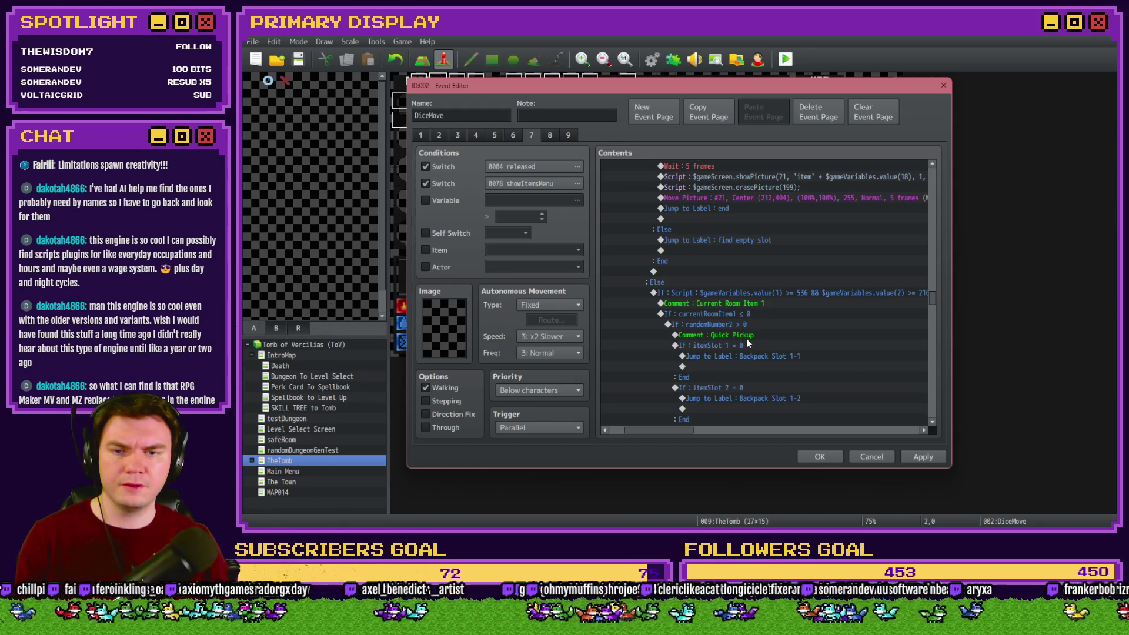
{"action": "scroll", "coordinate": [745, 340], "scroll_direction": "down", "scroll_amount": 20}
{"action": "scroll", "coordinate": [750, 330], "scroll_direction": "down", "scroll_amount": 3}
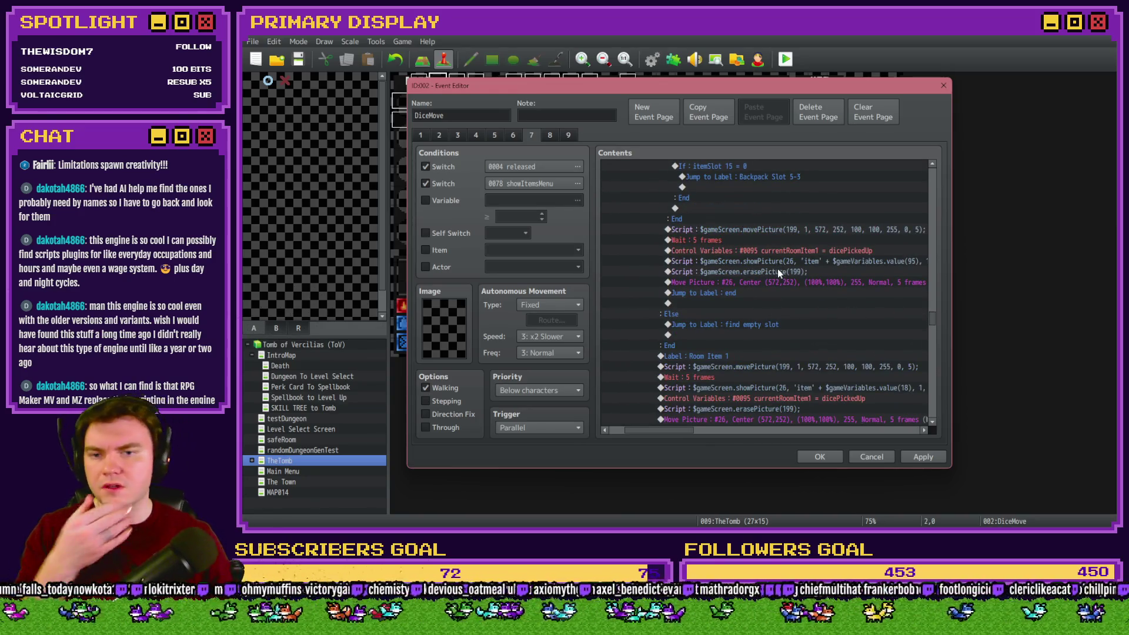
{"action": "left_click", "coordinate": [696, 229]}
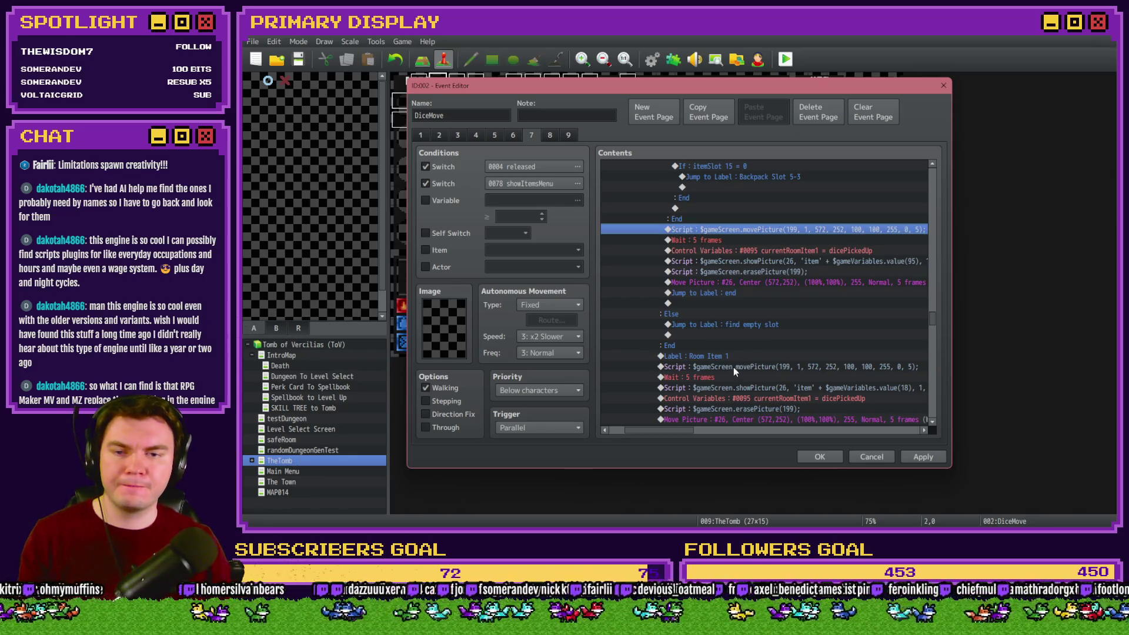
{"action": "left_click", "coordinate": [732, 367]}
{"action": "left_click", "coordinate": [696, 229]}
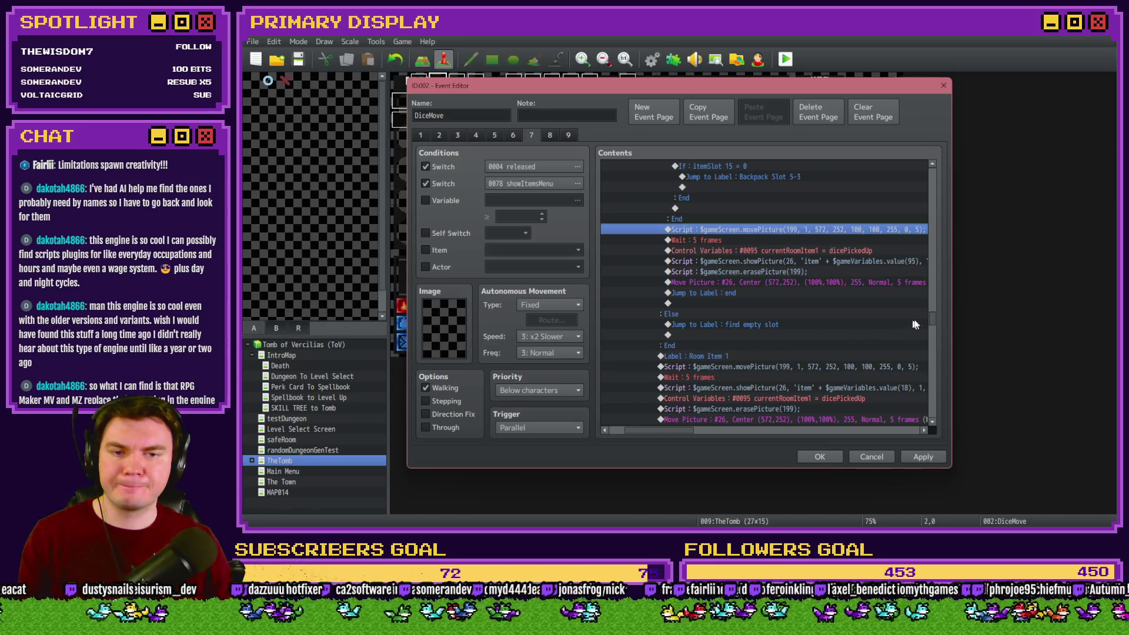
{"action": "left_click_drag", "start_coordinate": [934, 319], "coordinate": [936, 301]}
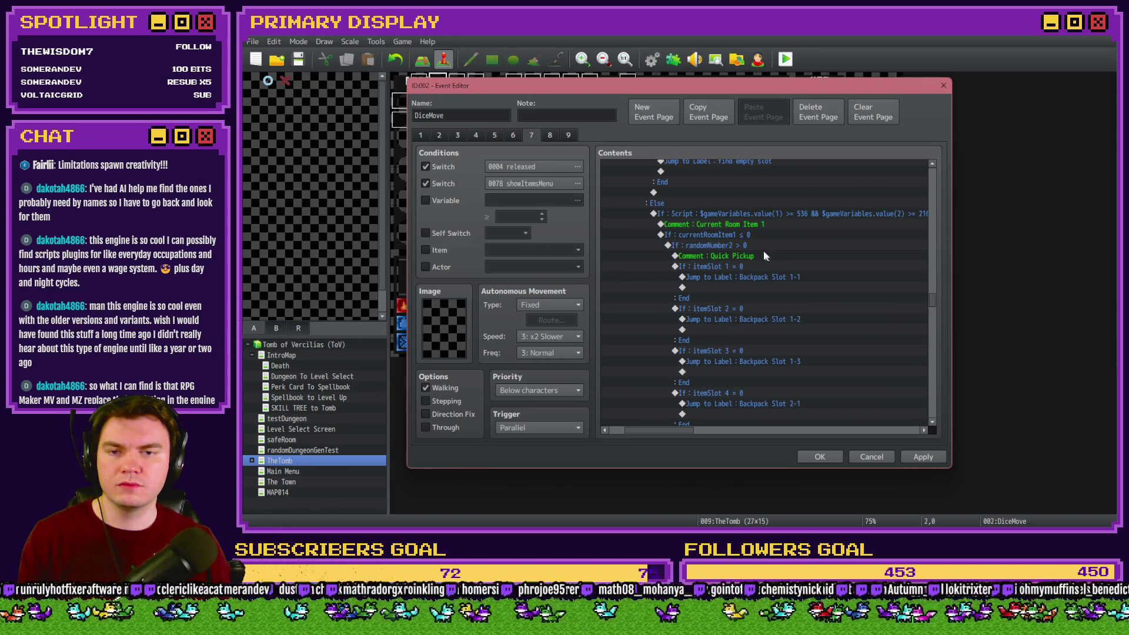
{"action": "left_click", "coordinate": [746, 246]}
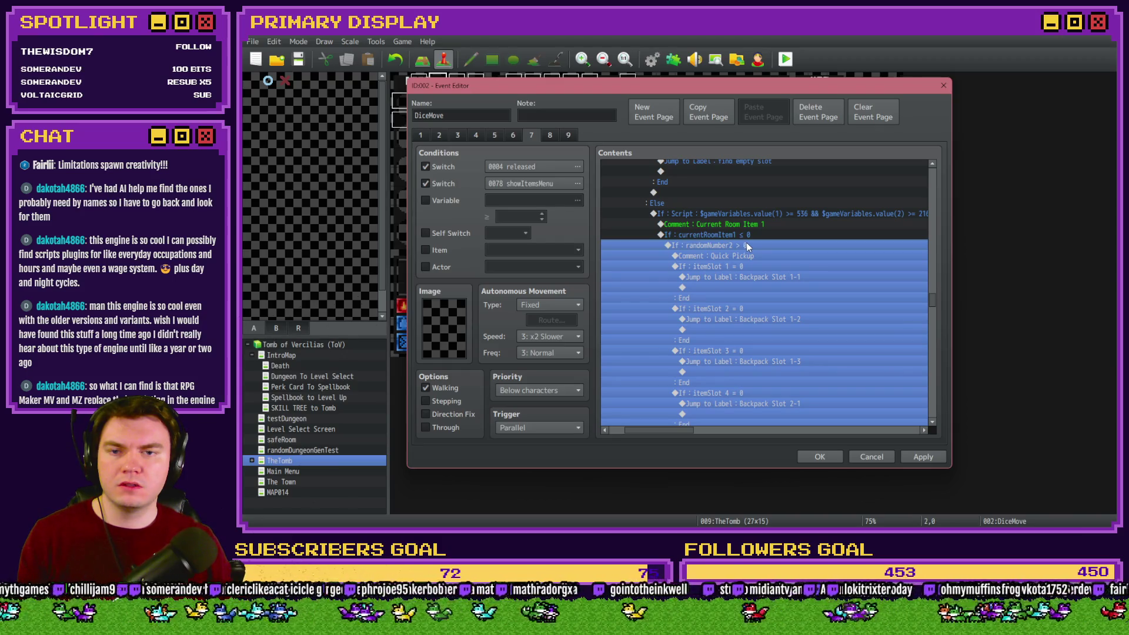
Copy the Current Room Item 1 pickup block through its Room Item 1 picture commands.
{"action": "left_click", "coordinate": [756, 226]}
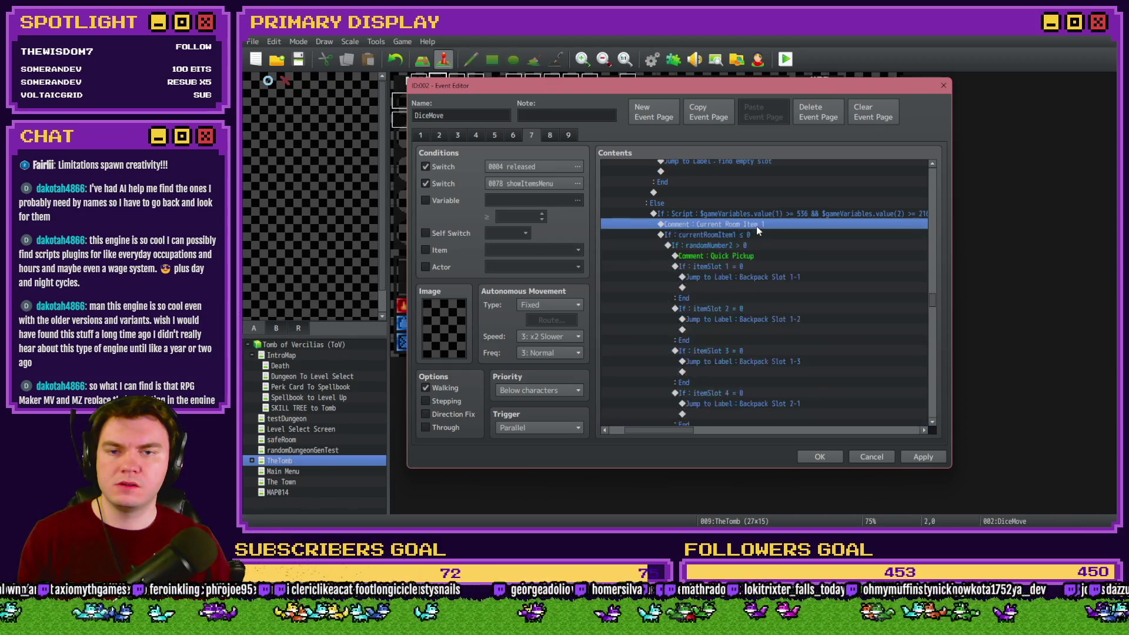
{"action": "left_click", "coordinate": [758, 232], "text": "shift"}
{"action": "scroll", "coordinate": [833, 334], "scroll_direction": "down", "scroll_amount": 10}
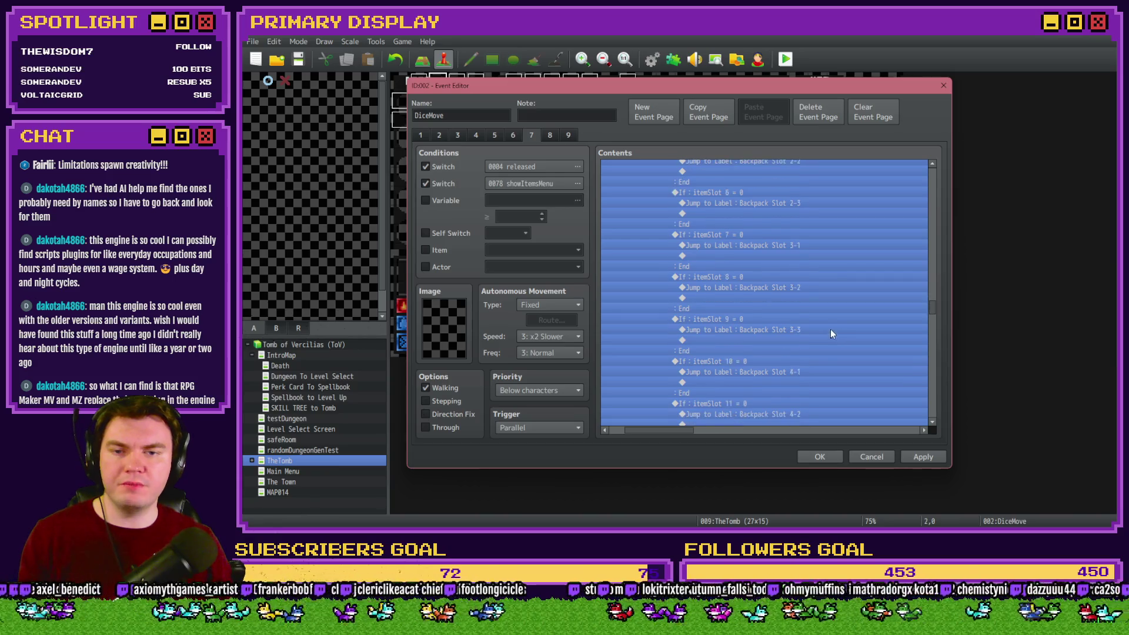
{"action": "scroll", "coordinate": [825, 327], "scroll_direction": "down", "scroll_amount": 5}
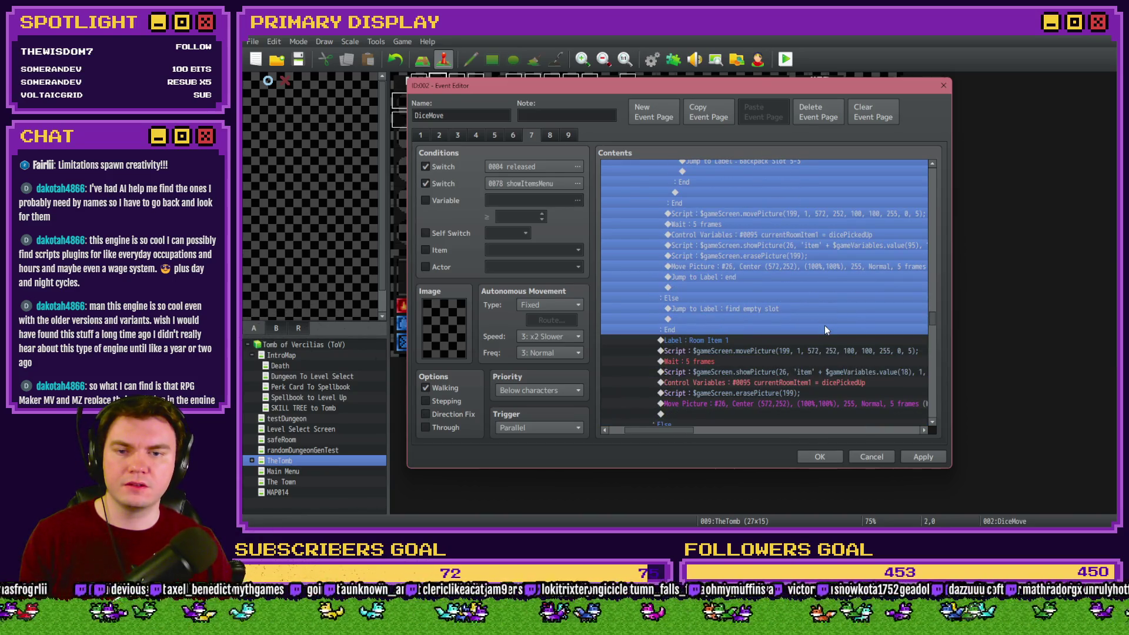
{"action": "scroll", "coordinate": [824, 325], "scroll_direction": "down", "scroll_amount": 3}
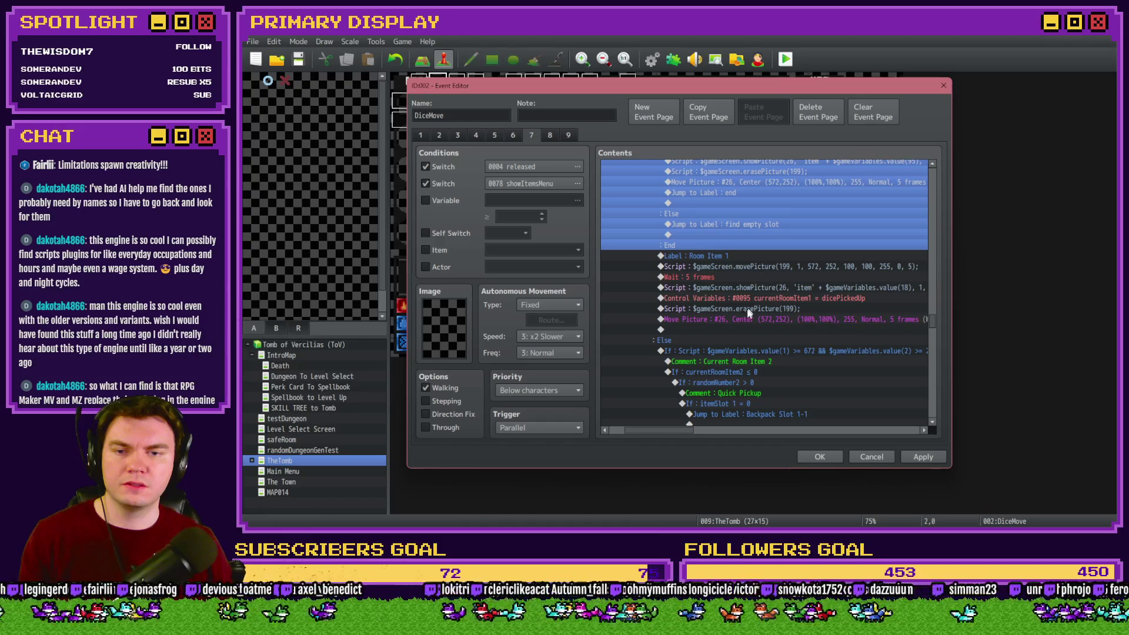
{"action": "left_click", "coordinate": [737, 318], "text": "shift"}
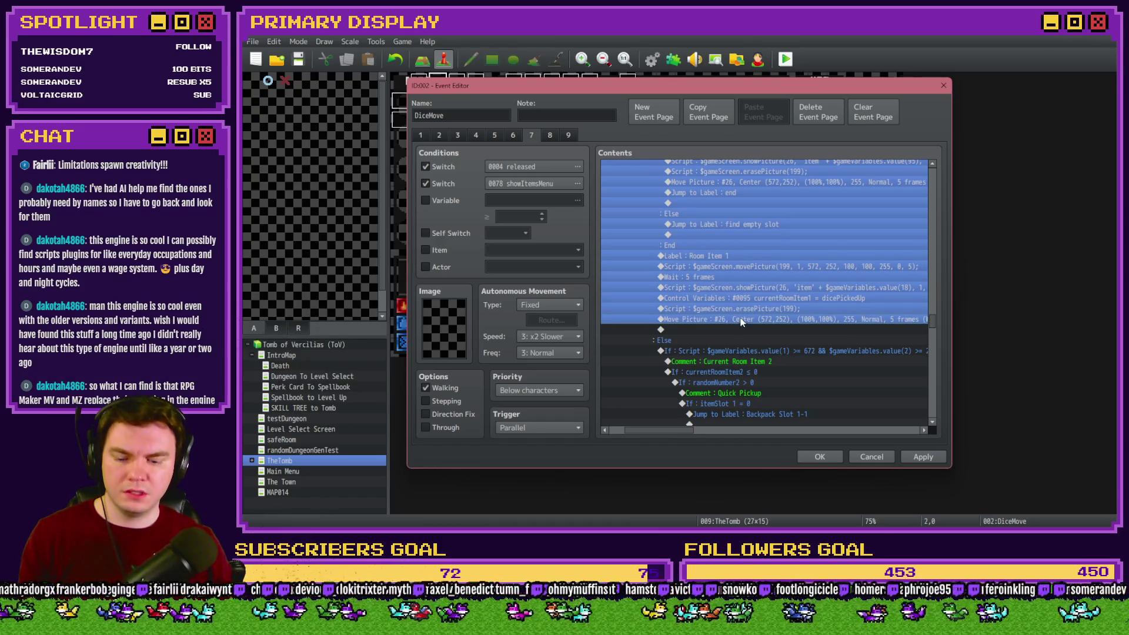
{"action": "scroll", "coordinate": [755, 339], "scroll_direction": "down", "scroll_amount": 9}
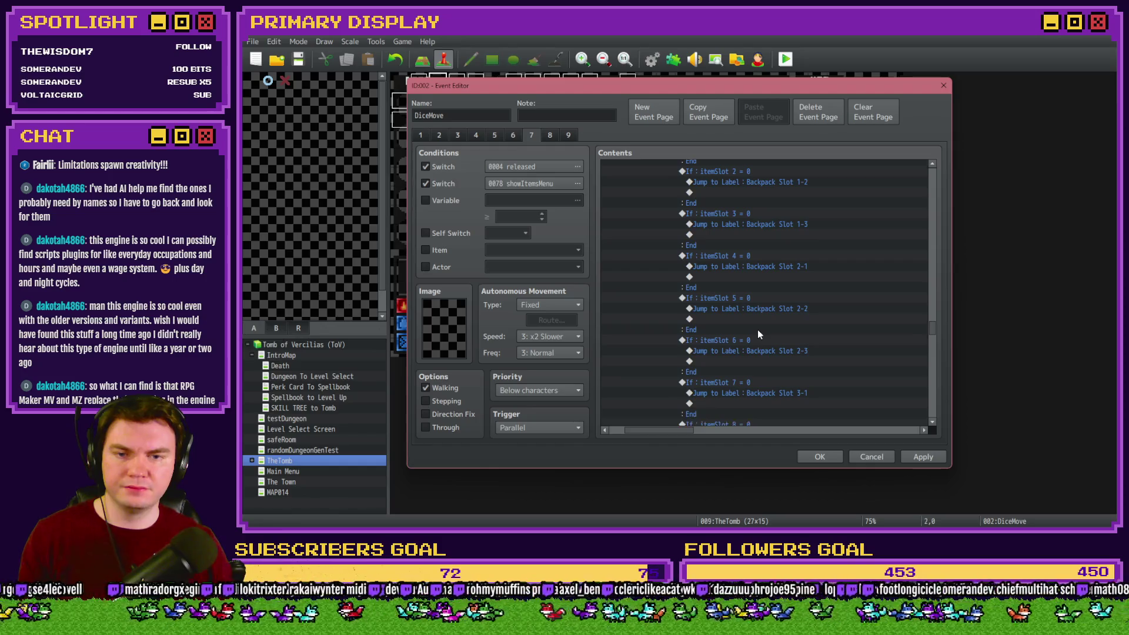
{"action": "mouse_move", "coordinate": [933, 329]}
{"action": "left_mouse_down"}
{"action": "mouse_move", "coordinate": [935, 301]}
{"action": "mouse_move", "coordinate": [939, 353]}
{"action": "left_mouse_up"}
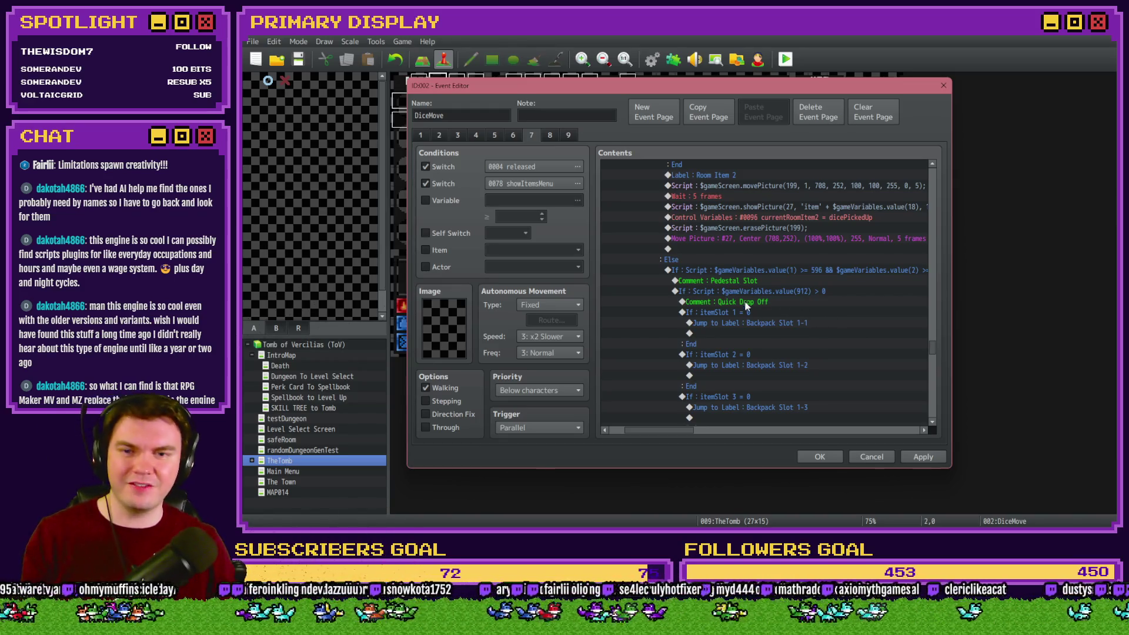
Delete the Pedestal Slot's value(912) Quick Drop Off block.
{"action": "left_click", "coordinate": [749, 281]}
{"action": "left_click", "coordinate": [759, 291]}
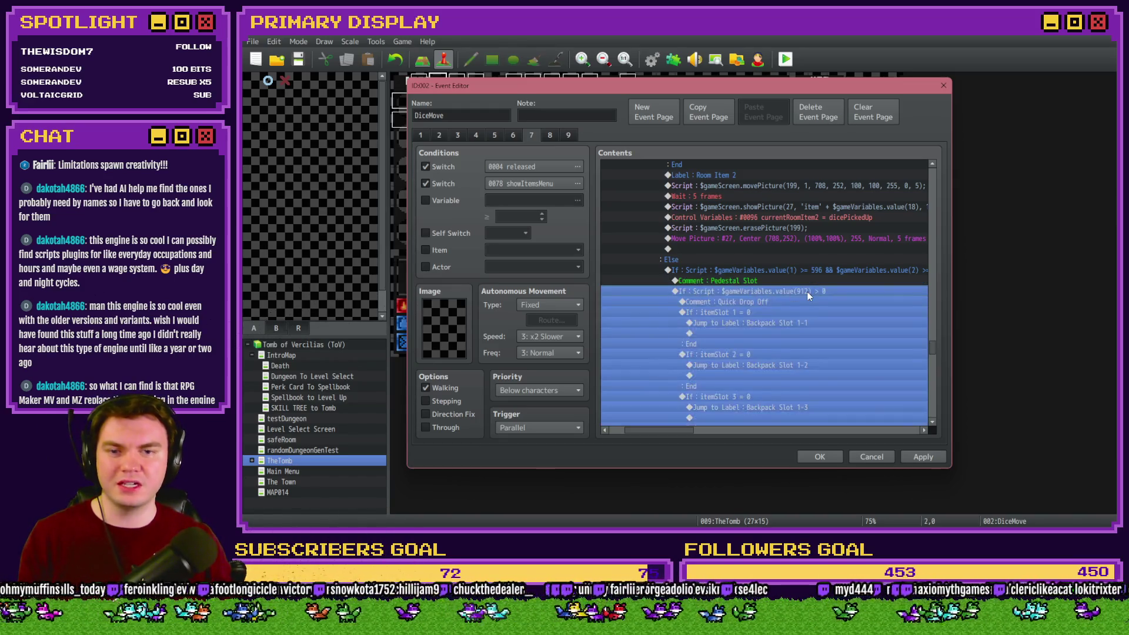
{"action": "key", "text": "Delete"}
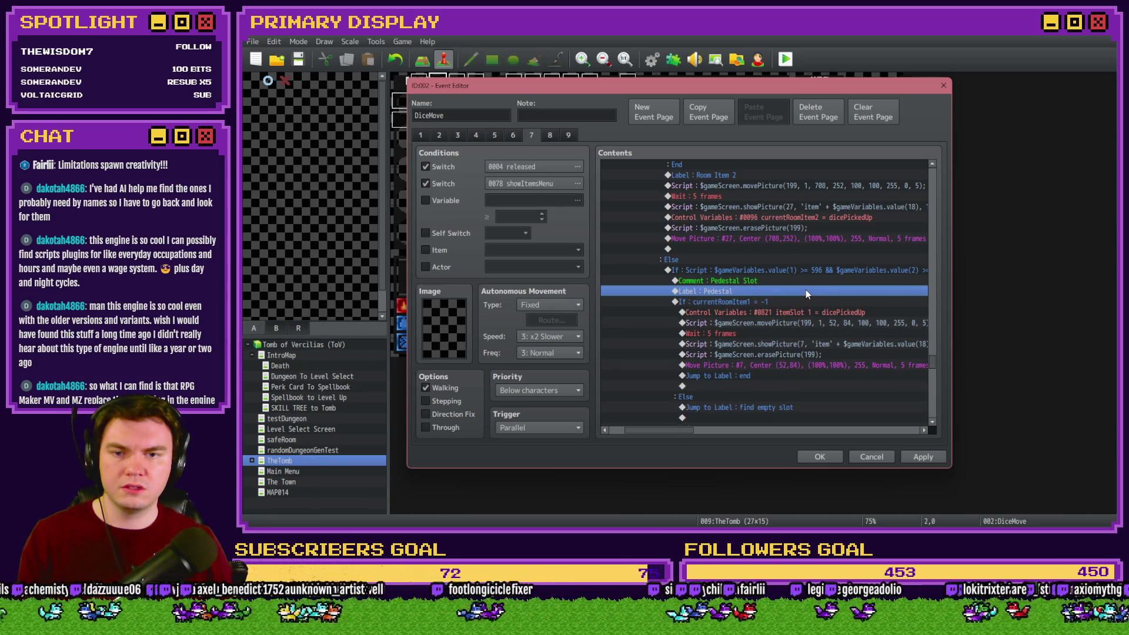
Paste the Room Item 1 pickup logic and remove the extra Pedestal label and currentRoomItem1 = -1 block.
{"action": "key", "text": "ctrl+v"}
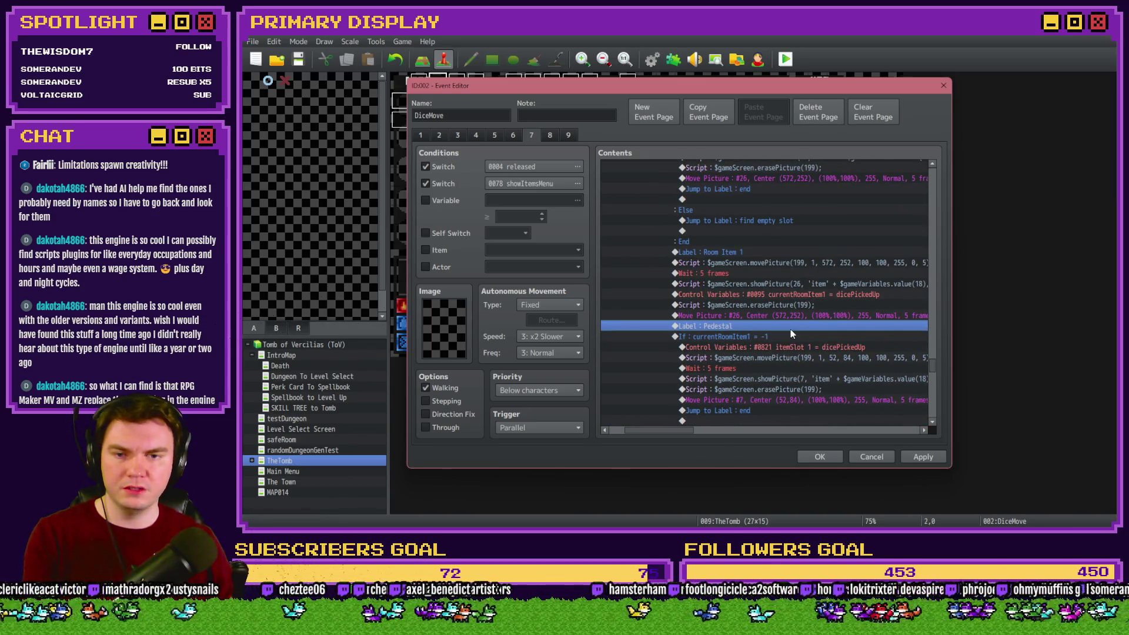
{"action": "key", "text": "Delete"}
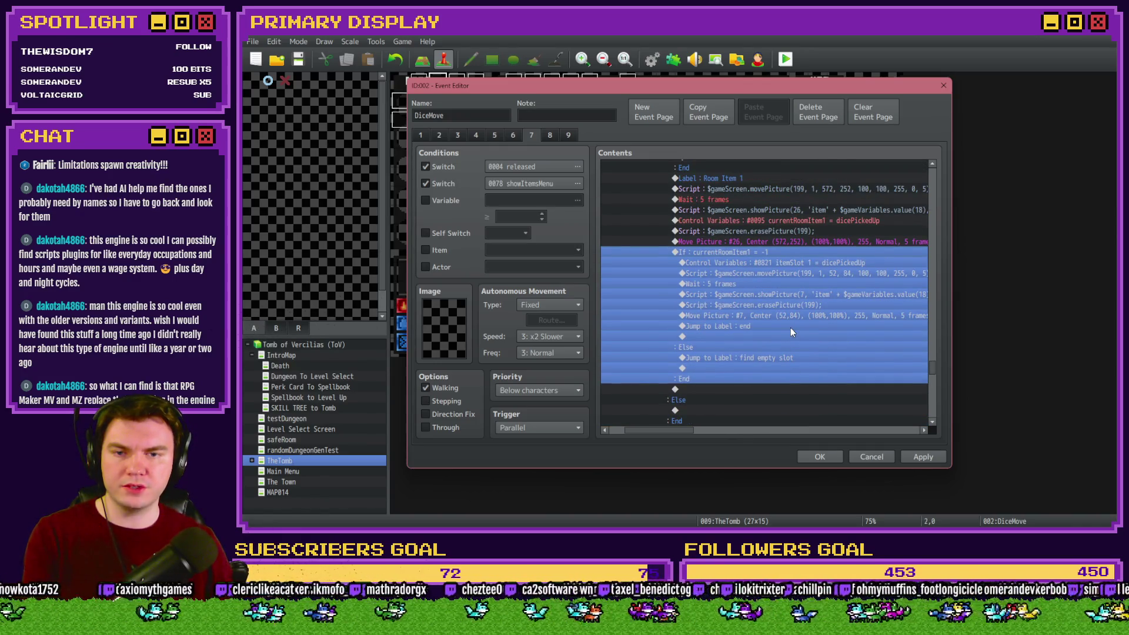
{"action": "key", "text": "Delete"}
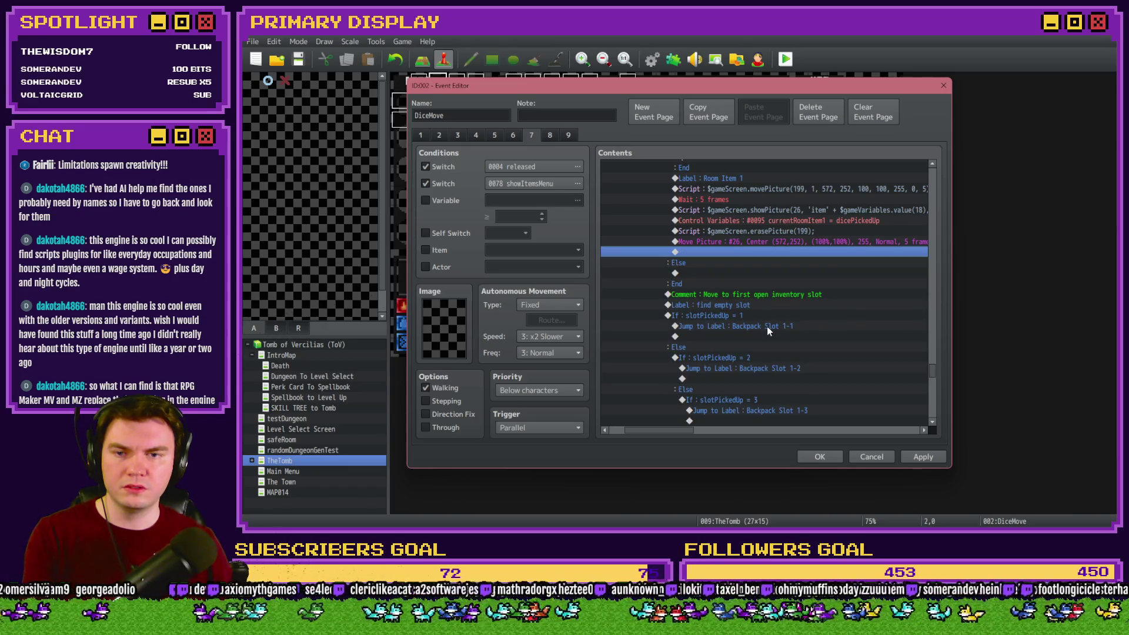
{"action": "left_click", "coordinate": [706, 274]}
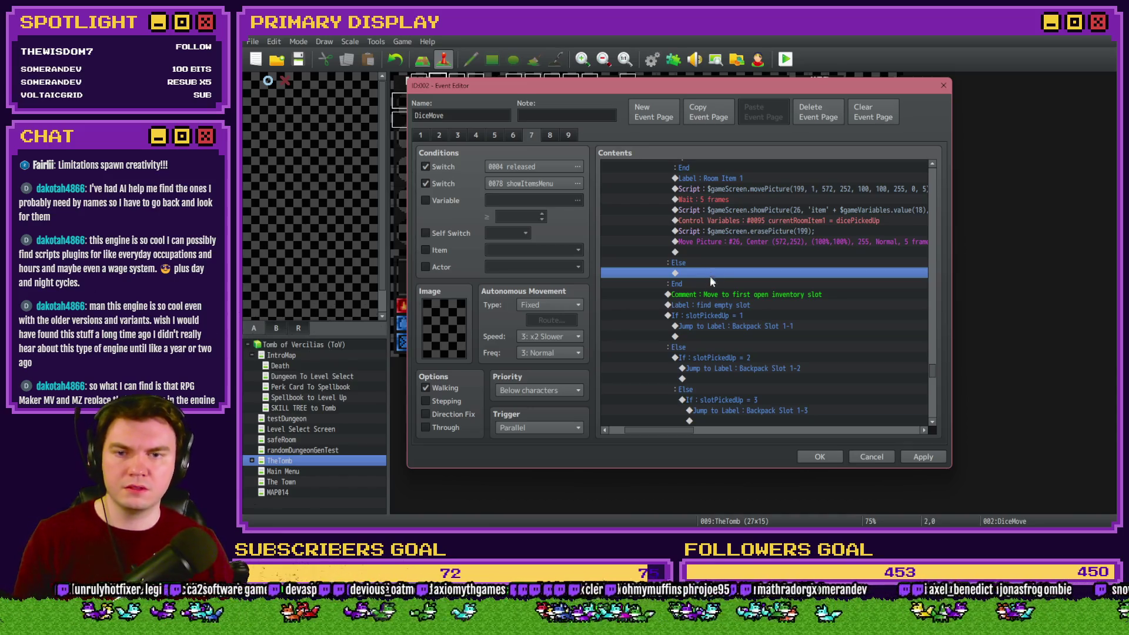
Cut the find-empty-slot routine, from the Move to first open inventory slot comment through its If block.
{"action": "scroll", "coordinate": [710, 277], "scroll_direction": "down", "scroll_amount": 10}
{"action": "scroll", "coordinate": [711, 312], "scroll_direction": "up", "scroll_amount": 10}
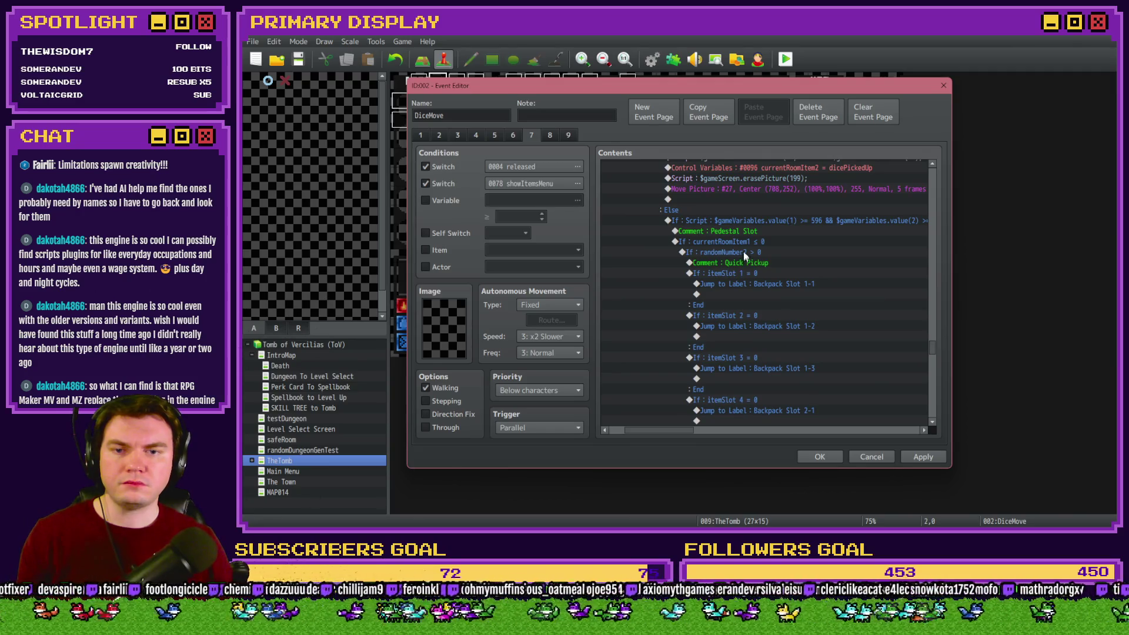
{"action": "left_click", "coordinate": [751, 223]}
{"action": "scroll", "coordinate": [814, 349], "scroll_direction": "down", "scroll_amount": 10}
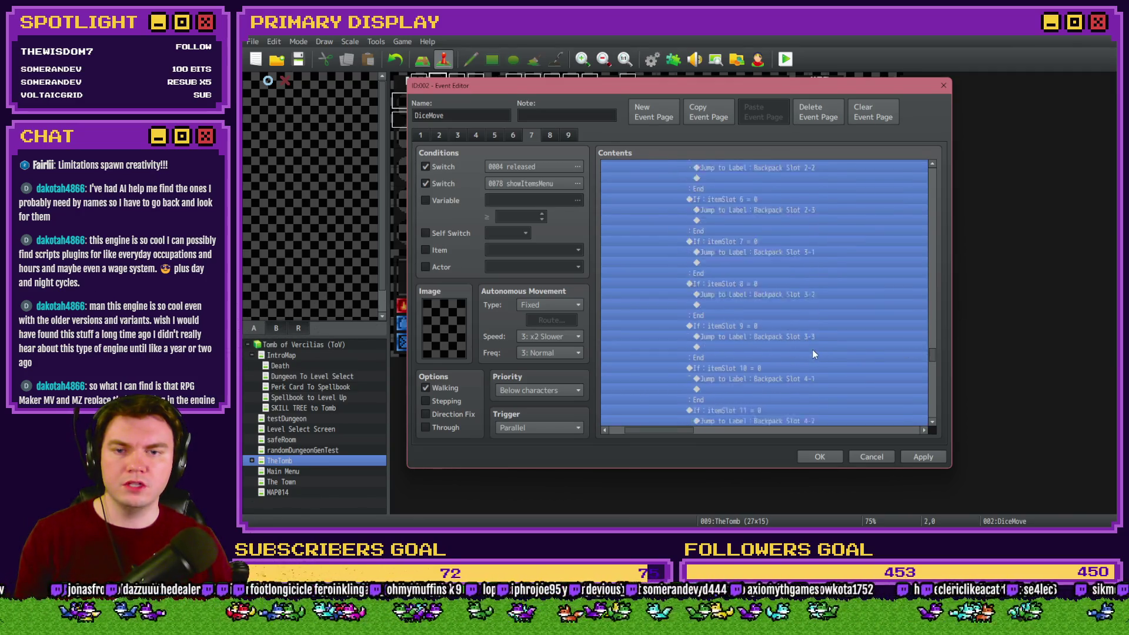
{"action": "scroll", "coordinate": [814, 356], "scroll_direction": "down", "scroll_amount": 3}
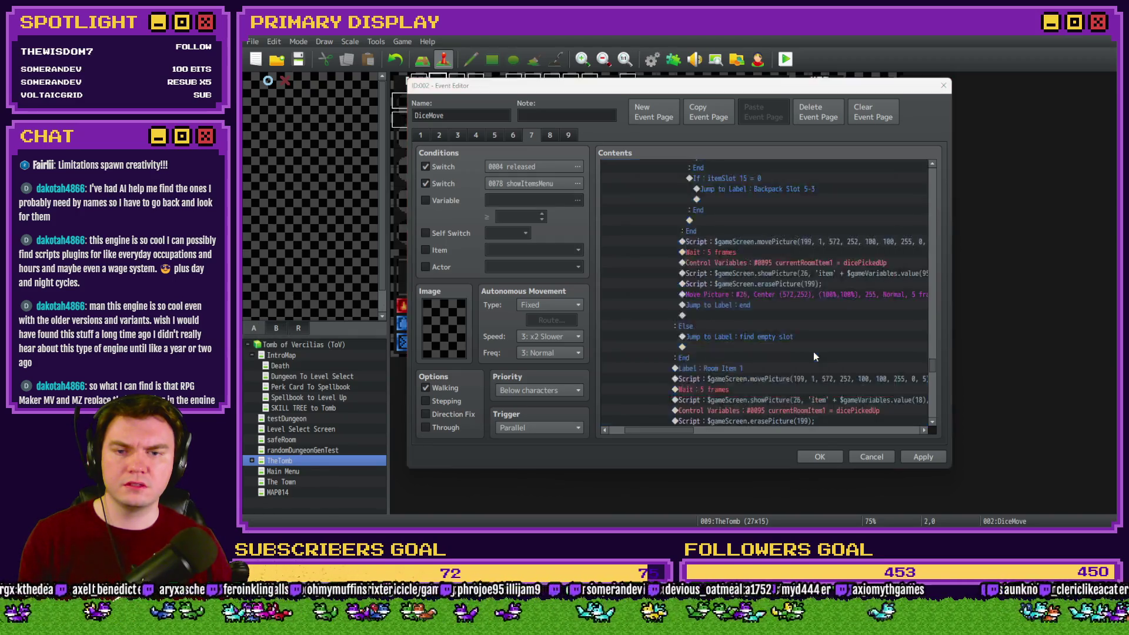
{"action": "scroll", "coordinate": [813, 350], "scroll_direction": "down", "scroll_amount": 3}
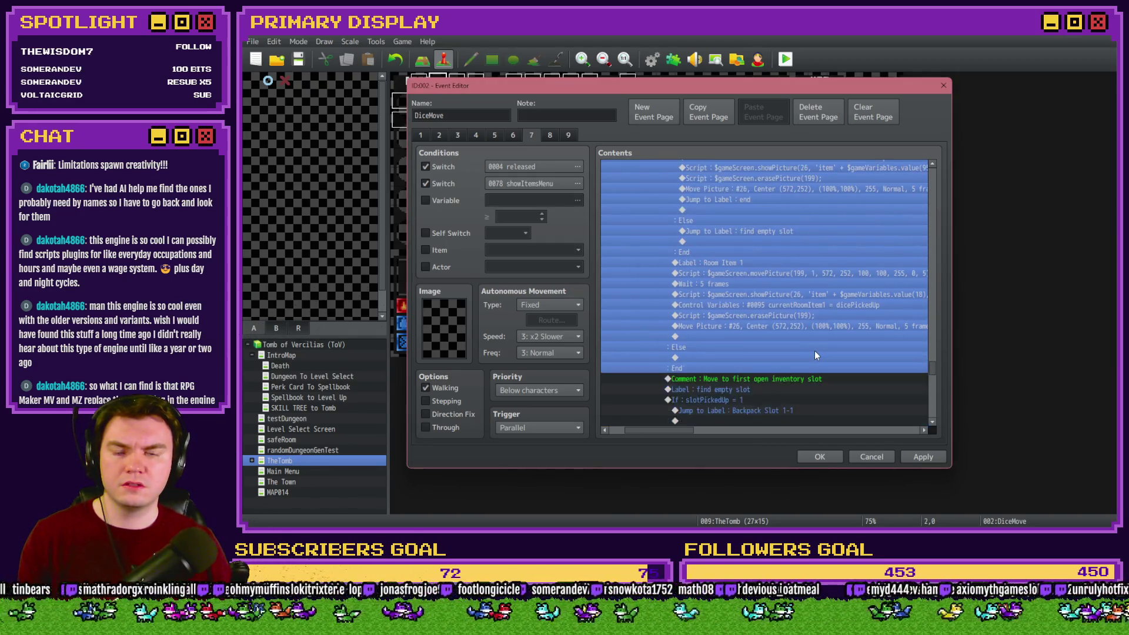
{"action": "scroll", "coordinate": [815, 354], "scroll_direction": "down", "scroll_amount": 3}
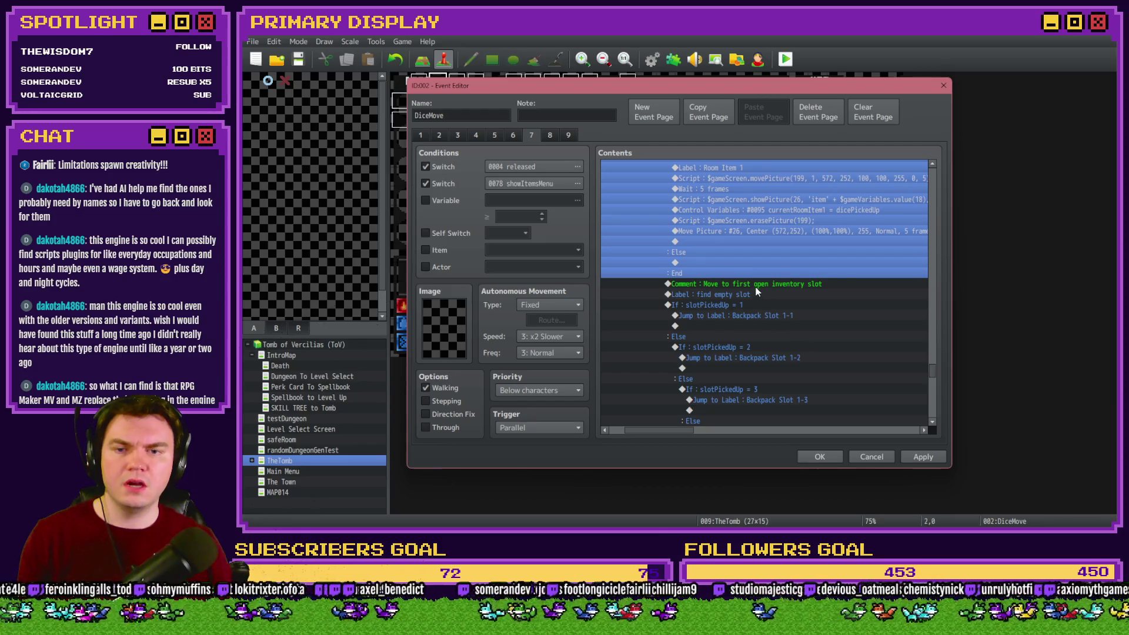
{"action": "left_click_drag", "start_coordinate": [759, 286], "coordinate": [741, 302]}
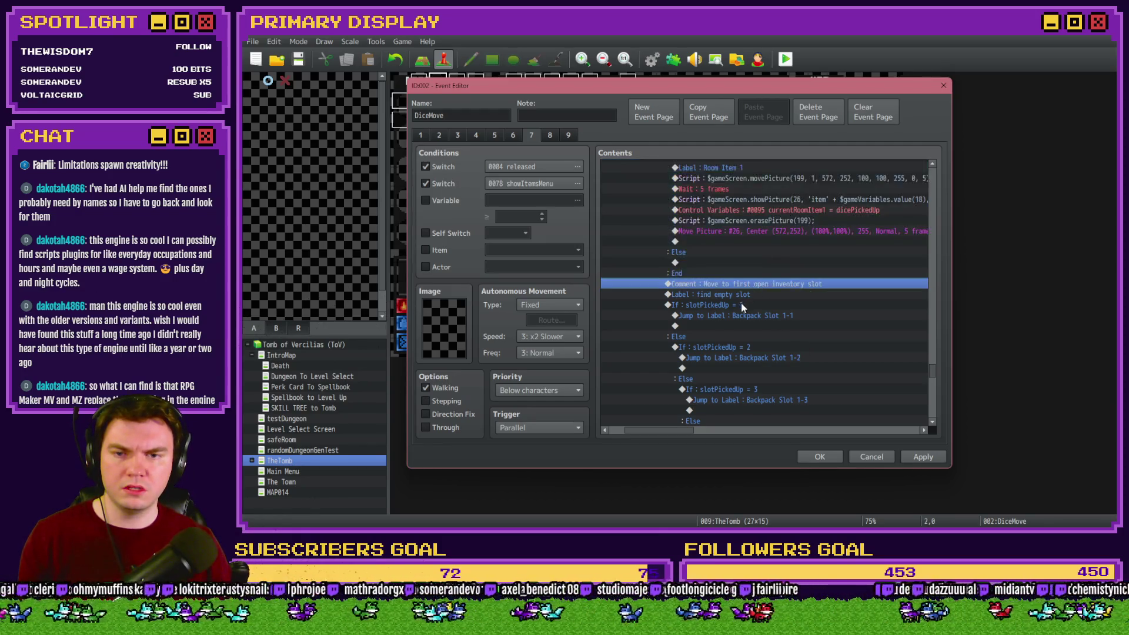
{"action": "scroll", "coordinate": [721, 303], "scroll_direction": "up", "scroll_amount": 3}
{"action": "key", "text": "Delete"}
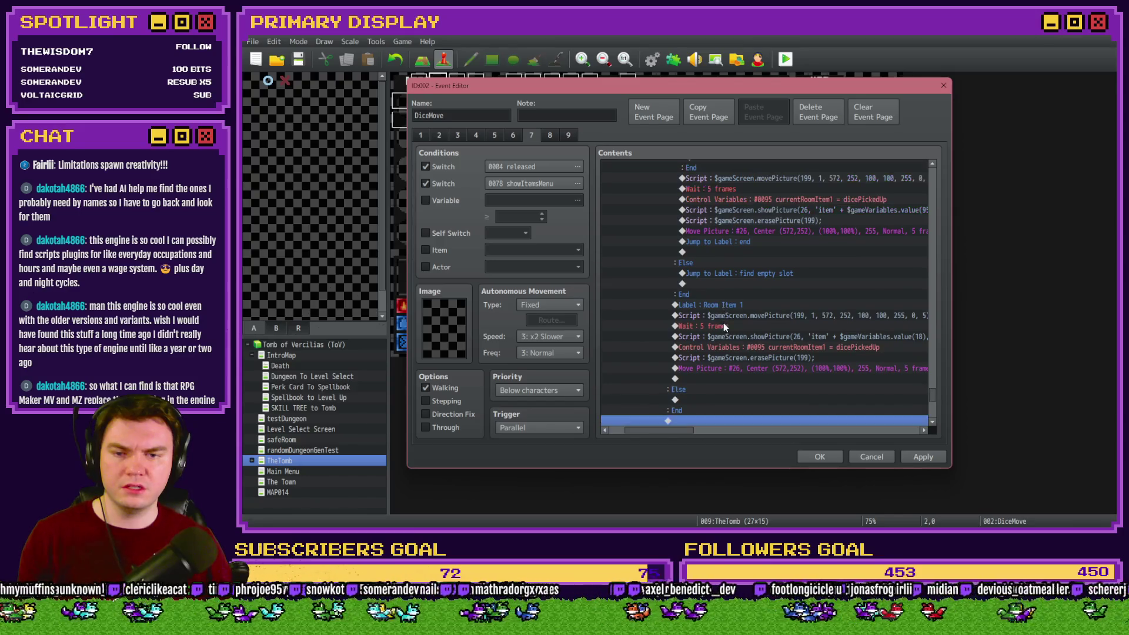
Paste the find-empty-slot routine onto the empty line under the final Else.
{"action": "left_click", "coordinate": [709, 376]}
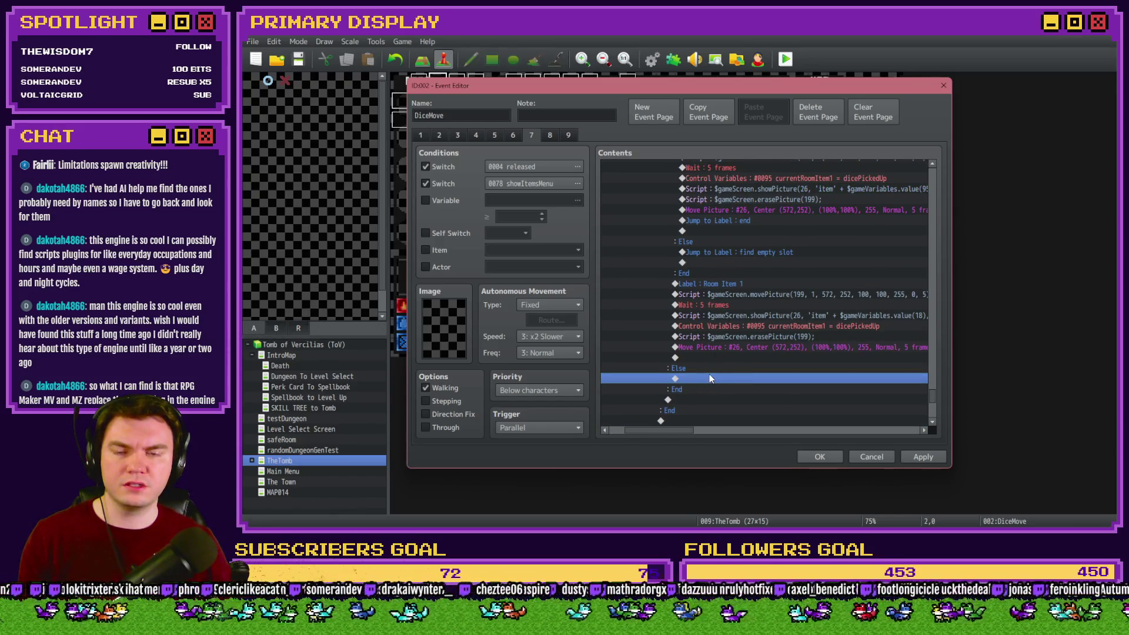
{"action": "key", "text": "ctrl+v"}
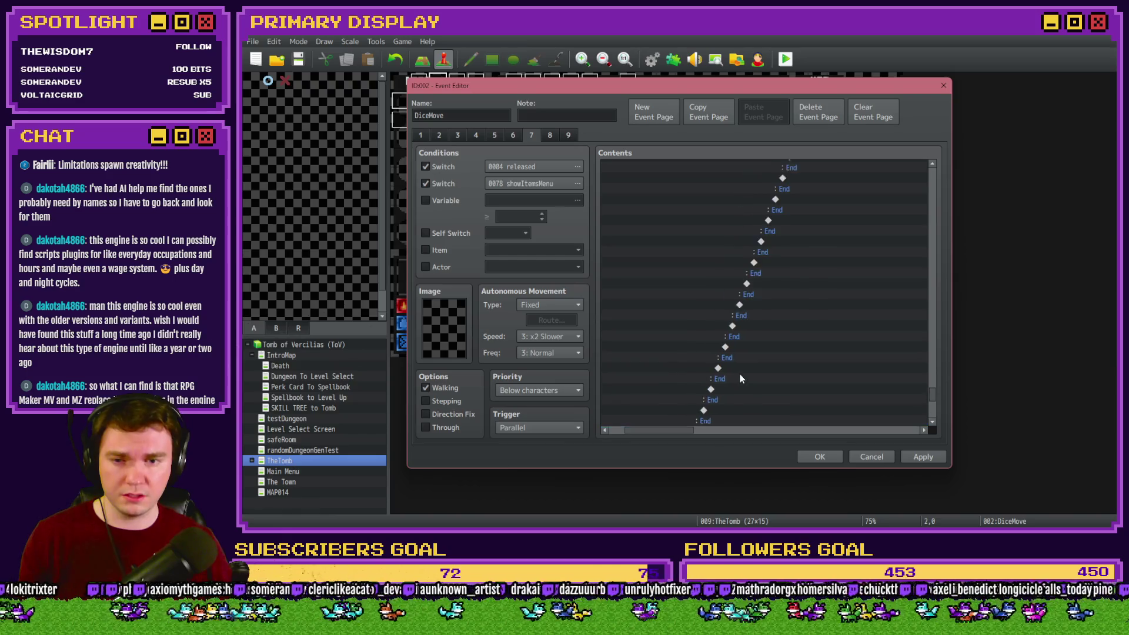
{"action": "scroll", "coordinate": [739, 373], "scroll_direction": "up", "scroll_amount": 10}
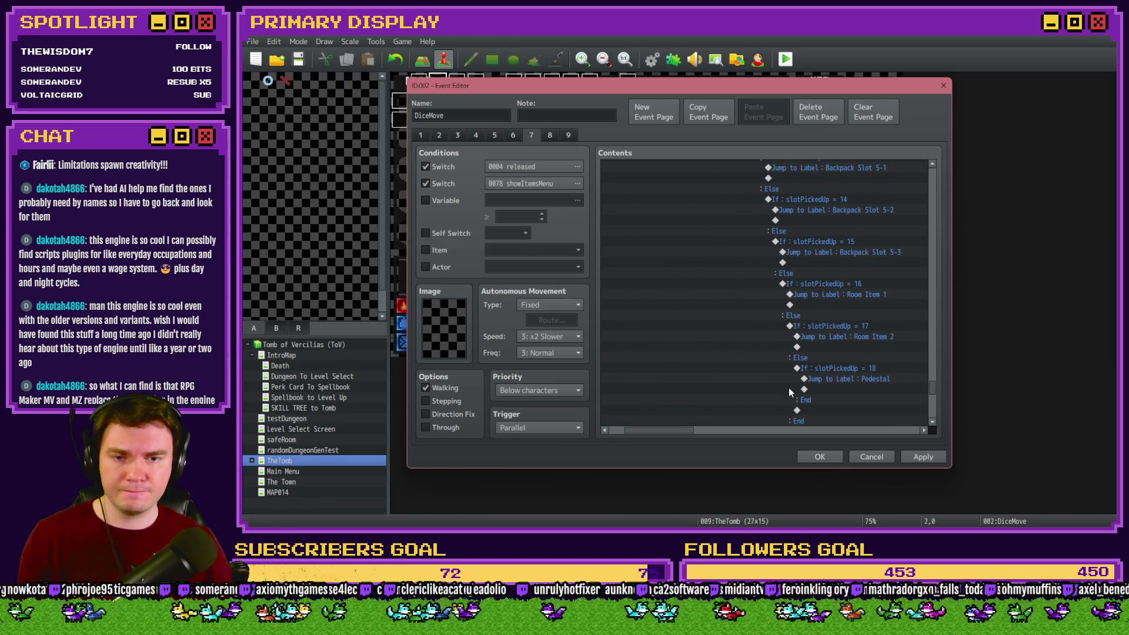
{"action": "scroll", "coordinate": [785, 389], "scroll_direction": "up", "scroll_amount": 15}
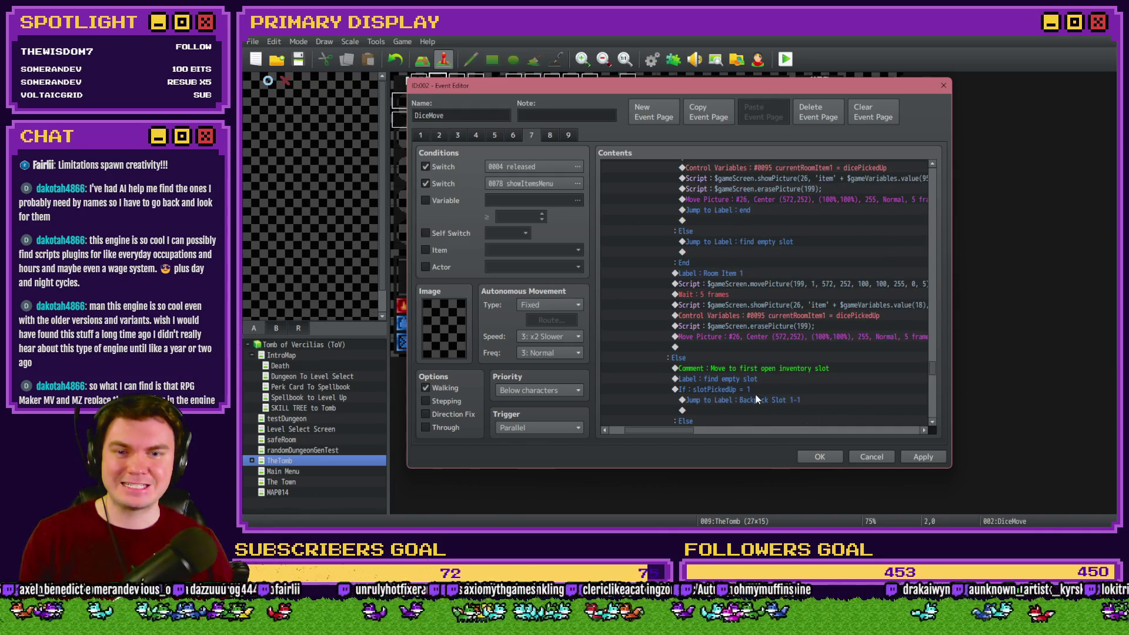
{"action": "scroll", "coordinate": [757, 399], "scroll_direction": "down", "scroll_amount": 15}
{"action": "scroll", "coordinate": [756, 391], "scroll_direction": "up", "scroll_amount": 10}
{"action": "left_click", "coordinate": [759, 316]}
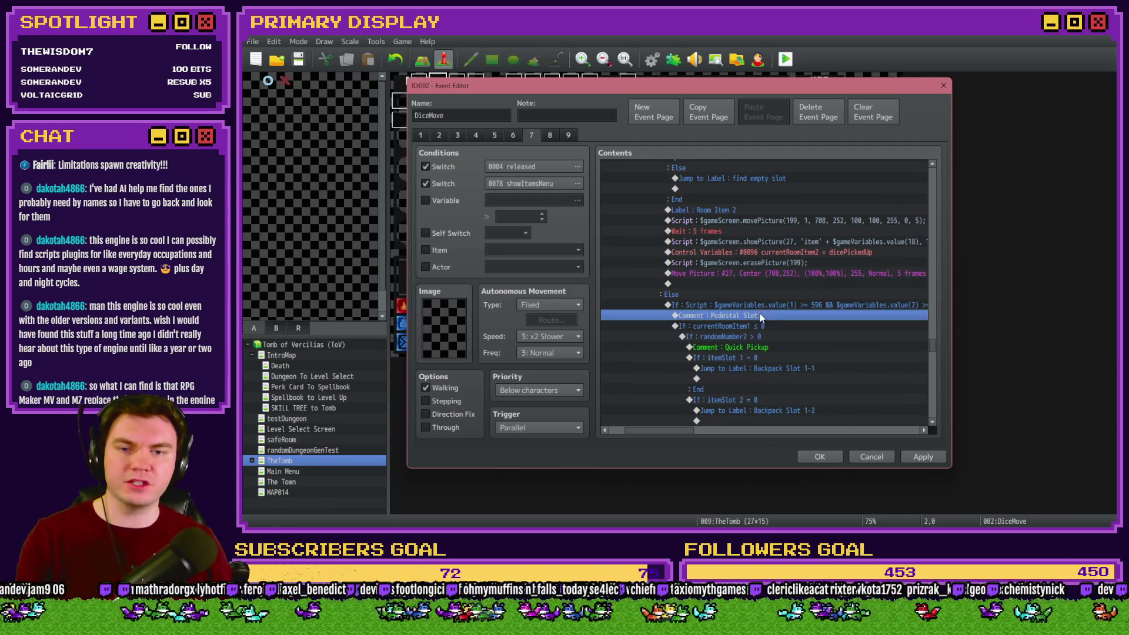
Review the currentRoomItem1 ≤ 0, randomNumber2 > 0, Quick Pickup and itemSlot 1 = 0 blocks.
{"action": "left_click", "coordinate": [765, 325]}
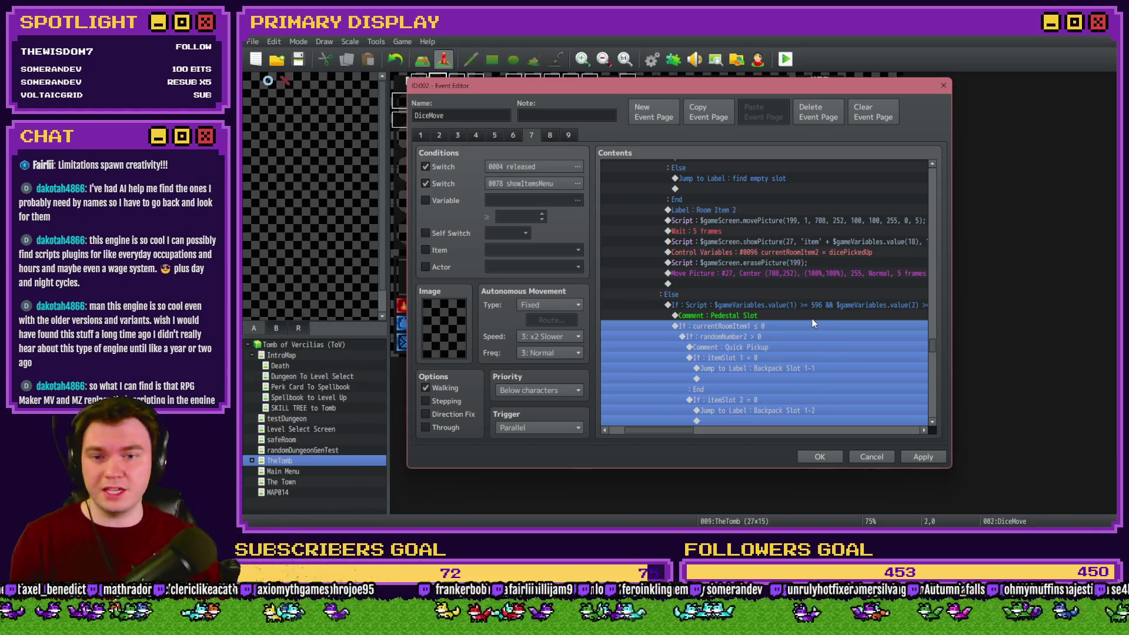
{"action": "left_click", "coordinate": [775, 337]}
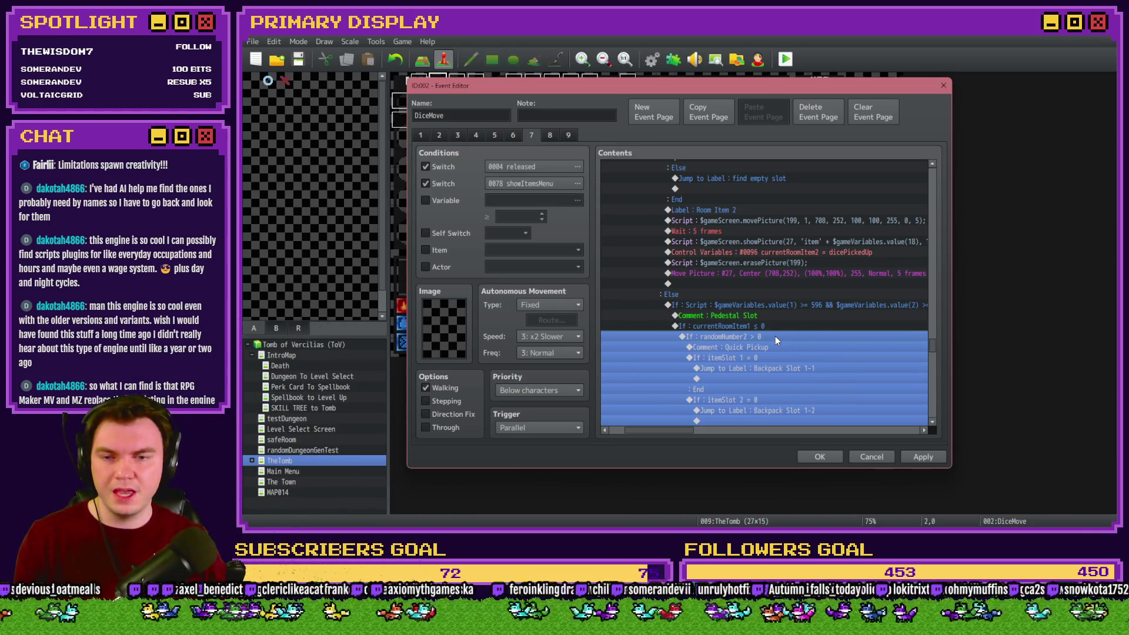
{"action": "left_click", "coordinate": [774, 347]}
{"action": "scroll", "coordinate": [774, 344], "scroll_direction": "down", "scroll_amount": 3}
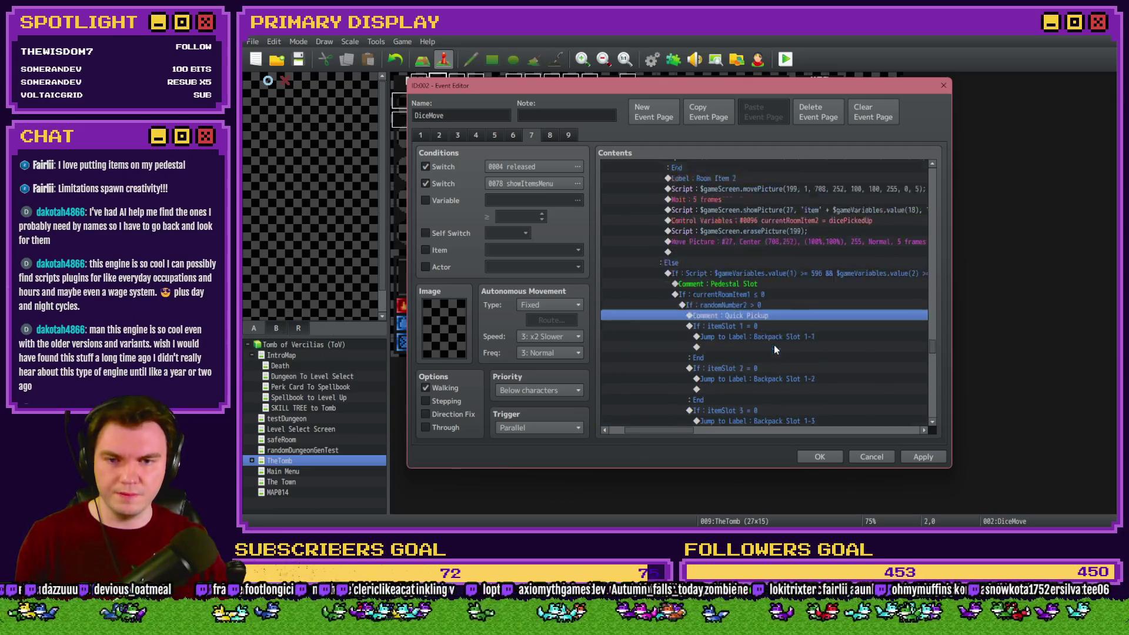
{"action": "left_click", "coordinate": [770, 274]}
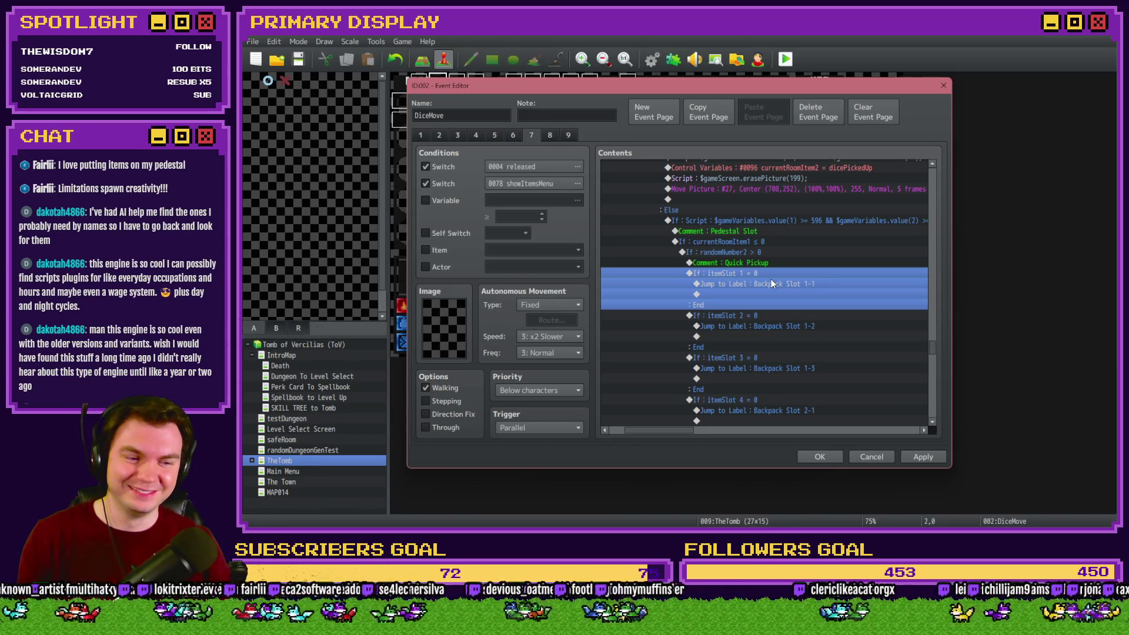
{"action": "scroll", "coordinate": [771, 279], "scroll_direction": "down", "scroll_amount": 8}
{"action": "scroll", "coordinate": [770, 289], "scroll_direction": "down", "scroll_amount": 11}
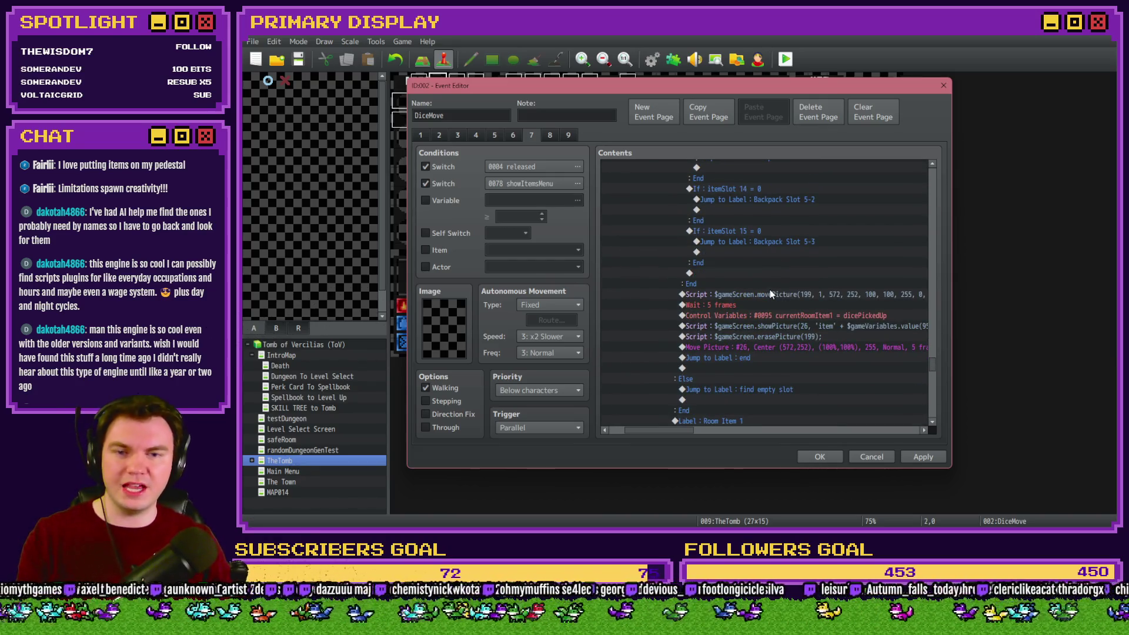
Apply the DiceMove edits with the movePicture(199) script line selected.
{"action": "left_click", "coordinate": [776, 293]}
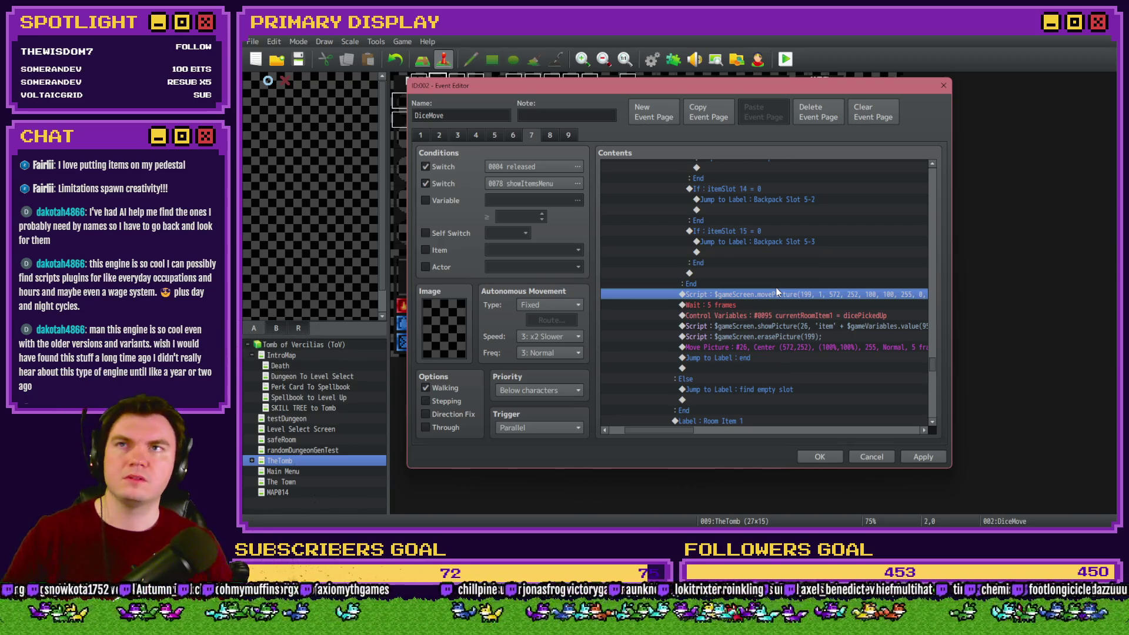
{"action": "left_click", "coordinate": [922, 457]}
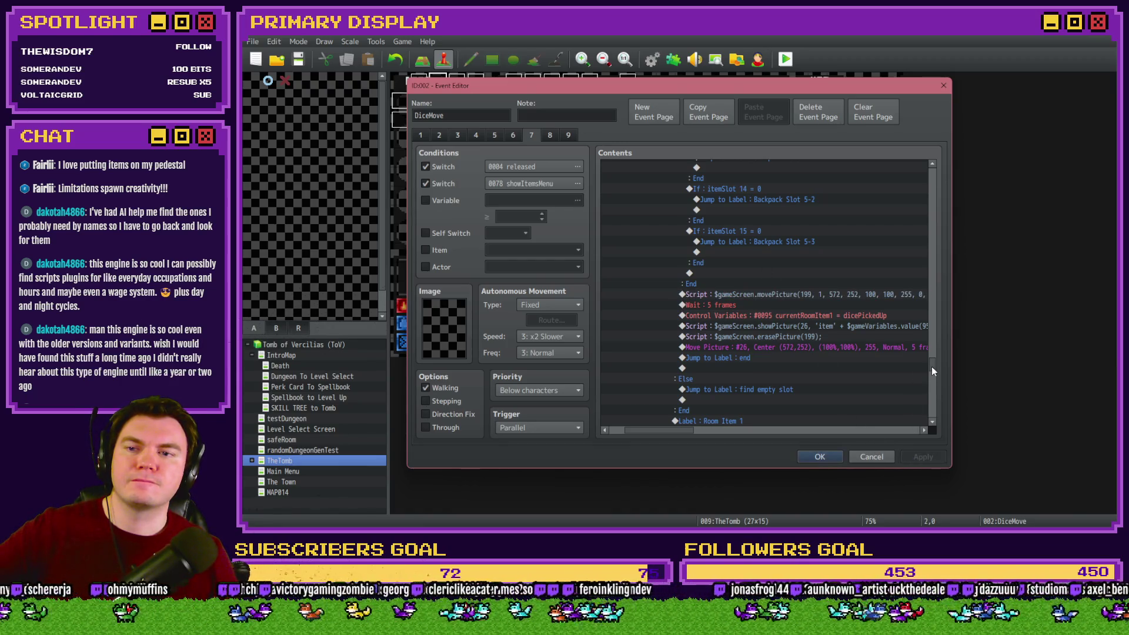
{"action": "scroll", "coordinate": [932, 368], "scroll_direction": "down", "scroll_amount": 2}
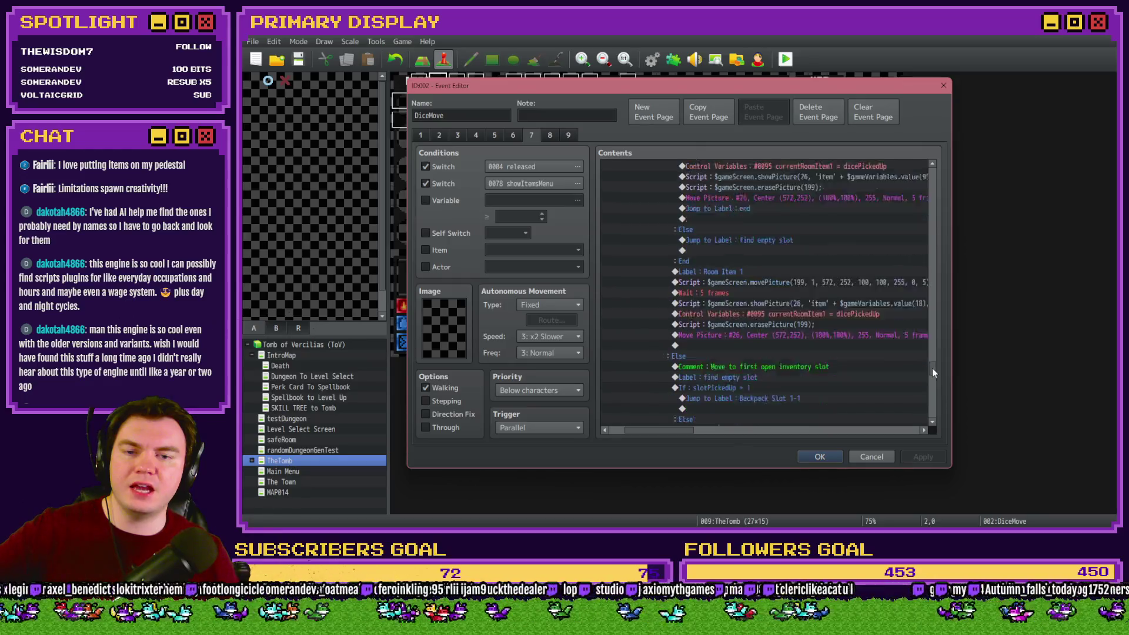
Review DiceMove's pages 5 and 4 including PictureEasing 7 quad Out, close it, and open orbAnimation.
{"action": "left_click", "coordinate": [495, 135]}
{"action": "left_click_drag", "start_coordinate": [721, 430], "coordinate": [676, 430]}
{"action": "left_click", "coordinate": [476, 134]}
{"action": "left_click", "coordinate": [886, 250]}
{"action": "left_click_drag", "start_coordinate": [932, 176], "coordinate": [940, 393]}
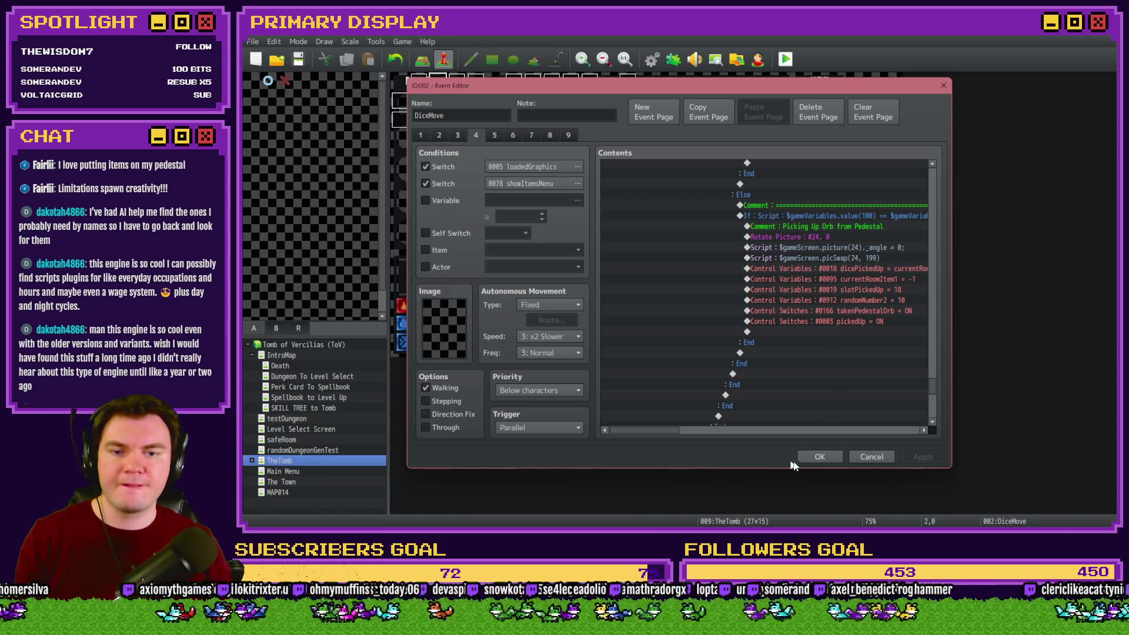
{"action": "left_click", "coordinate": [819, 457]}
{"action": "double_click", "coordinate": [457, 126]}
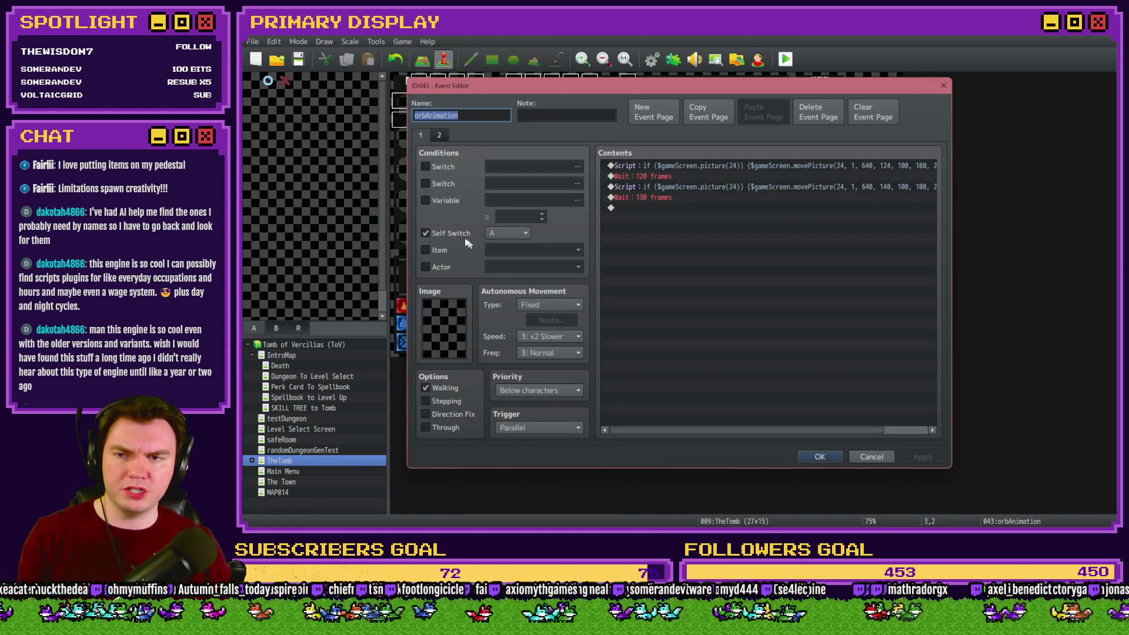
Compare orbAnimation's pages 1 and 2, then close the editor with Esc.
{"action": "left_click", "coordinate": [441, 135]}
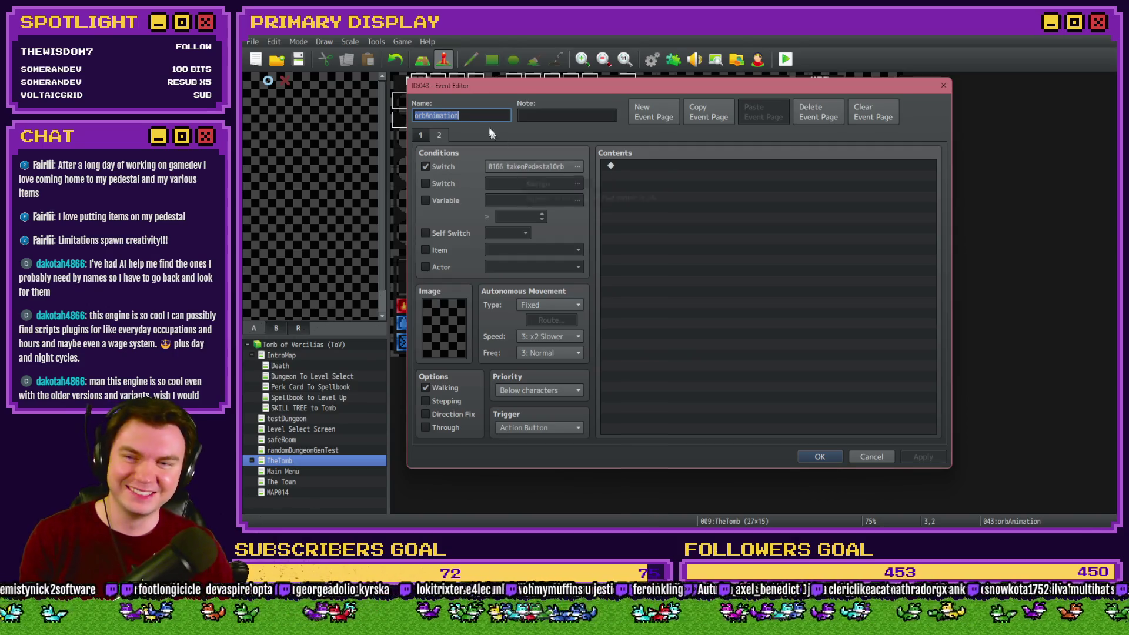
{"action": "left_click", "coordinate": [426, 135]}
{"action": "left_click", "coordinate": [441, 137]}
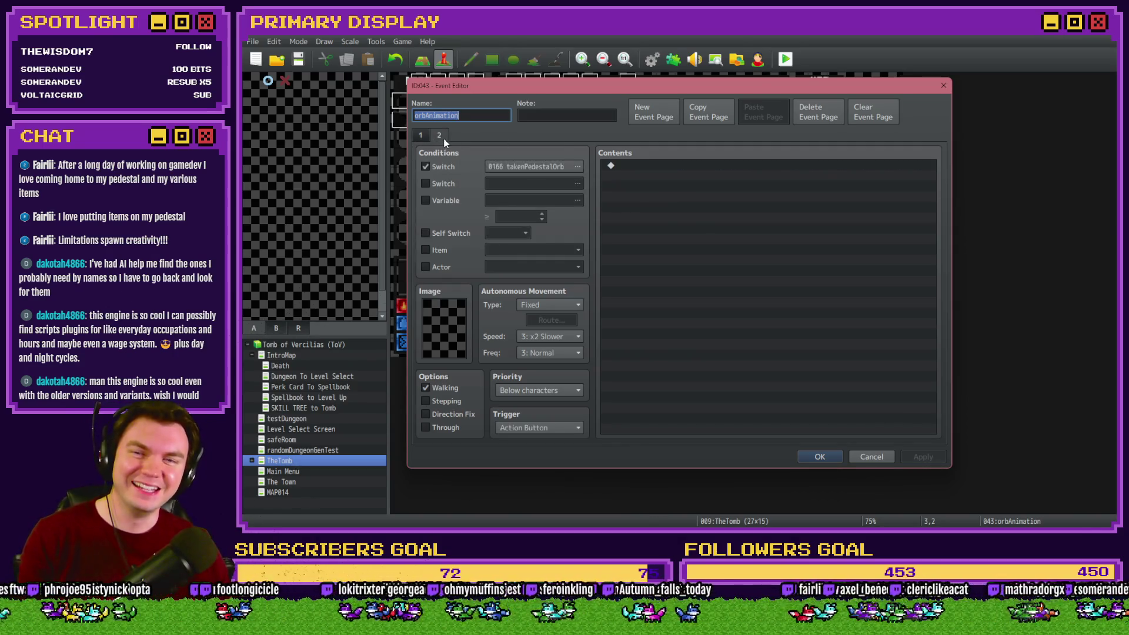
{"action": "key", "text": "Escape"}
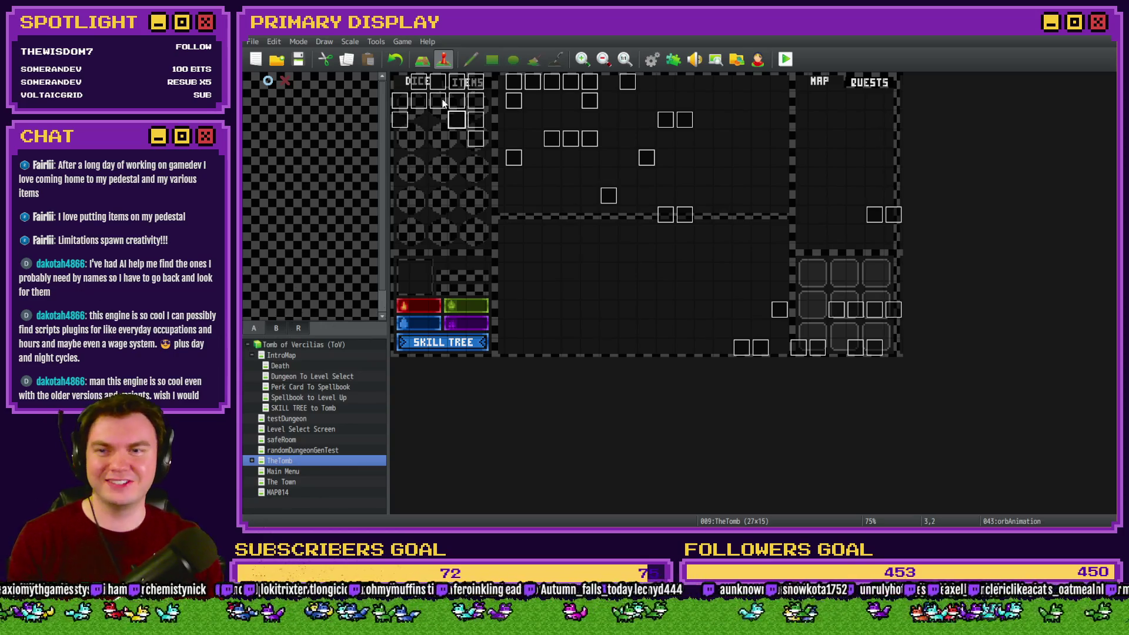
Reopen DiceMove and review pages 4 and 5, selecting the takenPedestalOrb switch command.
{"action": "left_click", "coordinate": [441, 83]}
{"action": "double_click", "coordinate": [442, 85]}
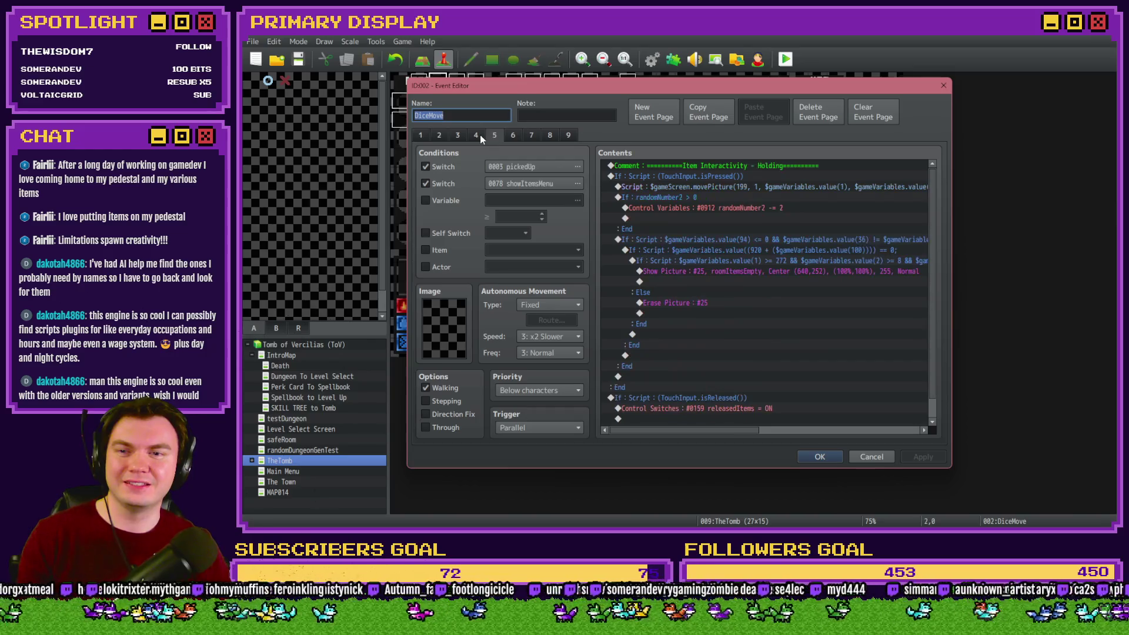
{"action": "left_click", "coordinate": [479, 135]}
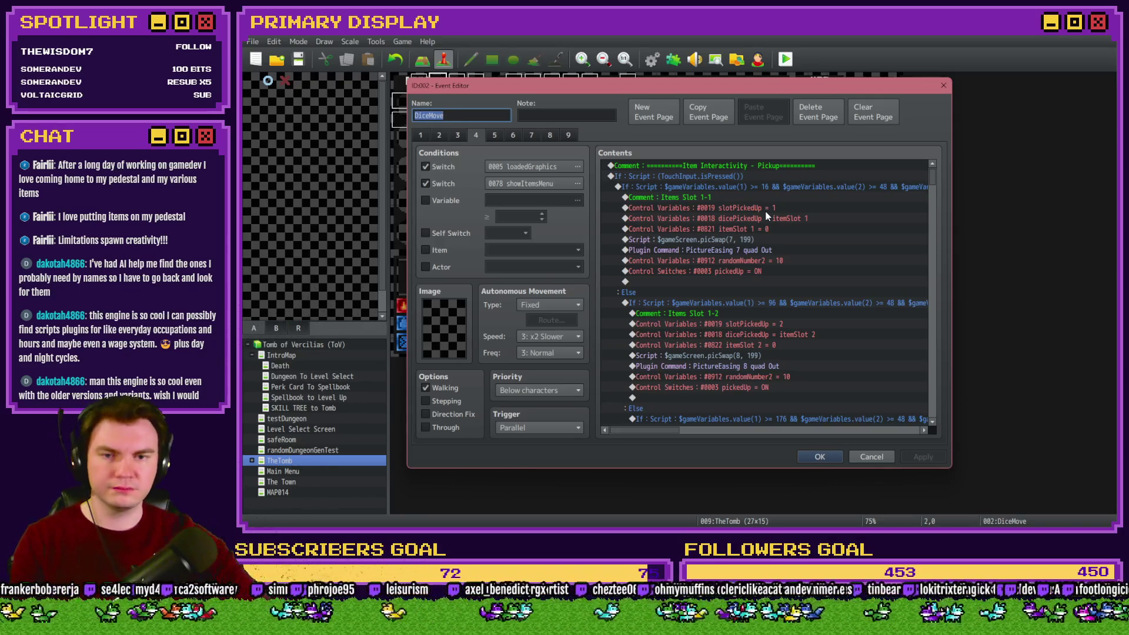
{"action": "left_click", "coordinate": [497, 139]}
{"action": "left_click", "coordinate": [481, 139]}
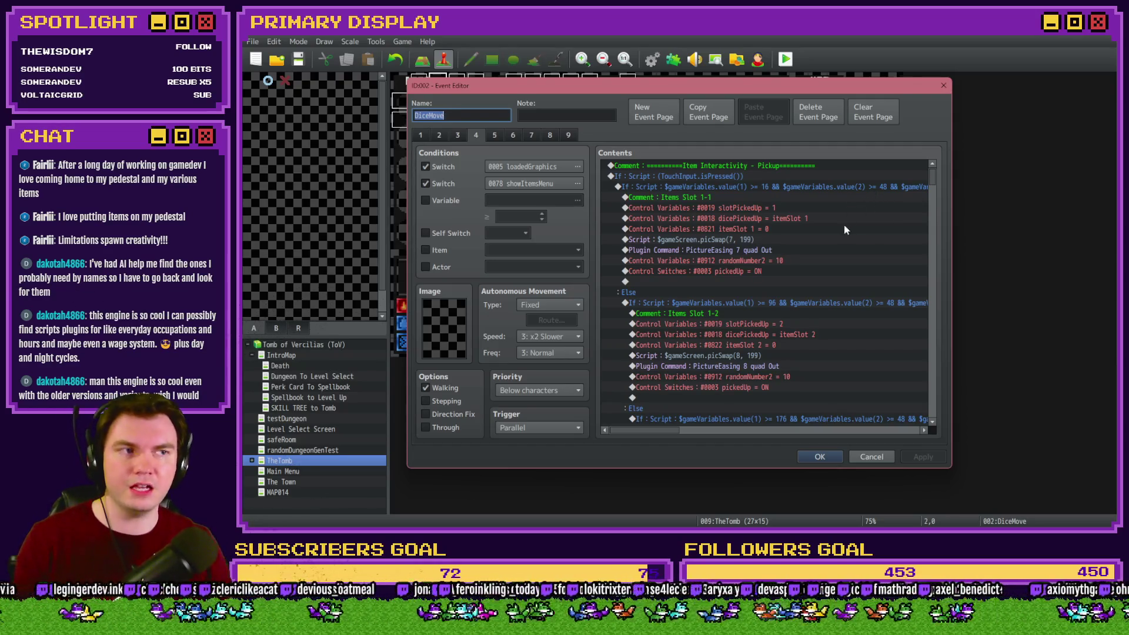
{"action": "left_click_drag", "start_coordinate": [932, 177], "coordinate": [931, 389]}
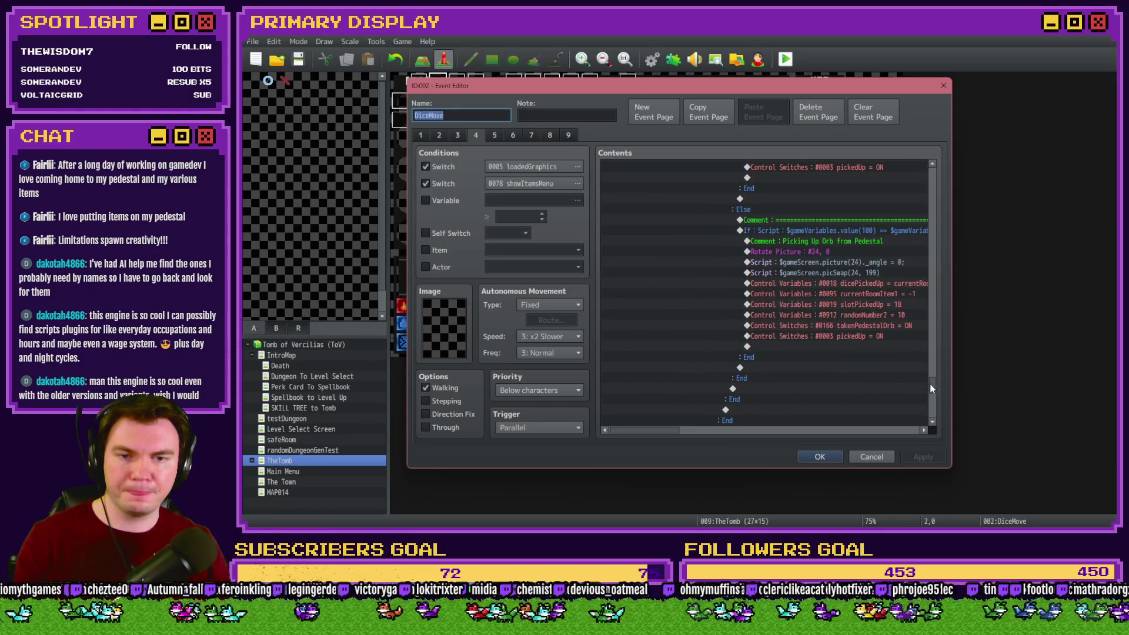
{"action": "left_click_drag", "start_coordinate": [665, 432], "coordinate": [686, 431]}
{"action": "left_click", "coordinate": [807, 327]}
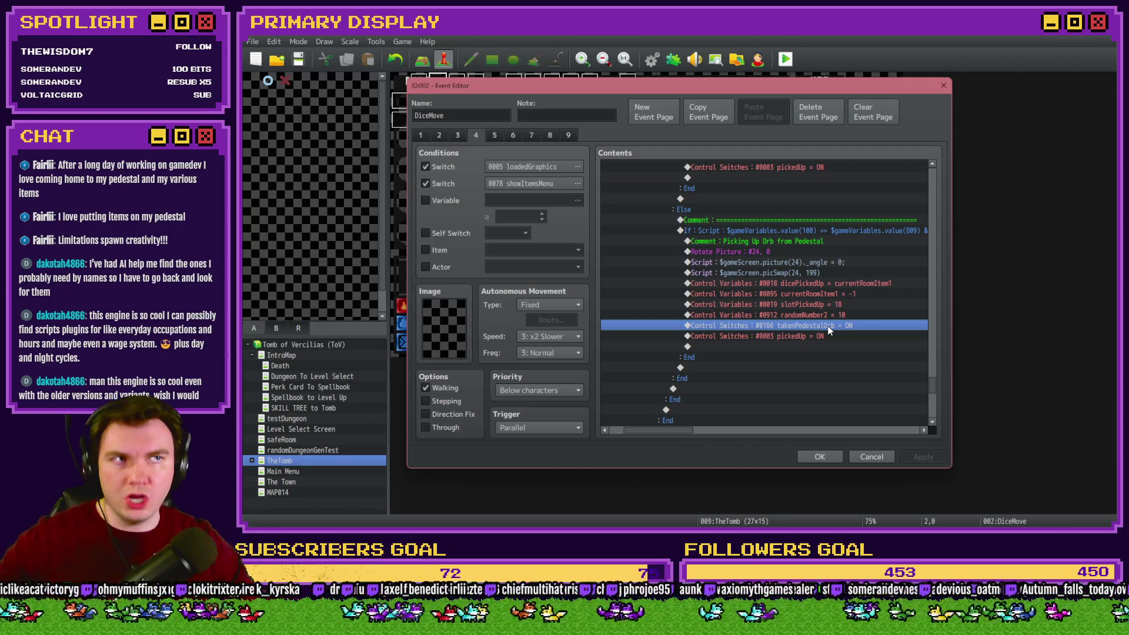
Select page 7's movePicture(199) script, then switch to Photoshop.
{"action": "left_click", "coordinate": [526, 134]}
{"action": "left_click_drag", "start_coordinate": [639, 432], "coordinate": [625, 431]}
{"action": "mouse_move", "coordinate": [933, 178]}
{"action": "left_mouse_down"}
{"action": "mouse_move", "coordinate": [920, 401]}
{"action": "mouse_move", "coordinate": [926, 366]}
{"action": "left_mouse_up"}
{"action": "left_click_drag", "start_coordinate": [657, 432], "coordinate": [685, 432]}
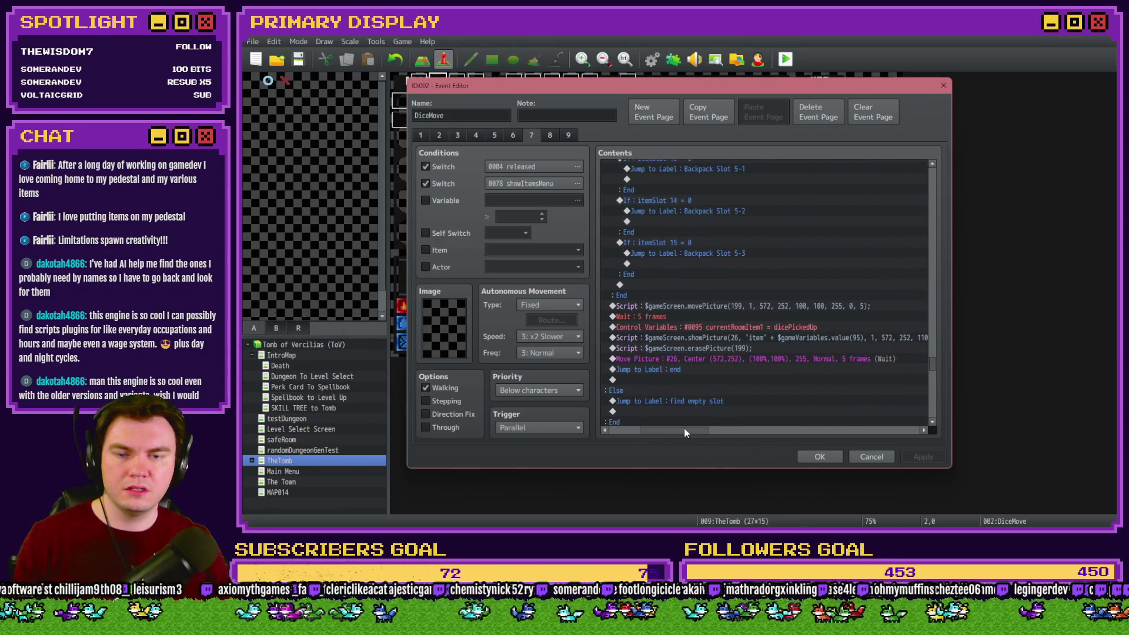
{"action": "left_click", "coordinate": [764, 304]}
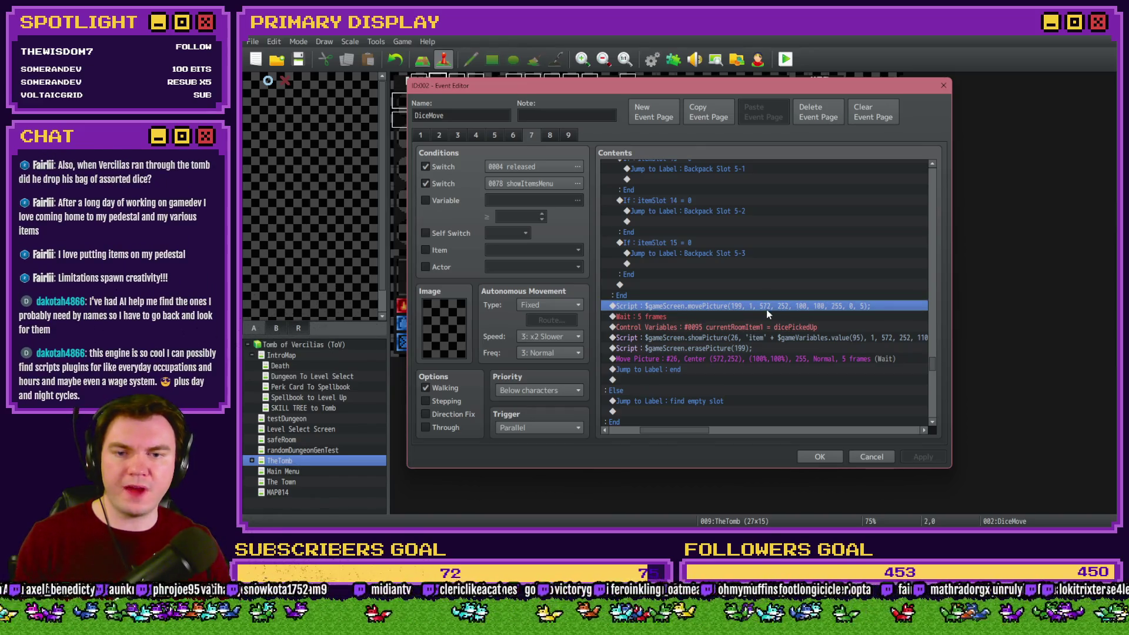
{"action": "key", "text": "alt+Tab"}
{"action": "key", "text": "alt+Tab"}
{"action": "key", "text": "alt+Tab"}
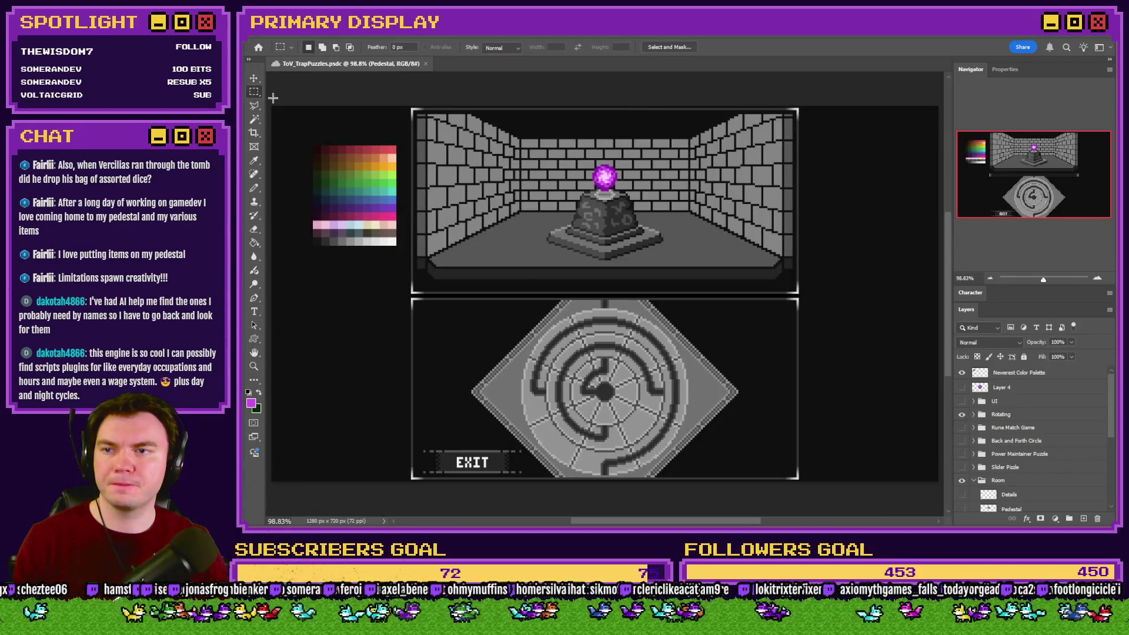
Measure the pedestal's offset from the canvas corner and compare it with the movePicture 572, 252 script.
{"action": "mouse_move", "coordinate": [271, 107]}
{"action": "left_mouse_down"}
{"action": "mouse_move", "coordinate": [376, 175]}
{"action": "mouse_move", "coordinate": [571, 237]}
{"action": "left_mouse_up"}
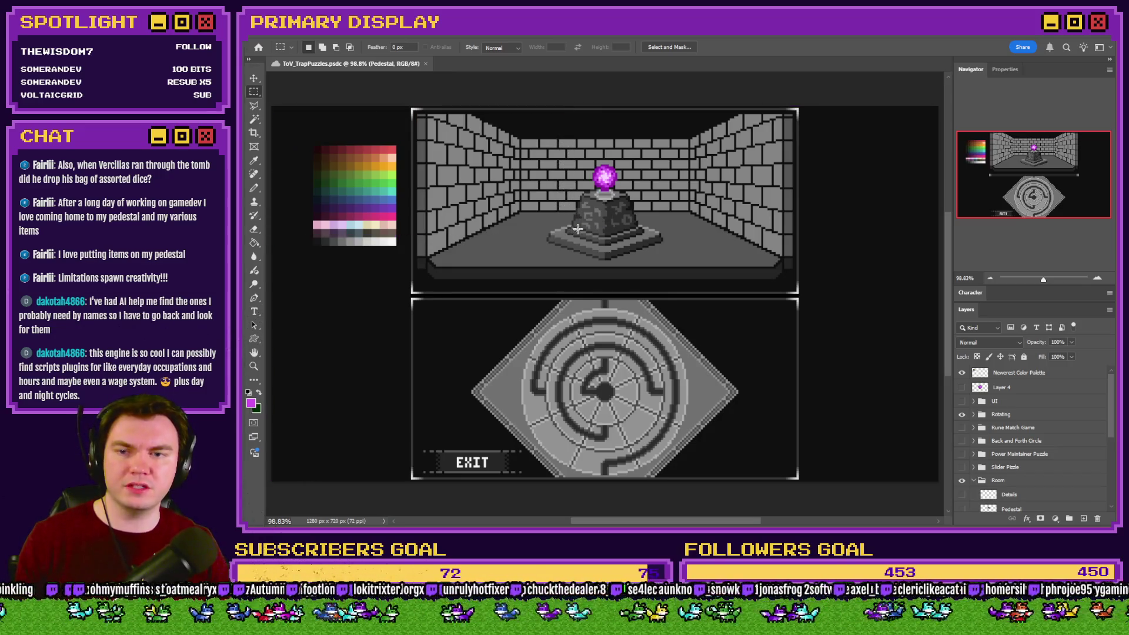
{"action": "key", "text": "alt+Tab"}
{"action": "left_click", "coordinate": [735, 306]}
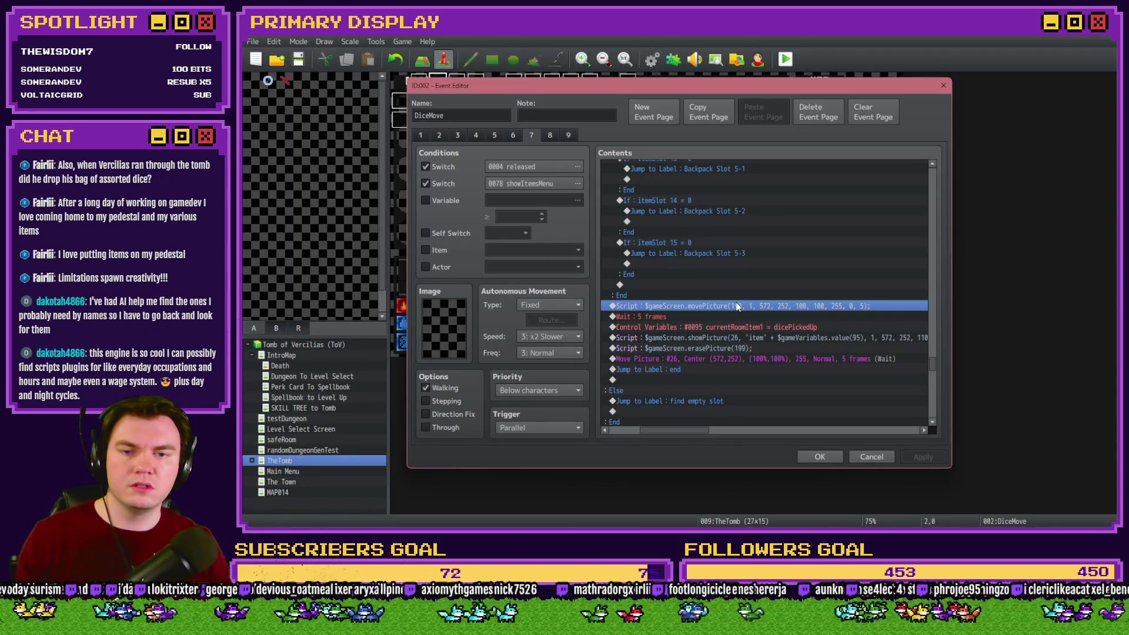
{"action": "key", "text": "alt+Tab"}
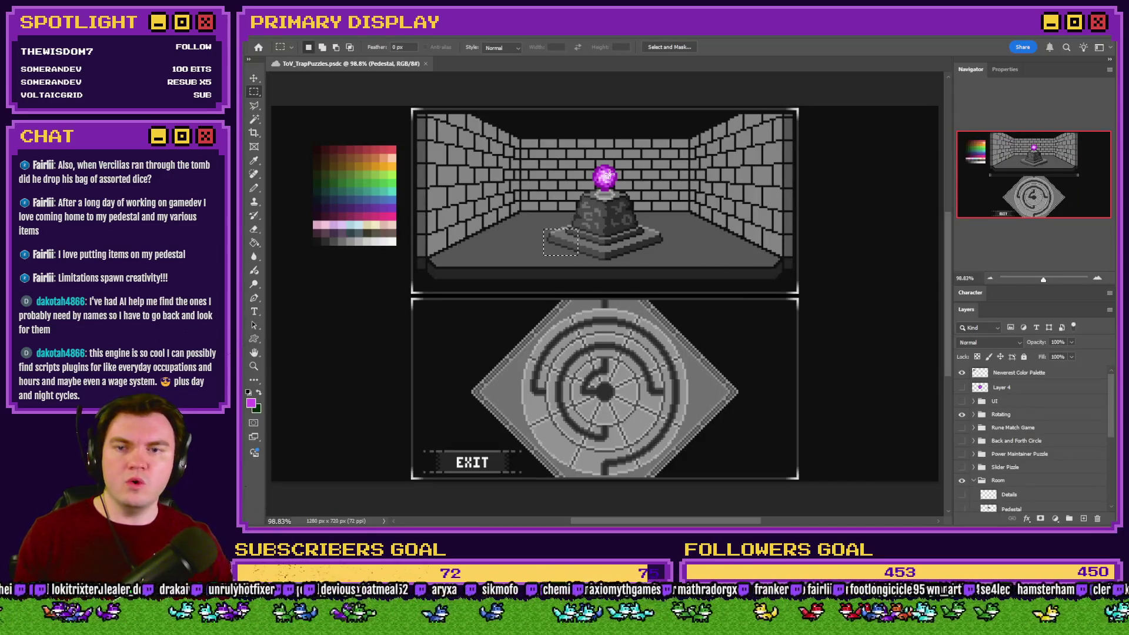
{"action": "key", "text": "alt+Tab"}
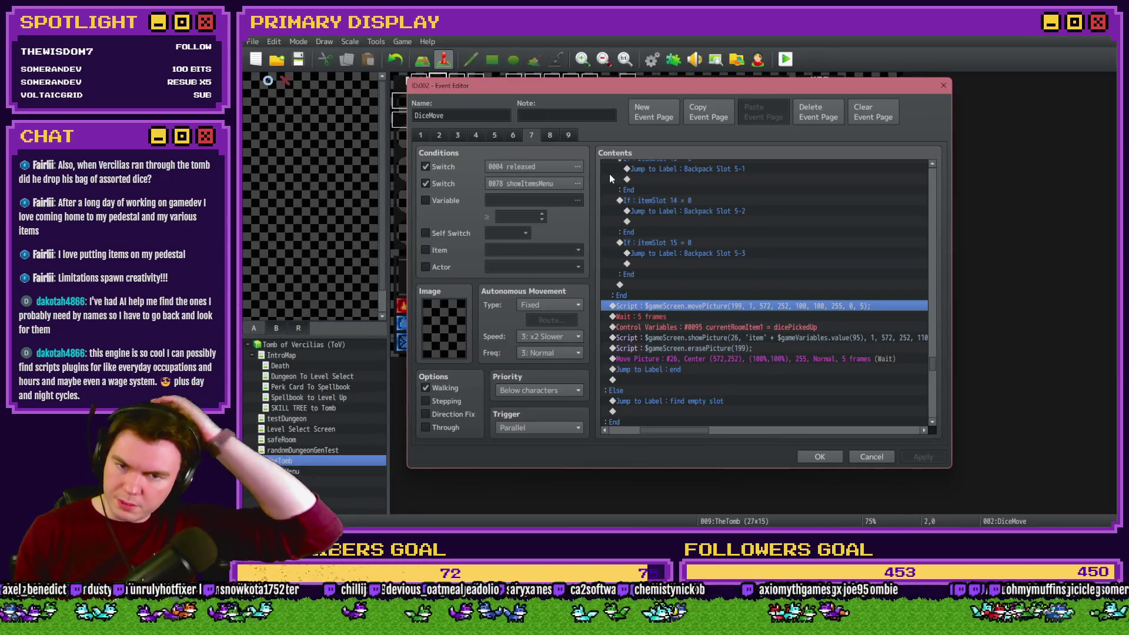
Close DiceMove and select Int/Movement page 4's showPicture item104 orb script.
{"action": "left_click", "coordinate": [819, 456]}
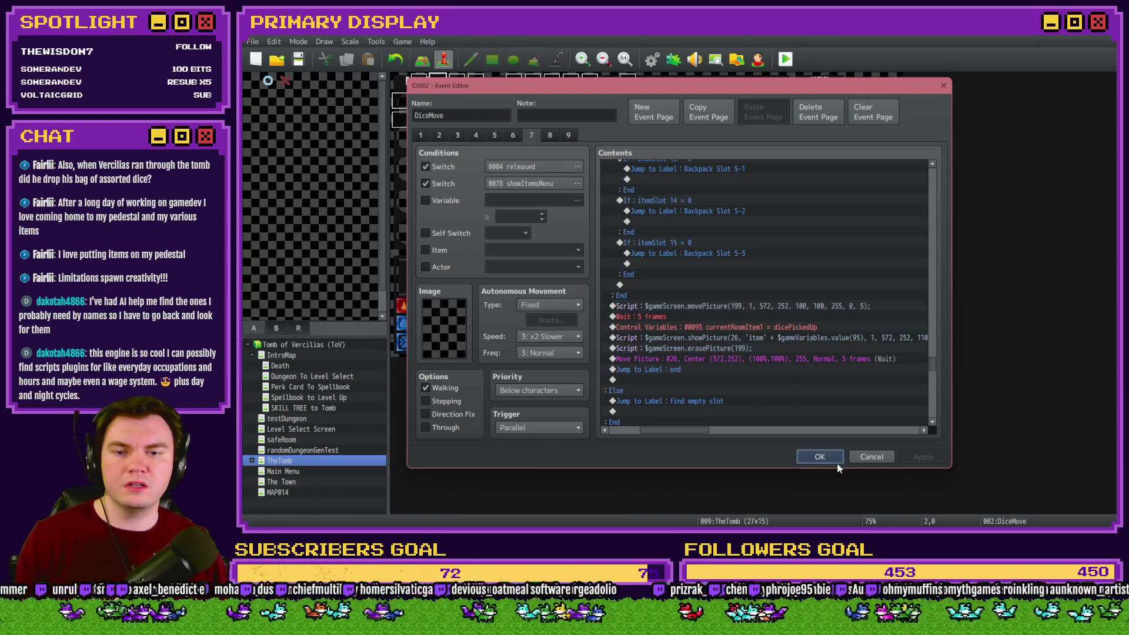
{"action": "double_click", "coordinate": [435, 88]}
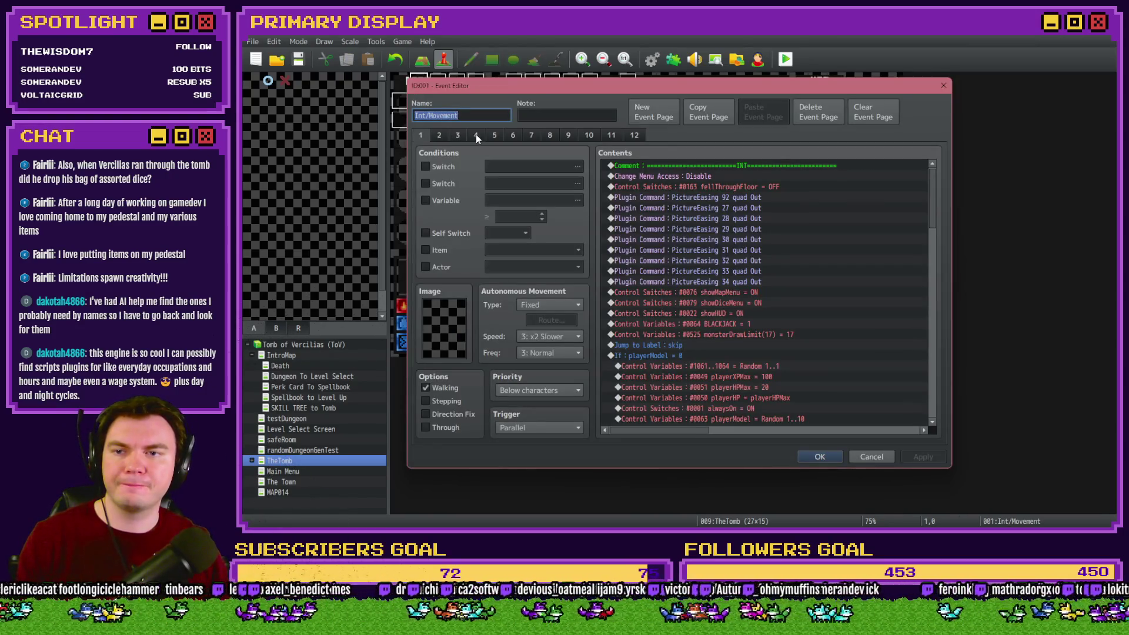
{"action": "left_click", "coordinate": [477, 137]}
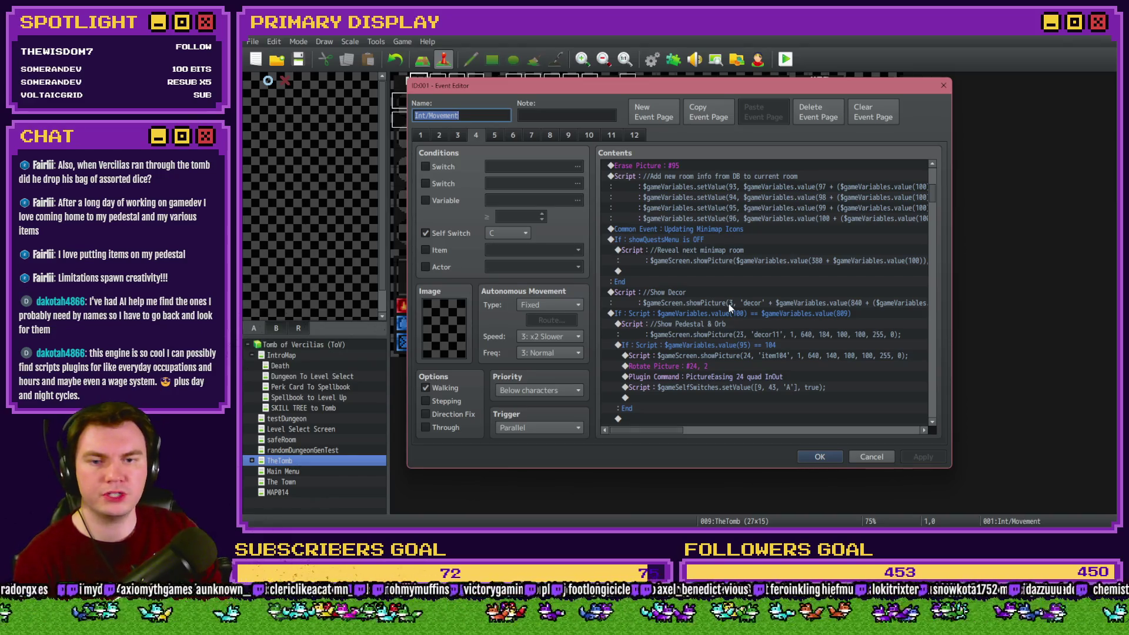
{"action": "scroll", "coordinate": [737, 308], "scroll_direction": "down", "scroll_amount": 2}
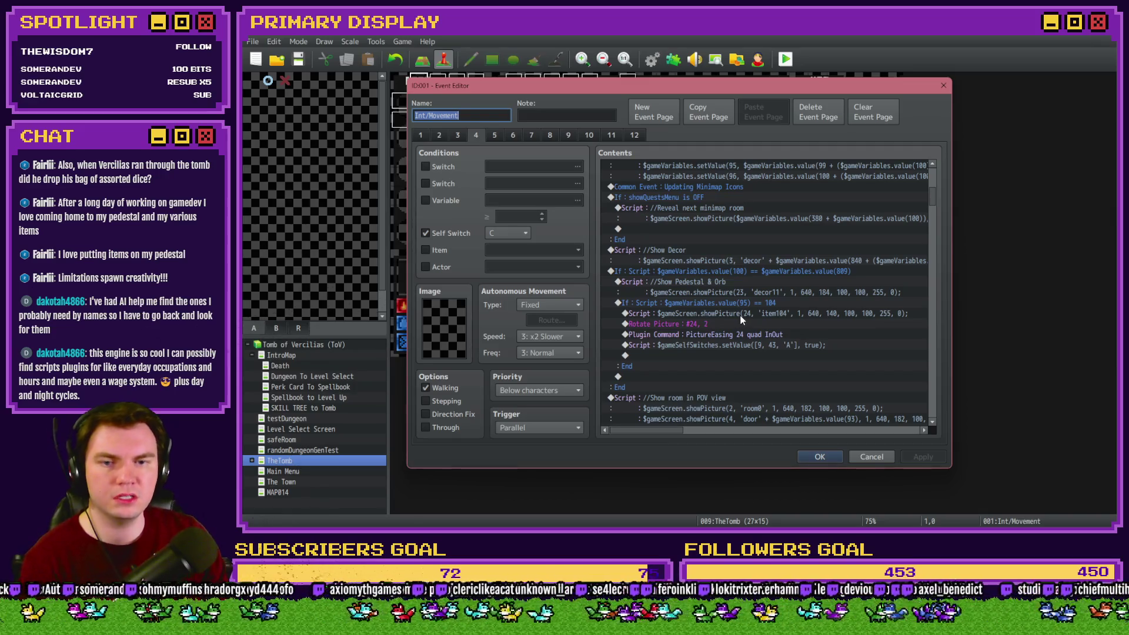
{"action": "left_click", "coordinate": [740, 314]}
Measure the orb's position in Photoshop against the 640, 140 script, then close Int/Movement.
{"action": "key", "text": "alt+Tab"}
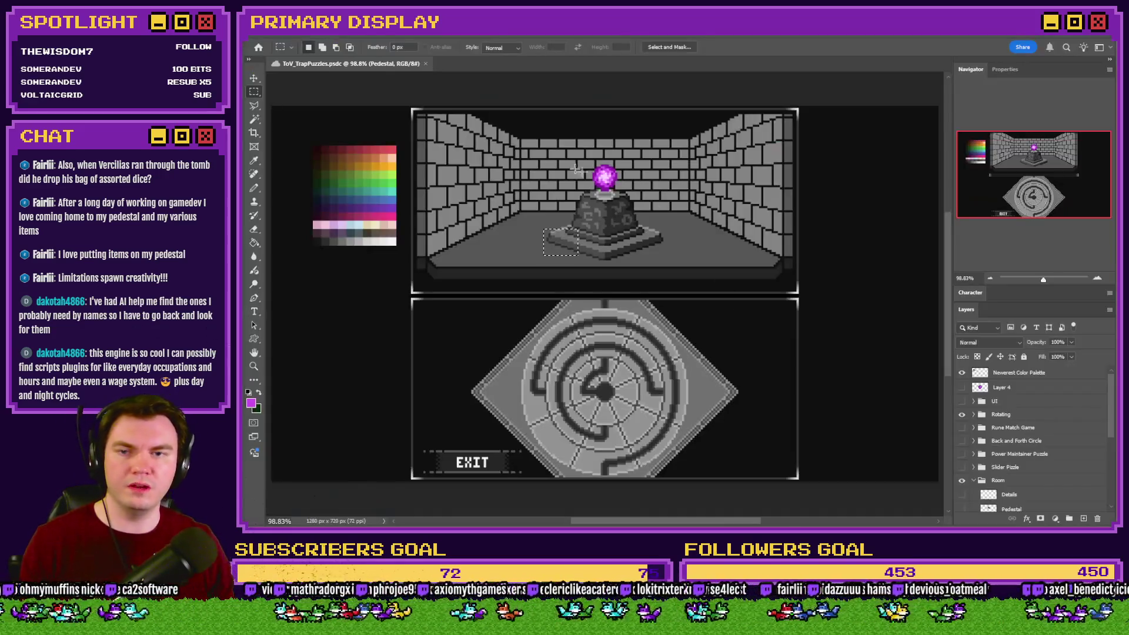
{"action": "left_click_drag", "start_coordinate": [271, 106], "coordinate": [605, 177]}
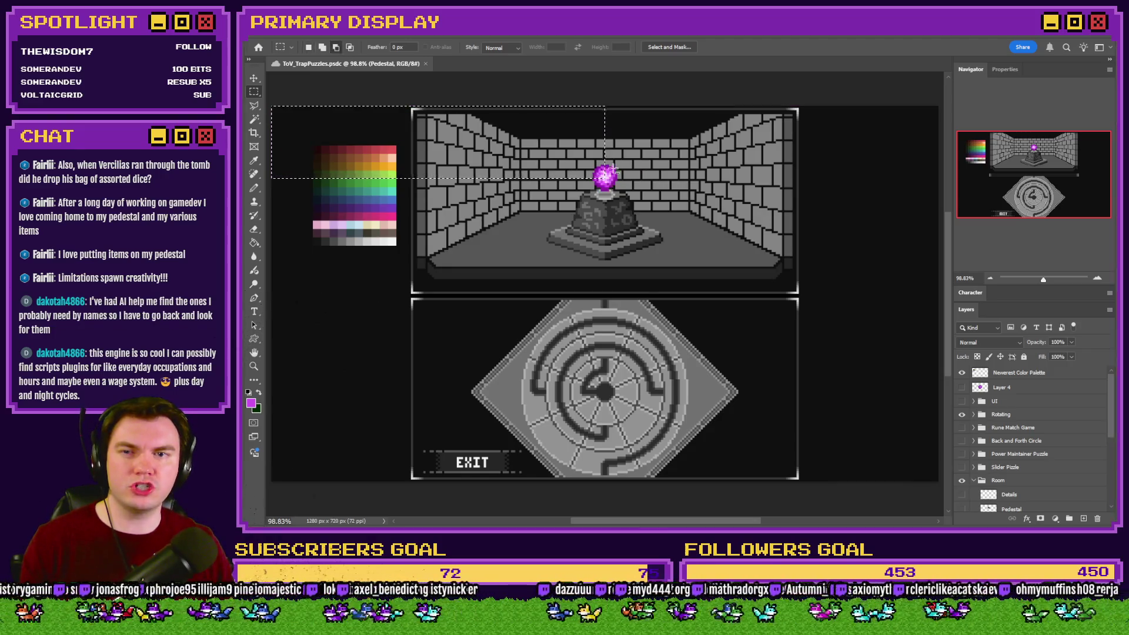
{"action": "key", "text": "alt+Tab"}
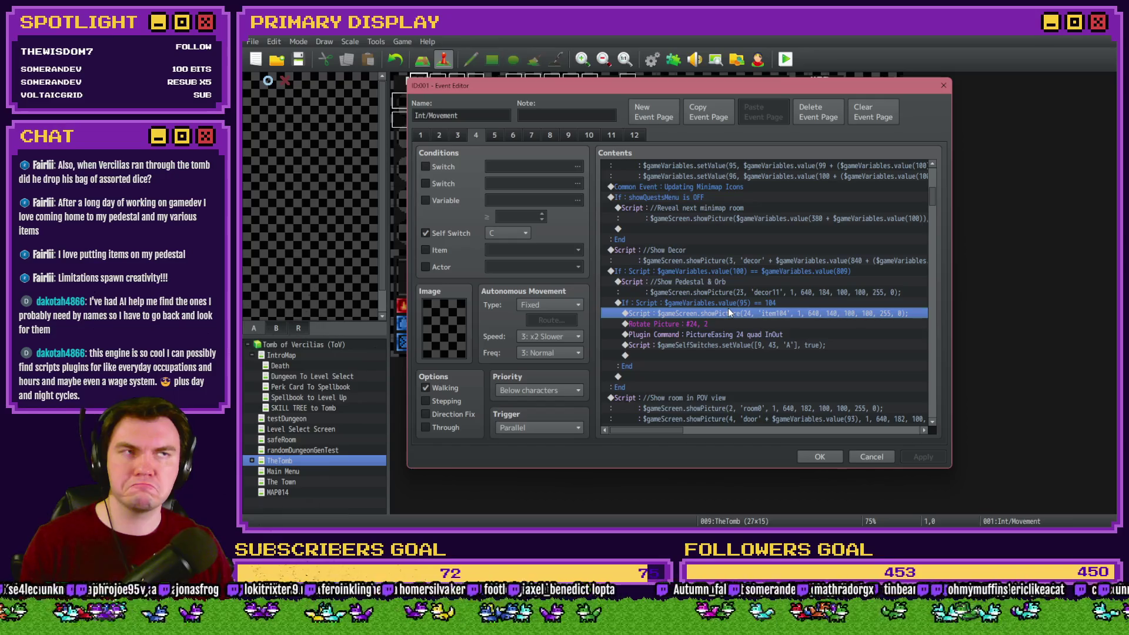
{"action": "left_click", "coordinate": [732, 302]}
{"action": "left_click", "coordinate": [730, 314]}
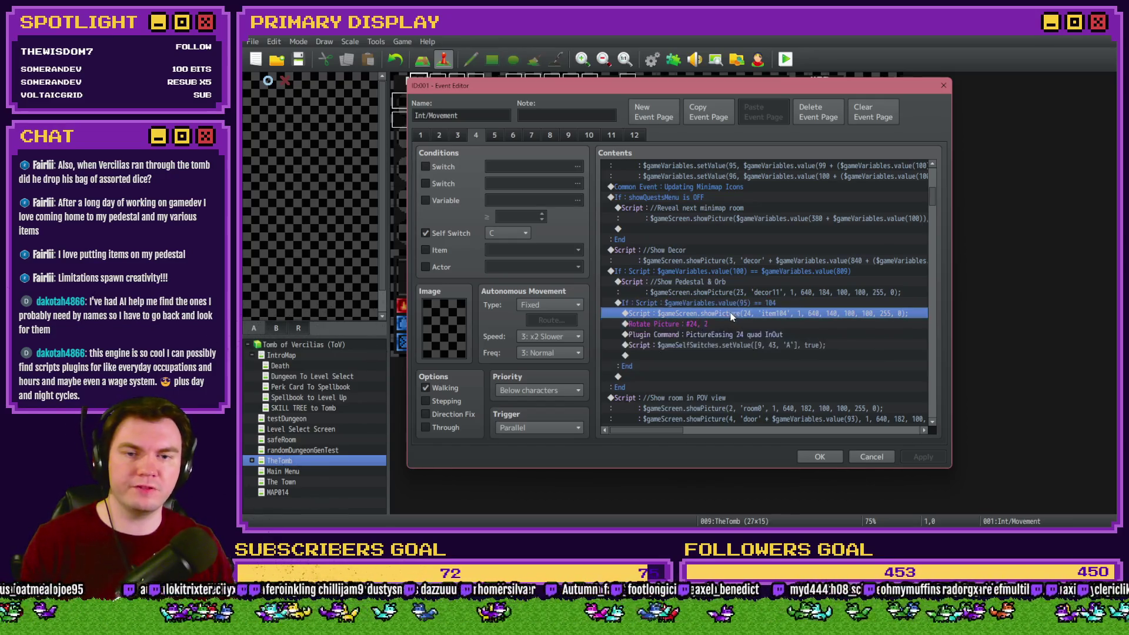
{"action": "left_click", "coordinate": [820, 457]}
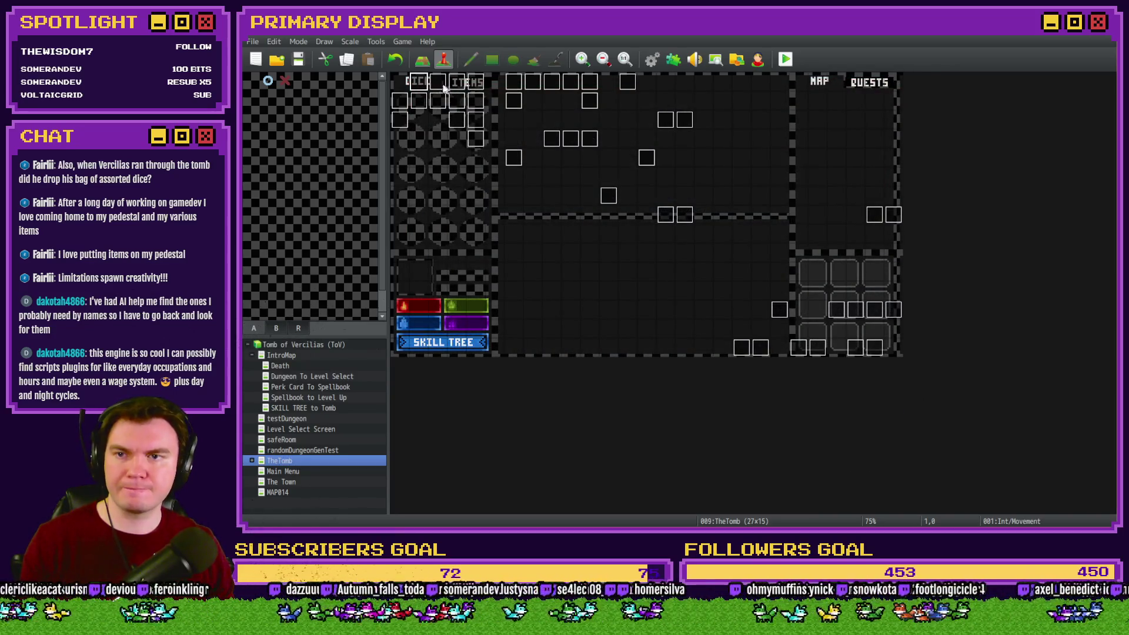
Change the movePicture script on DiceMove page 7 to coordinates 640, 140.
{"action": "double_click", "coordinate": [445, 87]}
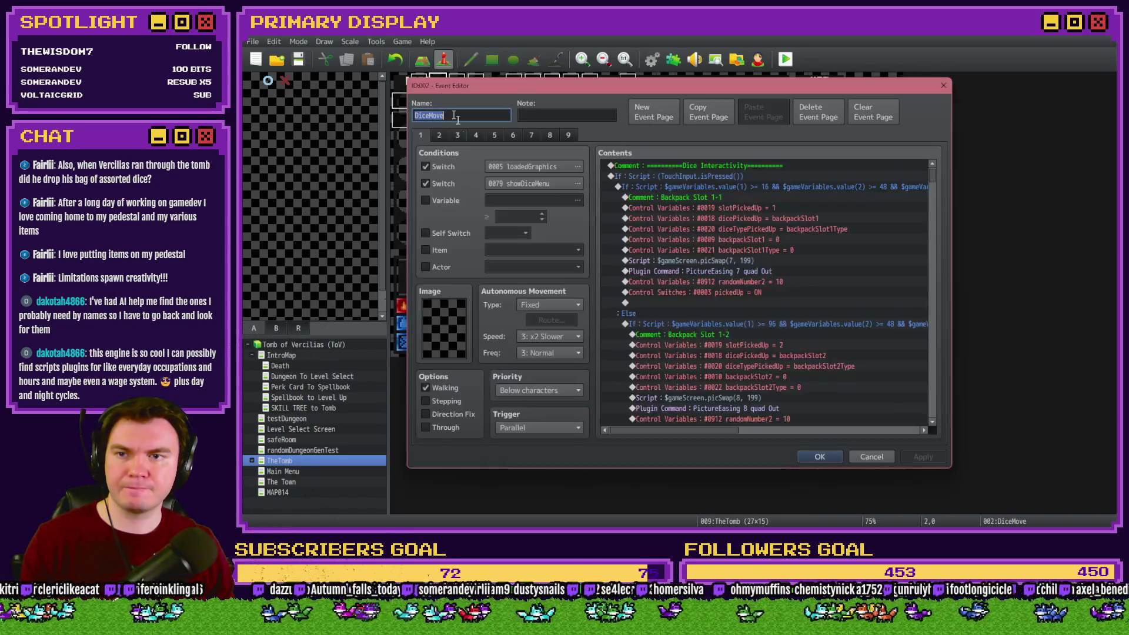
{"action": "left_click", "coordinate": [531, 139]}
{"action": "left_click_drag", "start_coordinate": [933, 176], "coordinate": [925, 368]}
{"action": "scroll", "coordinate": [781, 254], "scroll_direction": "up", "scroll_amount": 3}
{"action": "scroll", "coordinate": [782, 254], "scroll_direction": "up", "scroll_amount": 2}
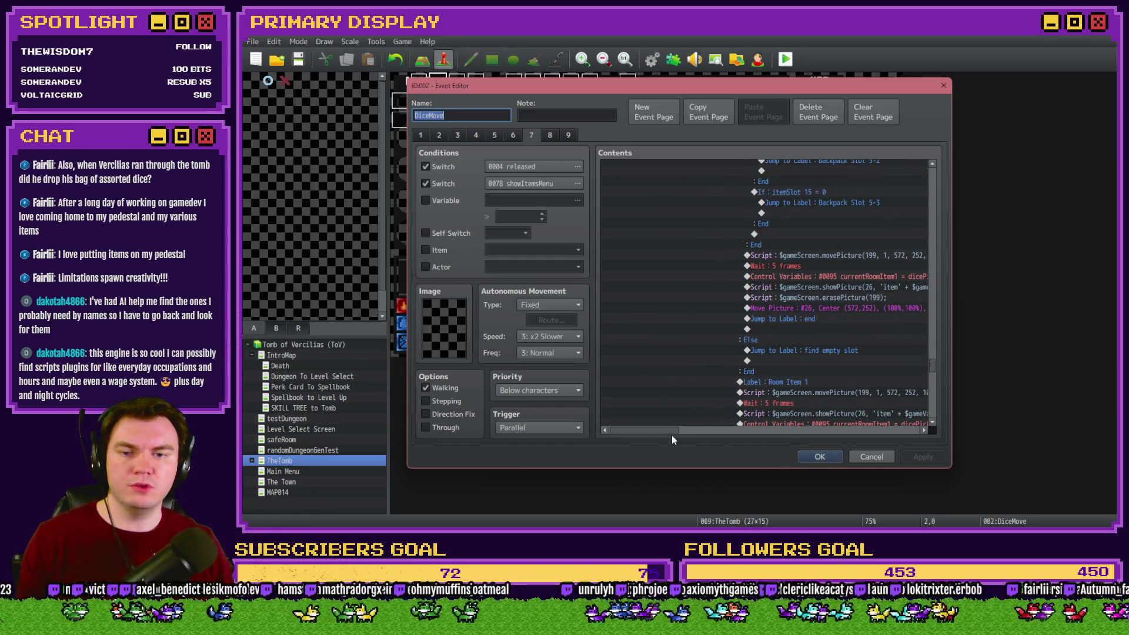
{"action": "left_click_drag", "start_coordinate": [672, 435], "coordinate": [706, 436]}
{"action": "double_click", "coordinate": [727, 257]}
{"action": "double_click", "coordinate": [766, 227]}
{"action": "type", "text": "640"}
{"action": "double_click", "coordinate": [789, 226]}
{"action": "type", "text": "140"}
{"action": "left_click", "coordinate": [815, 368]}
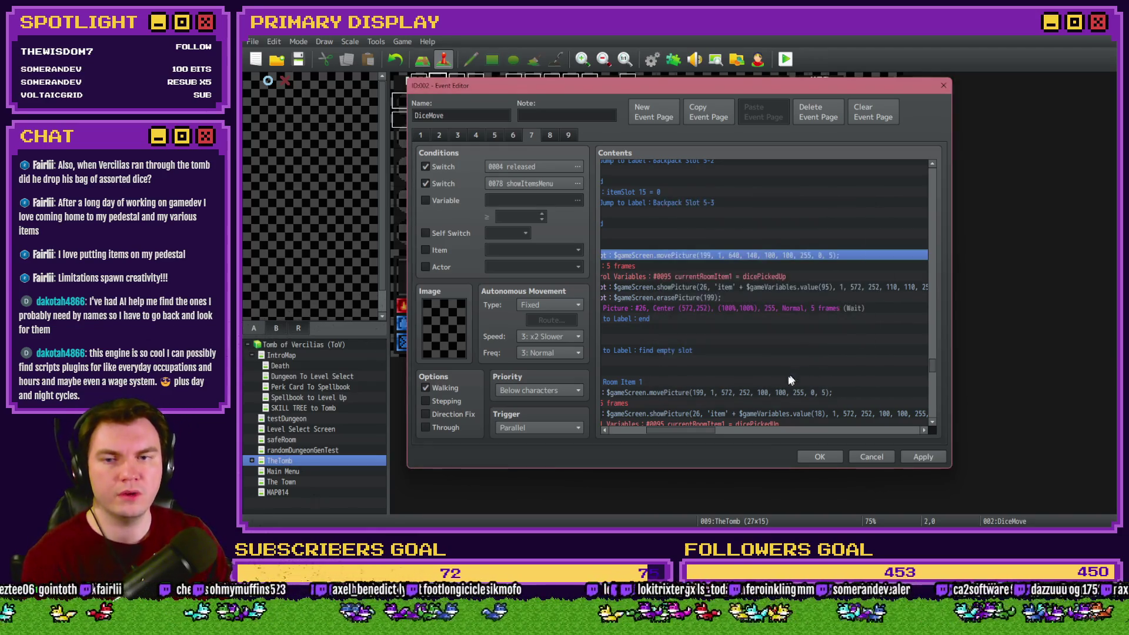
Change the showPicture(26) script coordinates from 572, 252 to 640, 140.
{"action": "left_click_drag", "start_coordinate": [692, 430], "coordinate": [685, 429]}
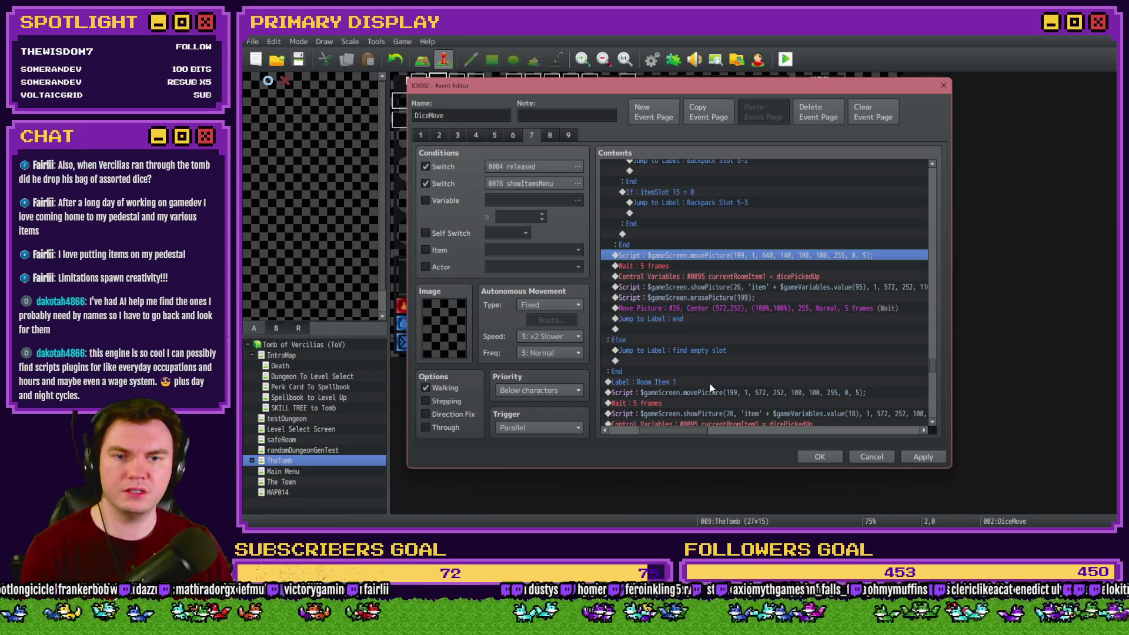
{"action": "left_click", "coordinate": [820, 289]}
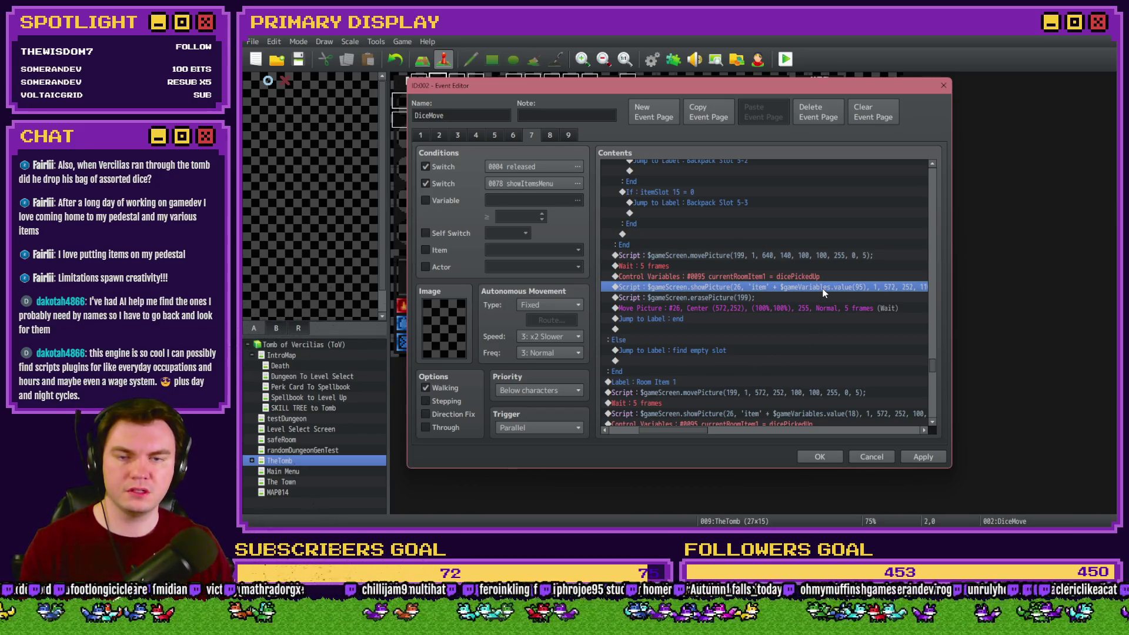
{"action": "double_click", "coordinate": [824, 292]}
{"action": "double_click", "coordinate": [775, 227]}
{"action": "type", "text": "640"}
{"action": "double_click", "coordinate": [793, 227]}
{"action": "type", "text": "140"}
{"action": "left_click", "coordinate": [799, 366]}
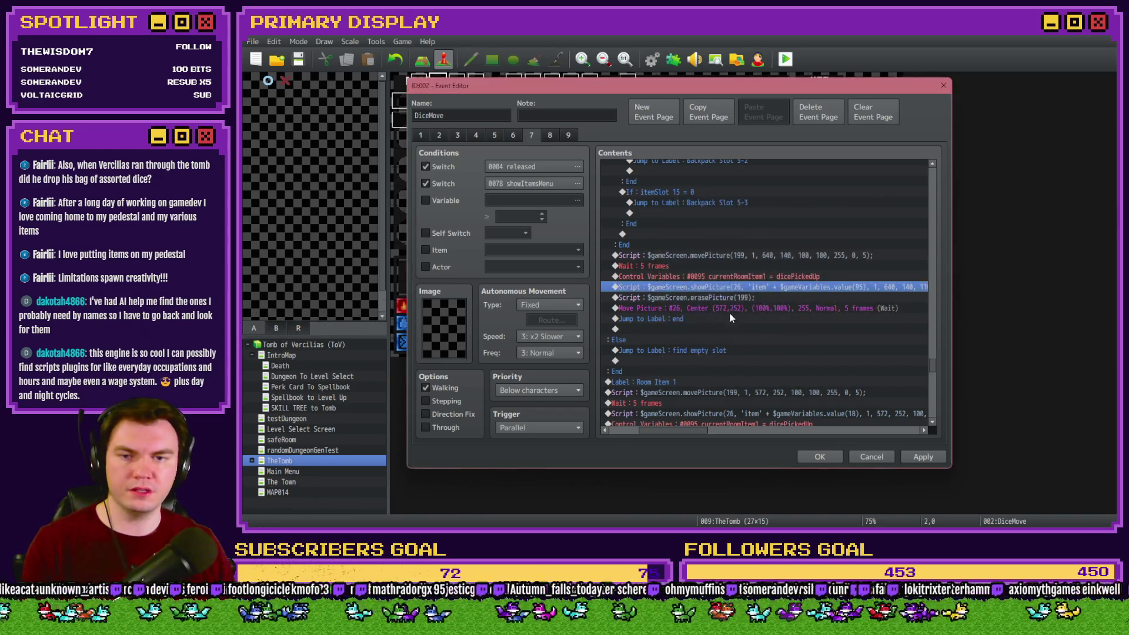
Review the erasePicture(199), Jump to Label : end, and Room Item 1 label commands.
{"action": "left_click", "coordinate": [730, 299]}
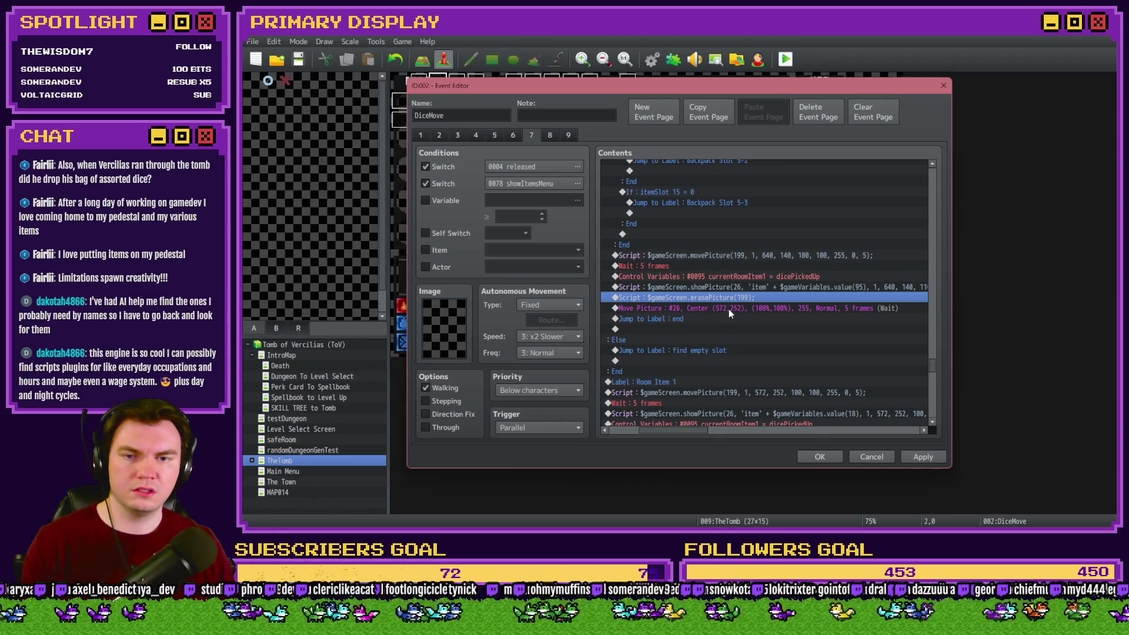
{"action": "mouse_move", "coordinate": [706, 431]}
{"action": "left_mouse_down"}
{"action": "mouse_move", "coordinate": [718, 433]}
{"action": "mouse_move", "coordinate": [694, 431]}
{"action": "left_mouse_up"}
{"action": "left_click", "coordinate": [700, 317]}
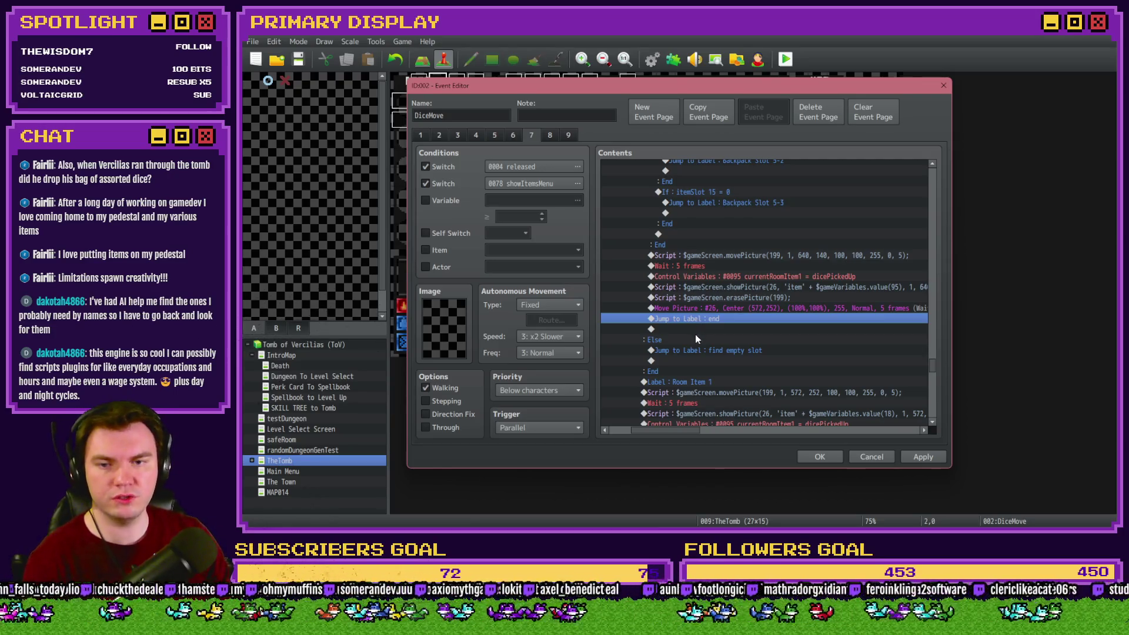
{"action": "scroll", "coordinate": [696, 335], "scroll_direction": "down", "scroll_amount": 2}
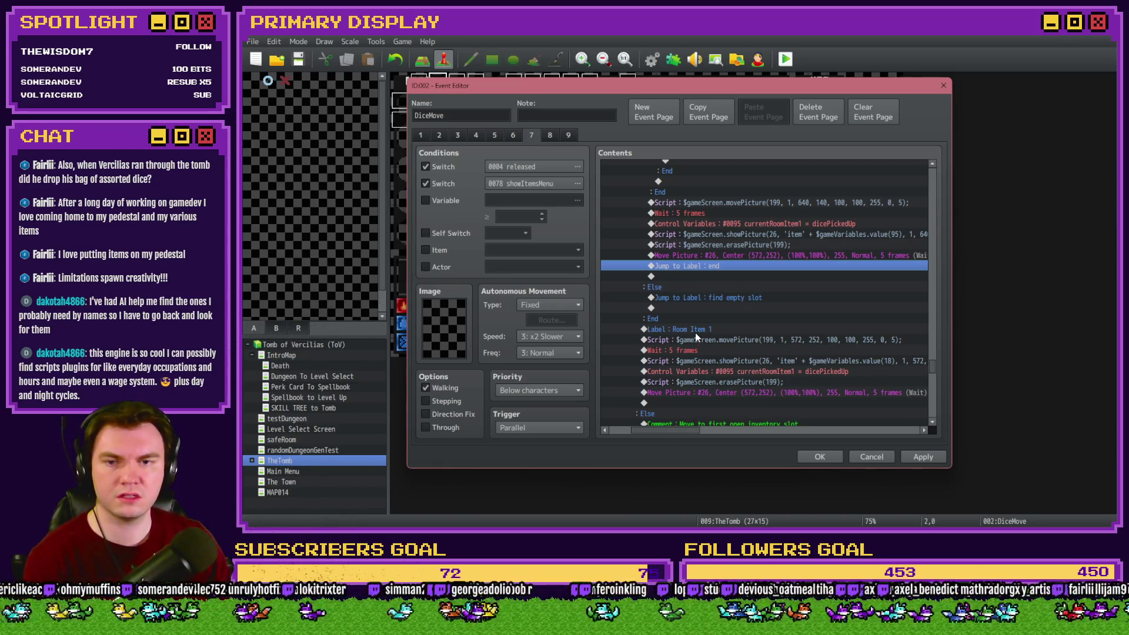
{"action": "left_click", "coordinate": [697, 331]}
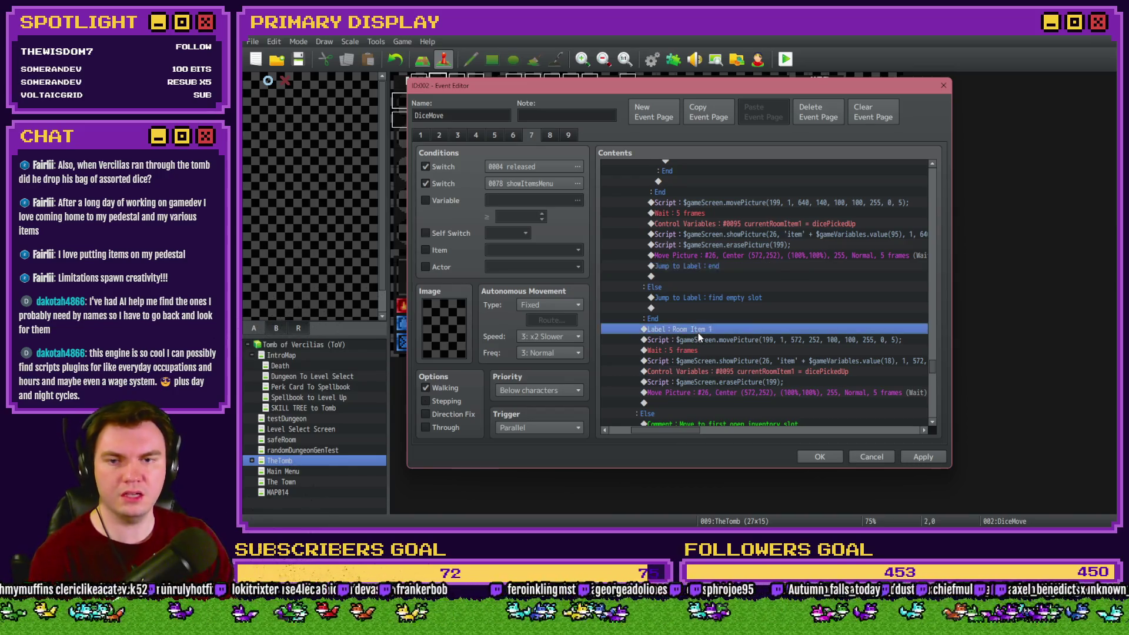
Rename the Room Item 1 label to Pedestal.
{"action": "double_click", "coordinate": [702, 331]}
{"action": "type", "text": "Pe"}
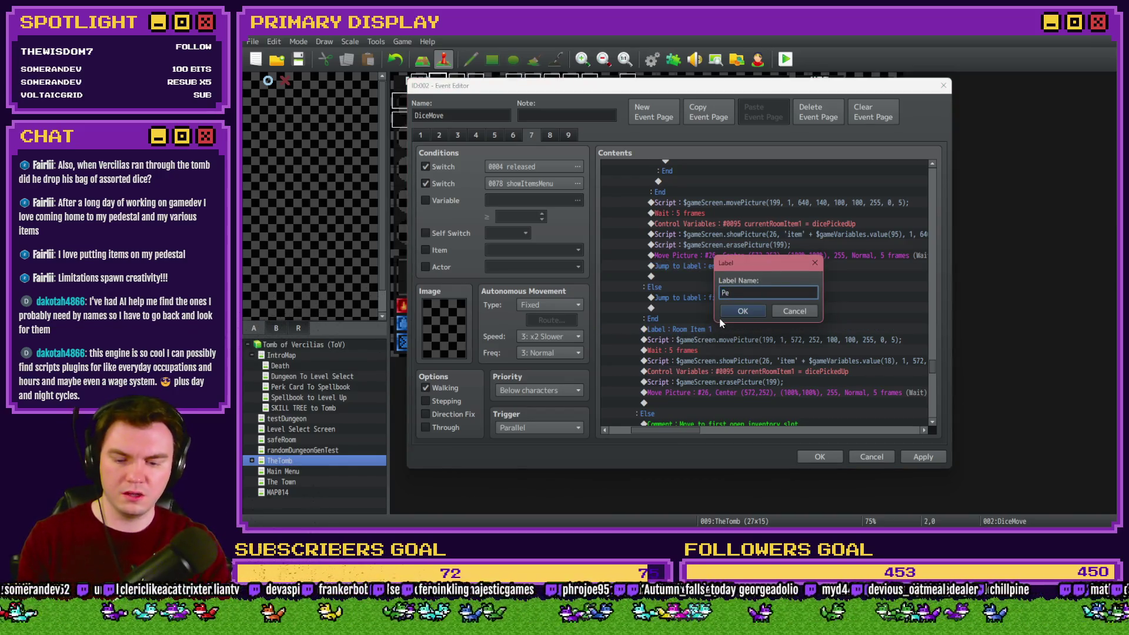
{"action": "type", "text": "destal"}
{"action": "key", "text": "Return"}
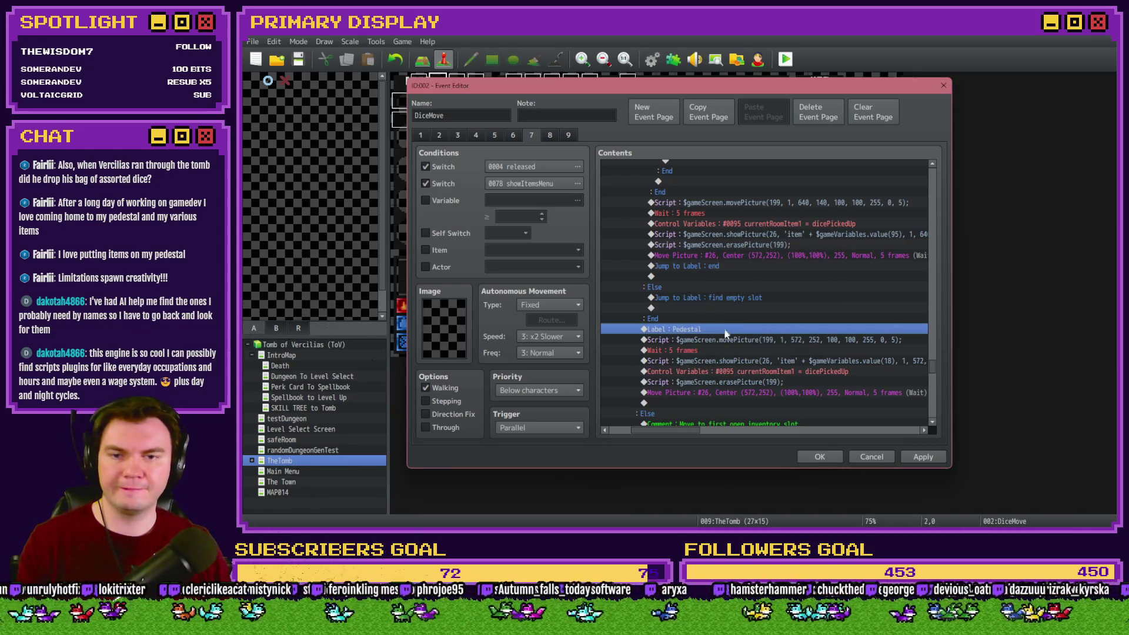
{"action": "double_click", "coordinate": [729, 332]}
{"action": "key", "text": "Escape"}
Change the Pedestal movePicture script's coordinates from 572, 252 to 640, 140.
{"action": "double_click", "coordinate": [738, 338]}
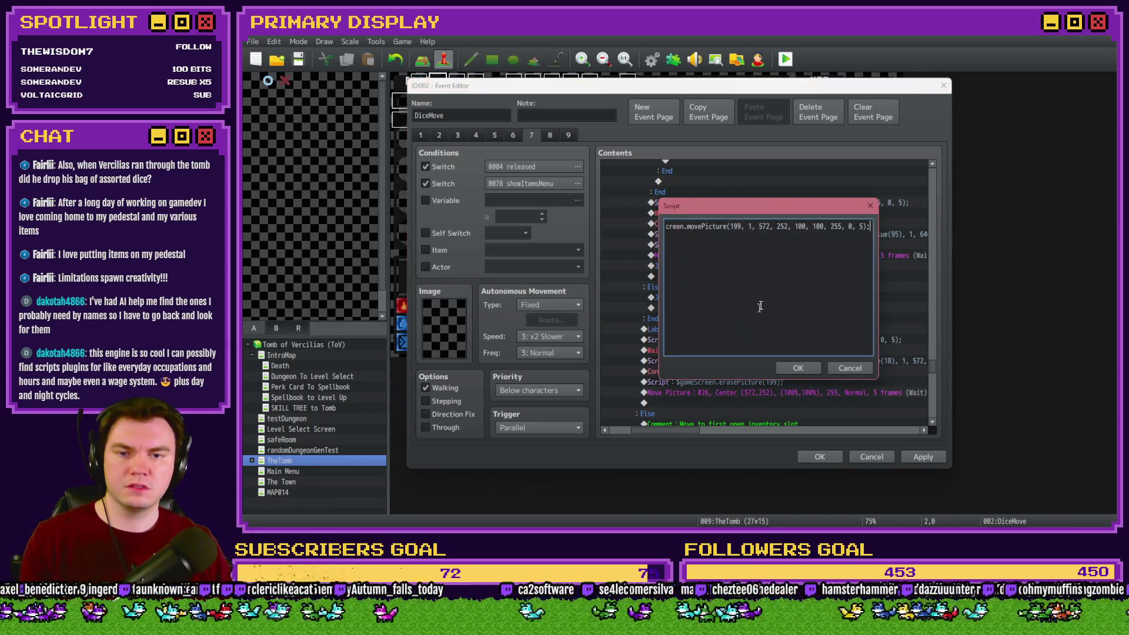
{"action": "double_click", "coordinate": [765, 226]}
{"action": "type", "text": "640"}
{"action": "double_click", "coordinate": [789, 227]}
{"action": "type", "text": "140"}
{"action": "left_click", "coordinate": [799, 369]}
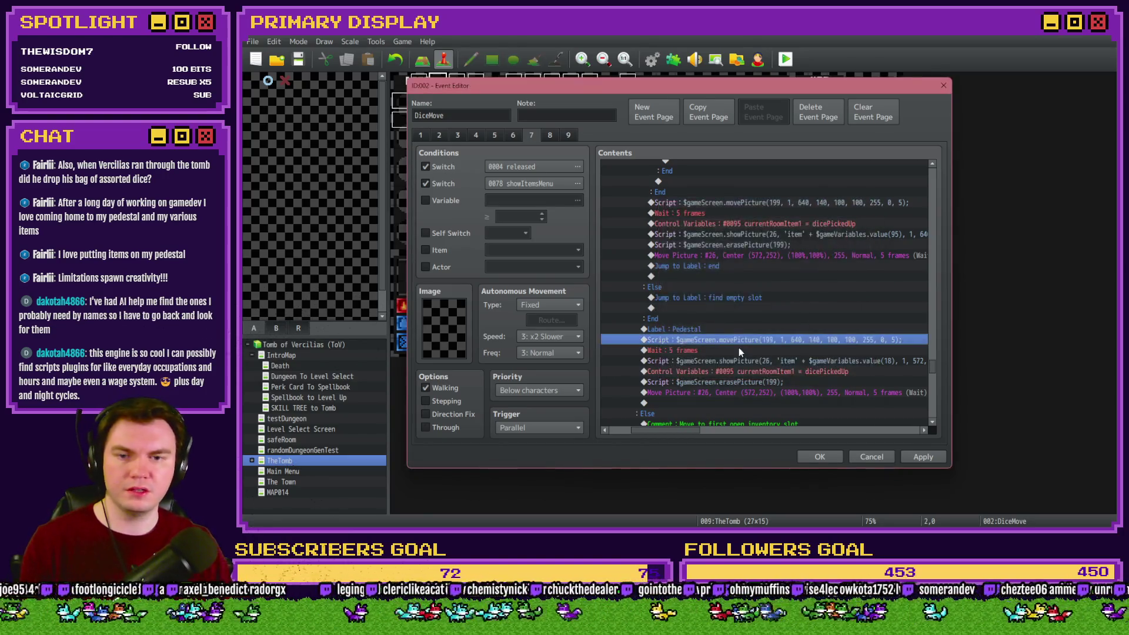
{"action": "left_click", "coordinate": [737, 351]}
{"action": "left_click", "coordinate": [736, 362]}
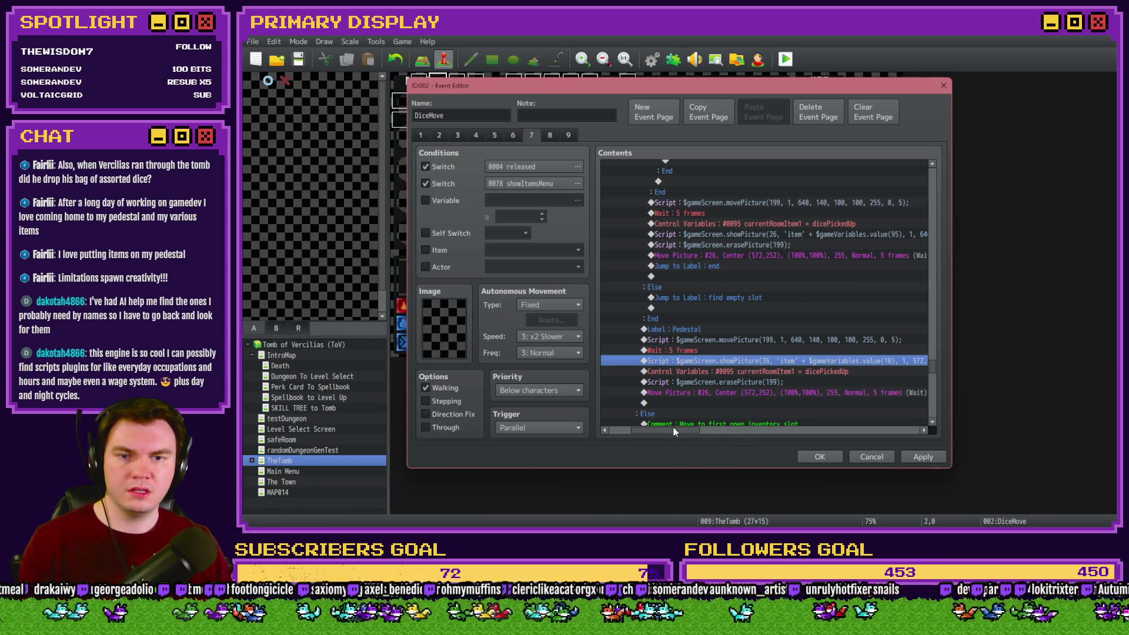
Check the page's variable condition and leave it turned off.
{"action": "left_click_drag", "start_coordinate": [673, 428], "coordinate": [677, 431]}
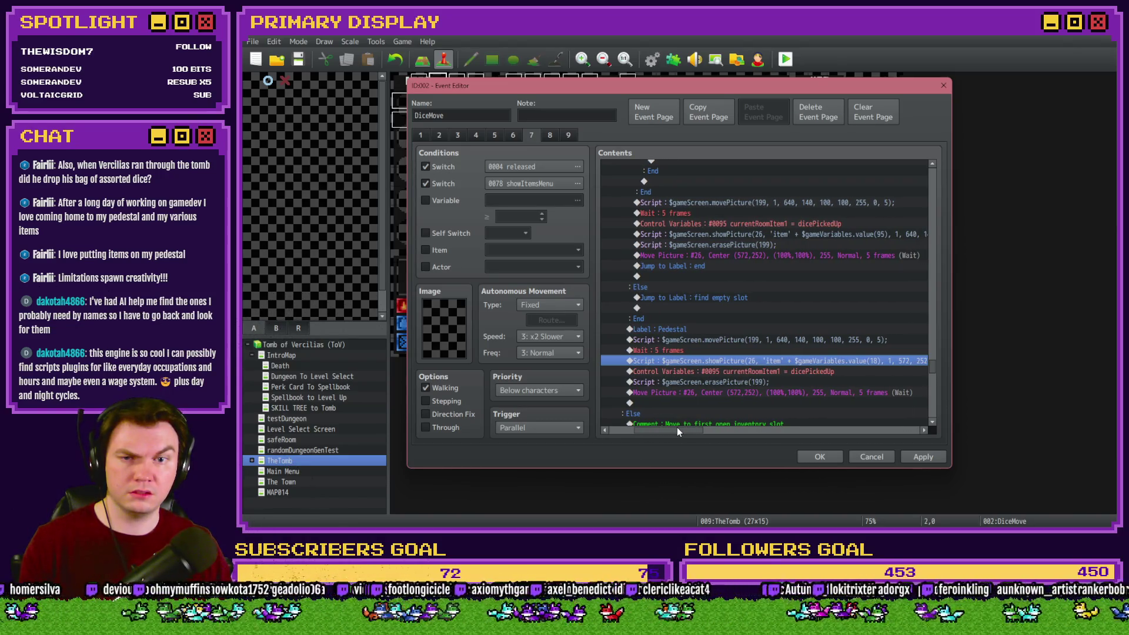
{"action": "left_click", "coordinate": [545, 212]}
{"action": "left_click", "coordinate": [549, 202]}
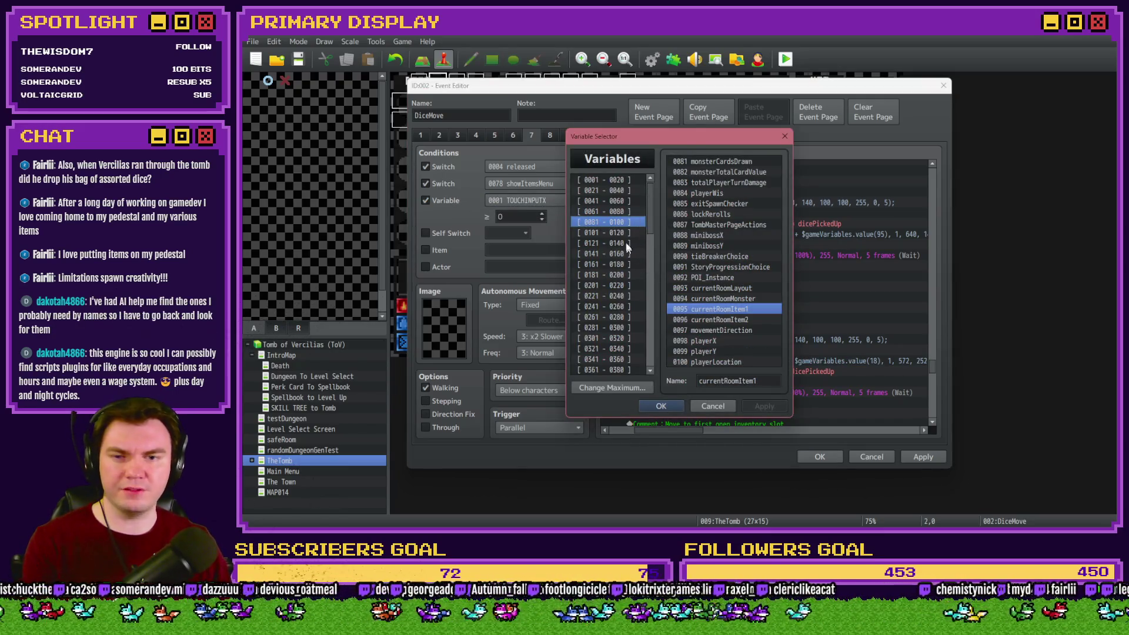
{"action": "key", "text": "Escape"}
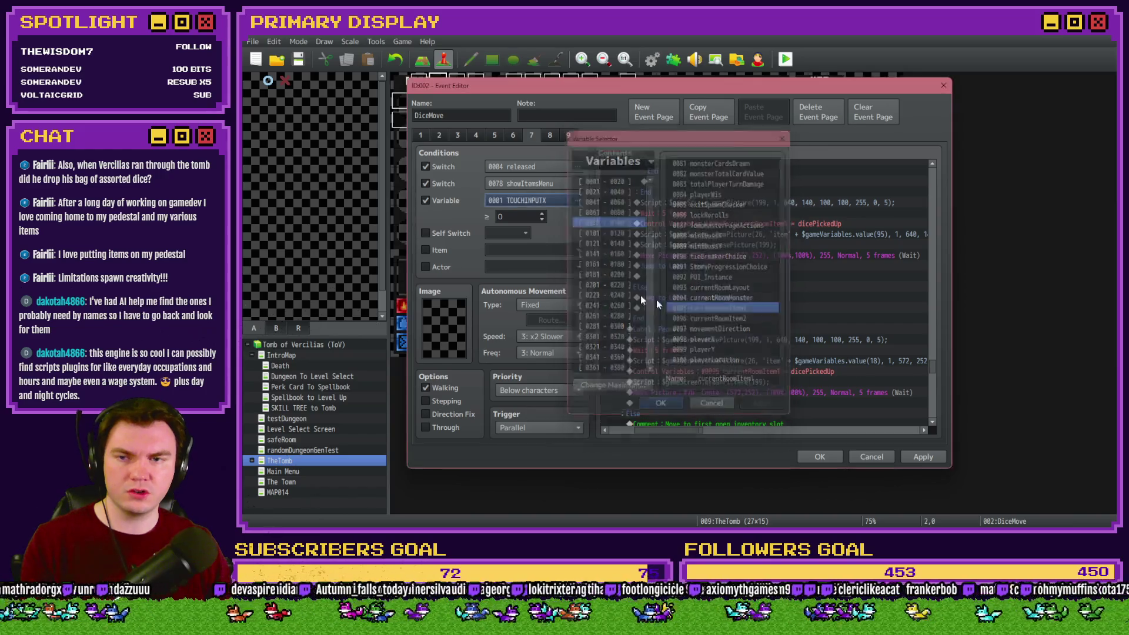
{"action": "left_click", "coordinate": [447, 200]}
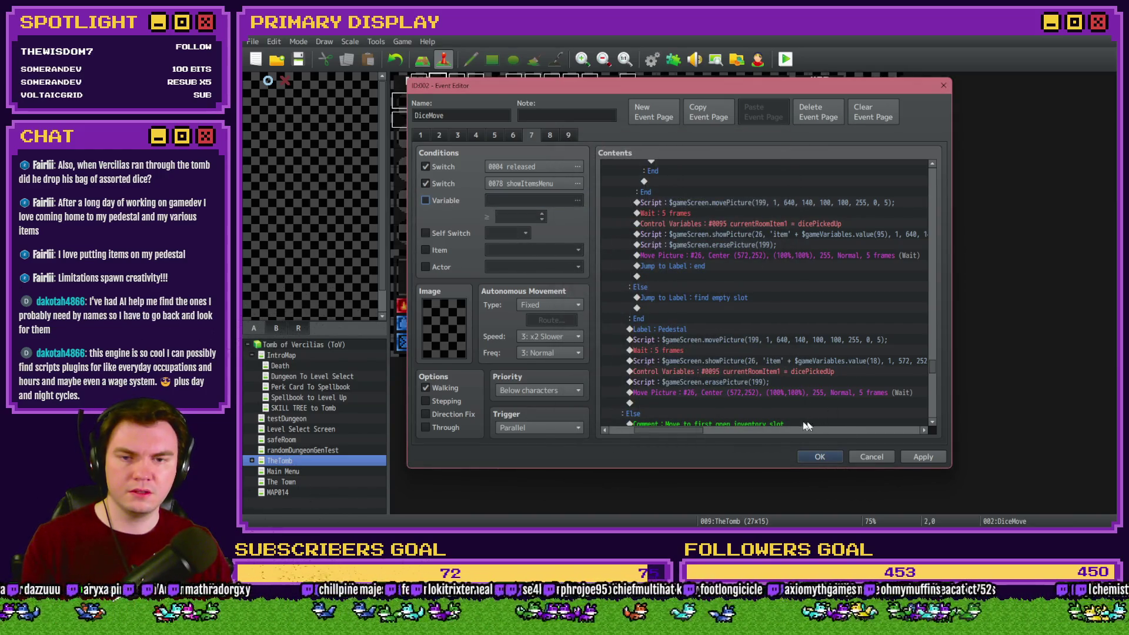
Set the Pedestal showPicture script's coordinates to 640, 140.
{"action": "double_click", "coordinate": [782, 362]}
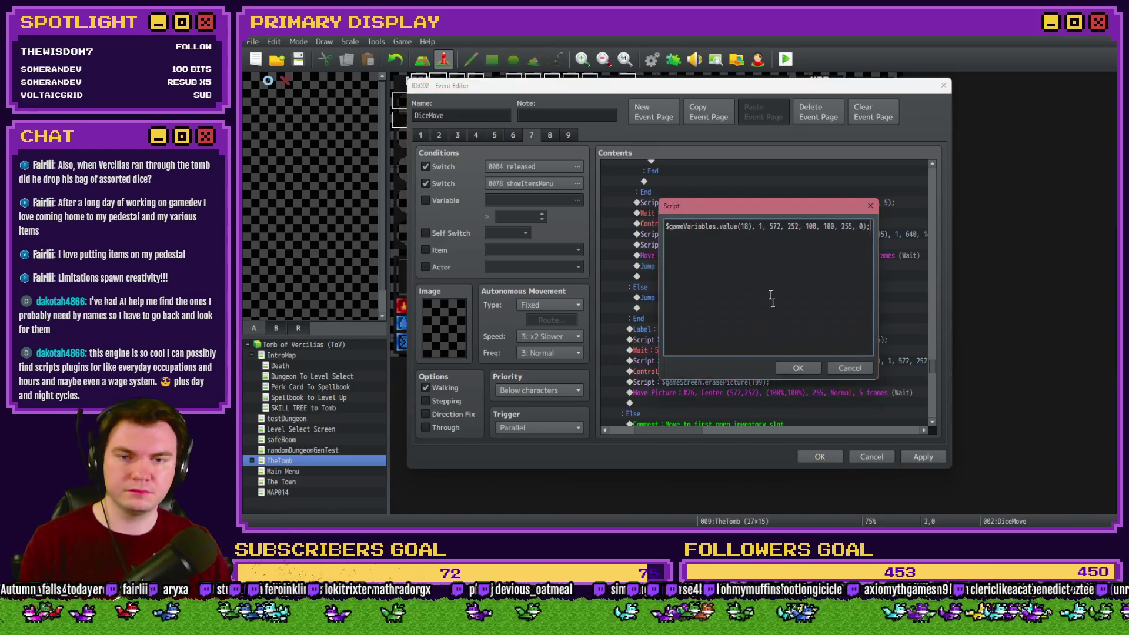
{"action": "double_click", "coordinate": [771, 226]}
{"action": "type", "text": "640"}
{"action": "double_click", "coordinate": [800, 227]}
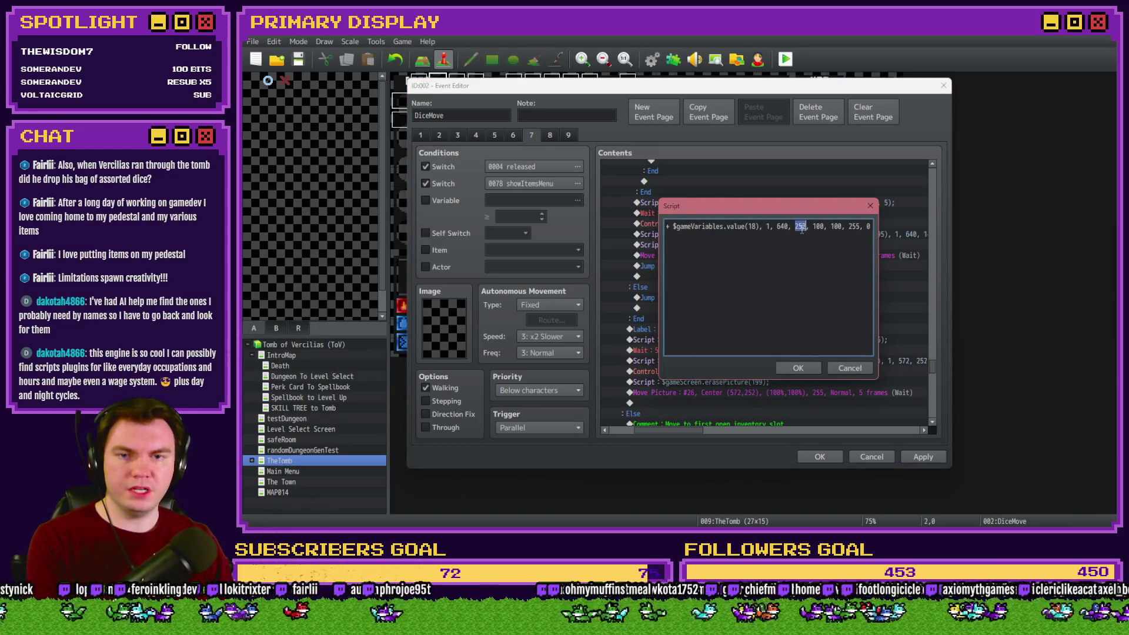
{"action": "type", "text": "140"}
{"action": "left_click", "coordinate": [805, 368]}
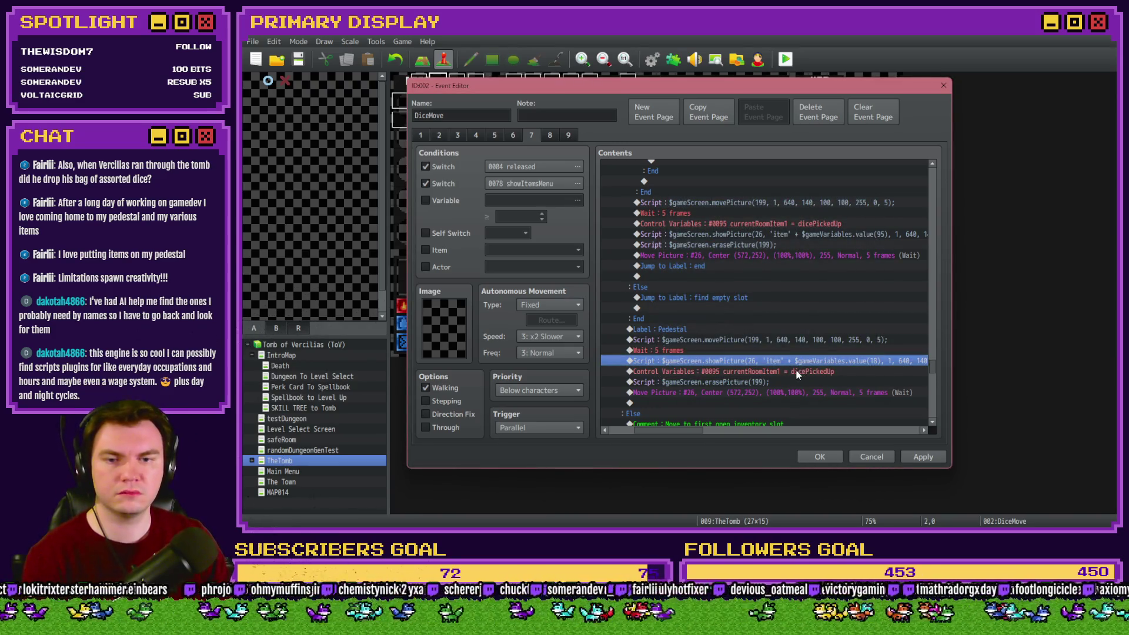
Move the Pedestal's Move Picture #26 command to position 640, 140.
{"action": "double_click", "coordinate": [768, 392]}
{"action": "double_click", "coordinate": [730, 288]}
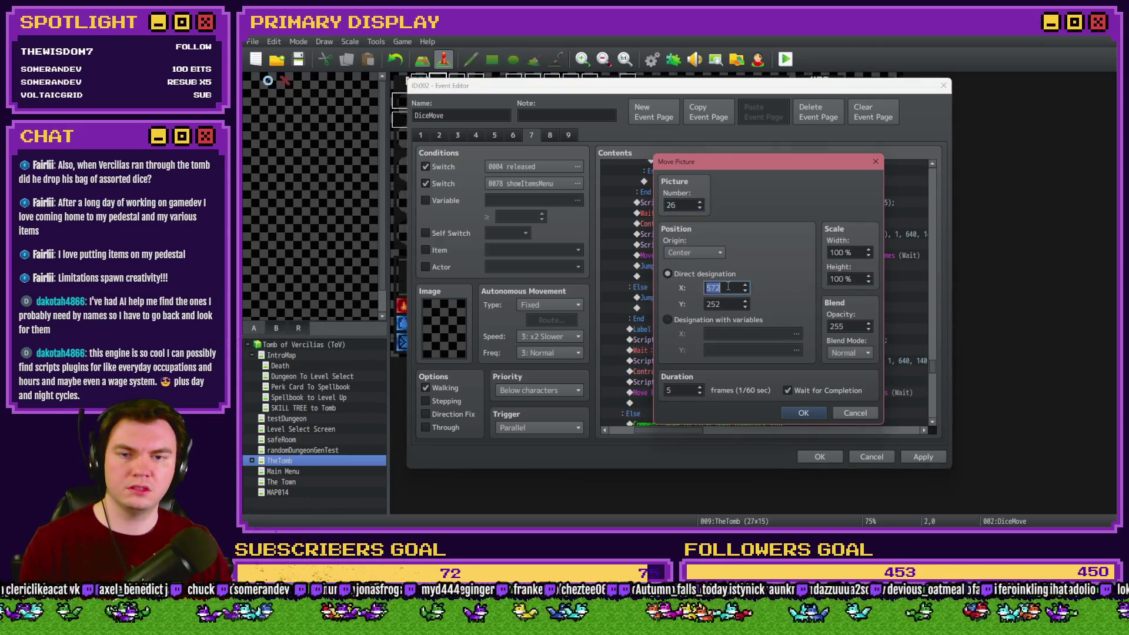
{"action": "type", "text": "640"}
{"action": "double_click", "coordinate": [729, 304]}
{"action": "type", "text": "140"}
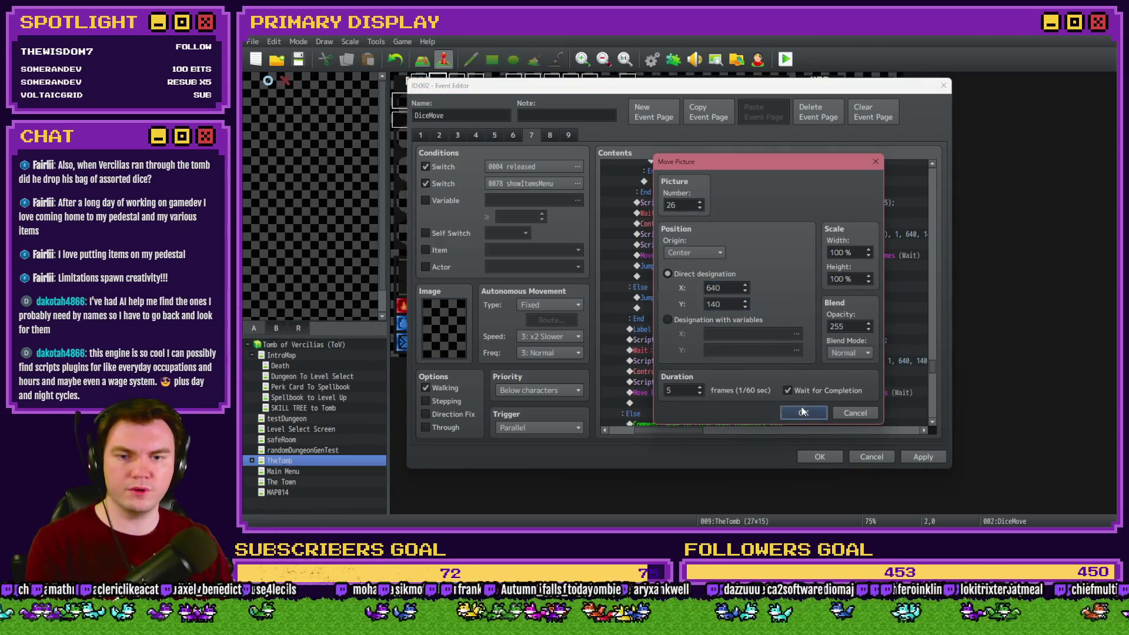
{"action": "left_click", "coordinate": [803, 411]}
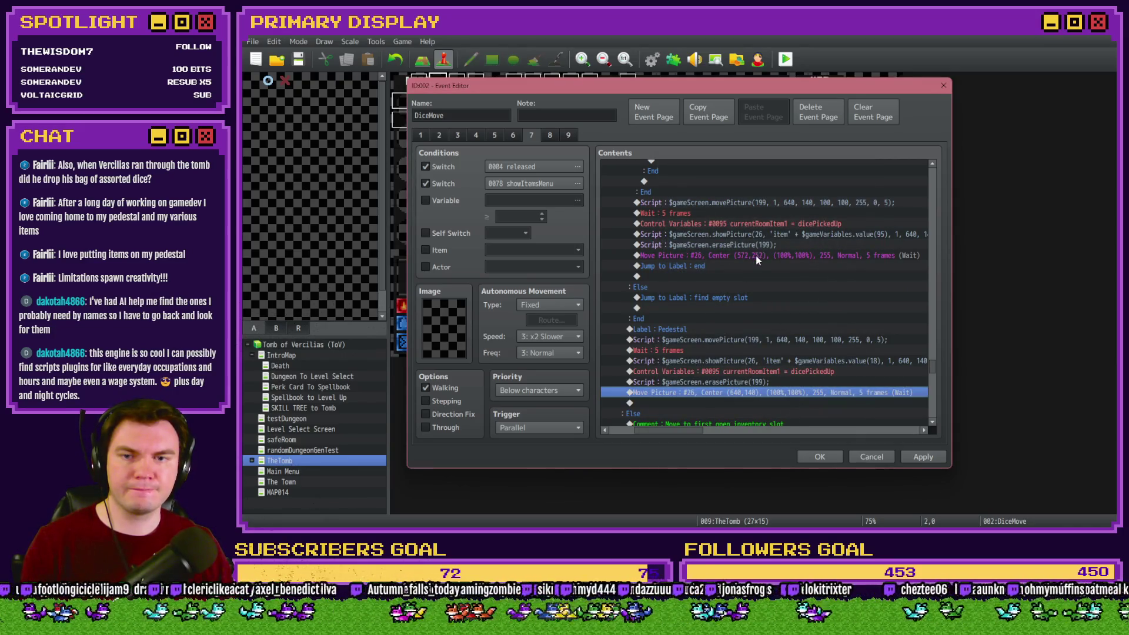
Set the earlier Move Picture #26 command to 640, 140 as well.
{"action": "left_click", "coordinate": [756, 259]}
{"action": "double_click", "coordinate": [756, 261]}
{"action": "double_click", "coordinate": [728, 288]}
{"action": "type", "text": "640"}
{"action": "double_click", "coordinate": [729, 304]}
{"action": "type", "text": "140"}
{"action": "left_click", "coordinate": [797, 413]}
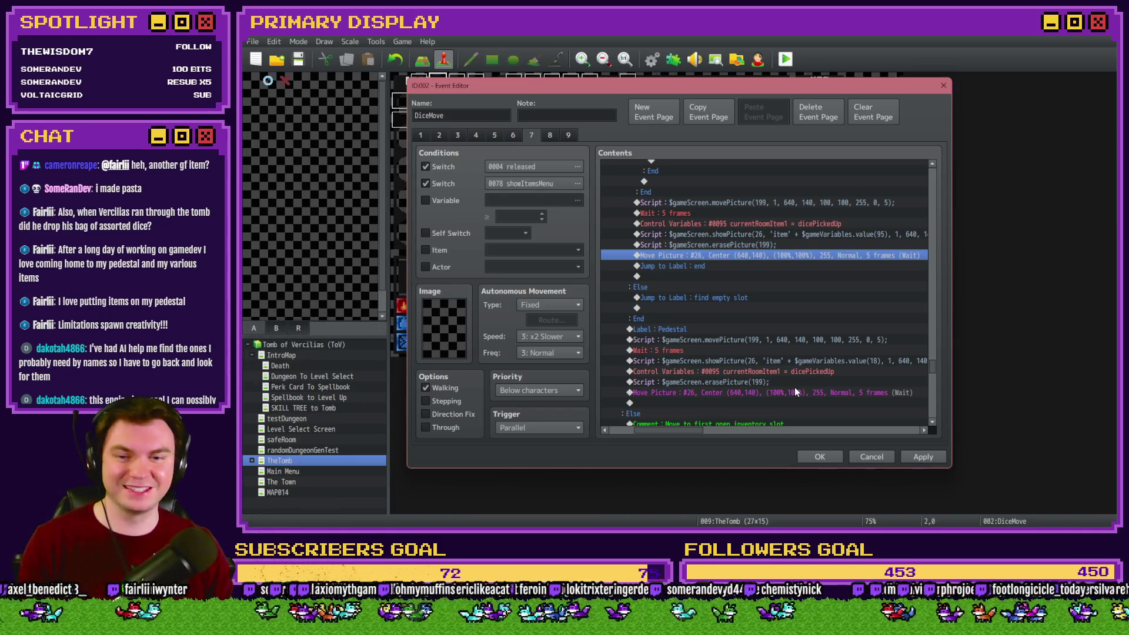
Review page 7's contents down to erasePicture(199) and apply the DiceMove edits.
{"action": "scroll", "coordinate": [788, 377], "scroll_direction": "down", "scroll_amount": 1}
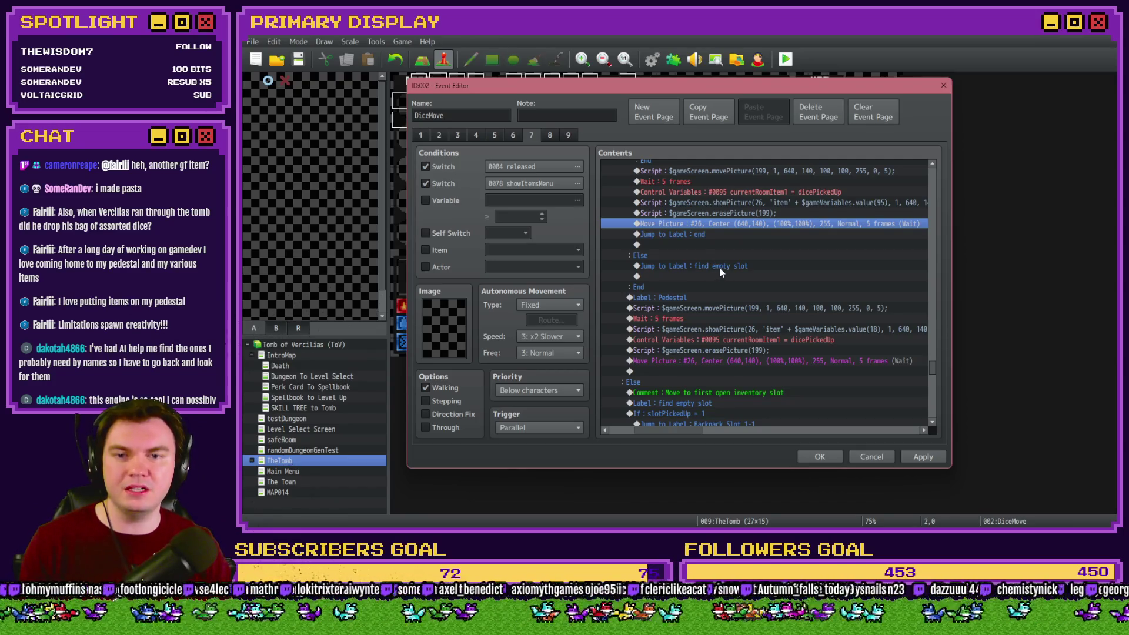
{"action": "left_click_drag", "start_coordinate": [694, 297], "coordinate": [708, 358]}
{"action": "scroll", "coordinate": [708, 358], "scroll_direction": "down", "scroll_amount": 3}
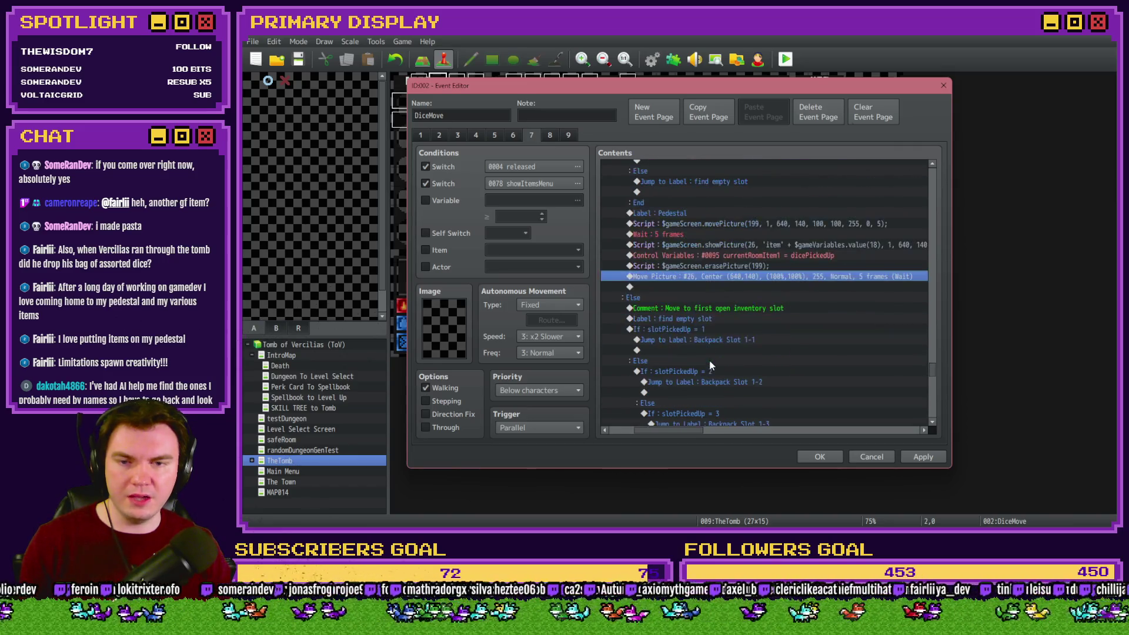
{"action": "left_click", "coordinate": [936, 453]}
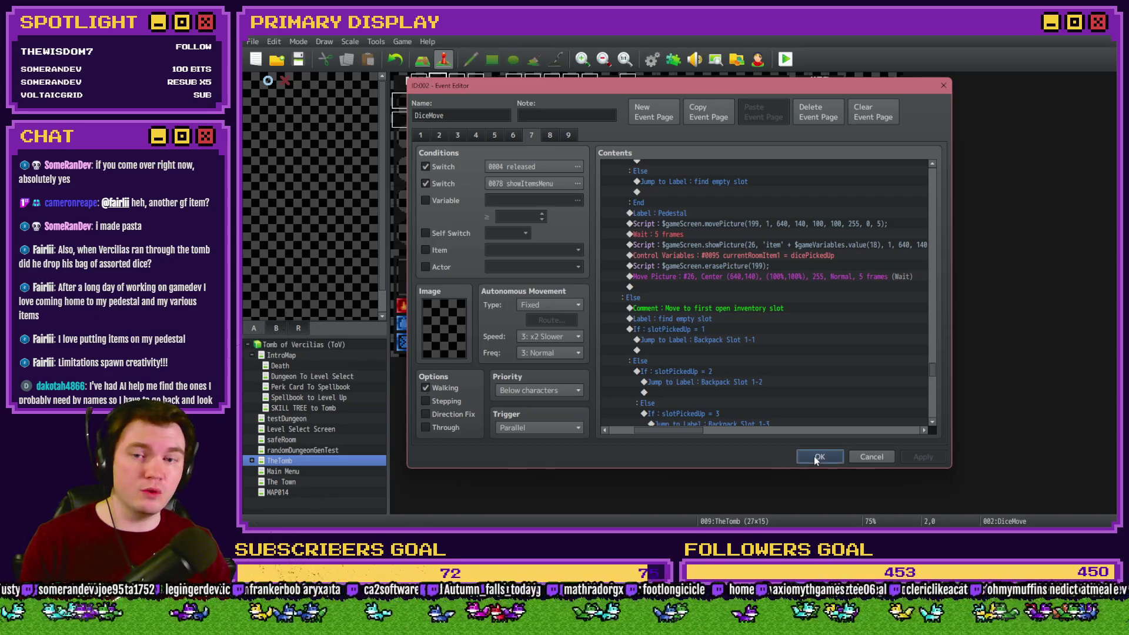
Playtest with the Spiked Pauldron perk and walk through the dungeon to the pedestal room.
{"action": "left_click", "coordinate": [816, 457]}
{"action": "left_click", "coordinate": [785, 59]}
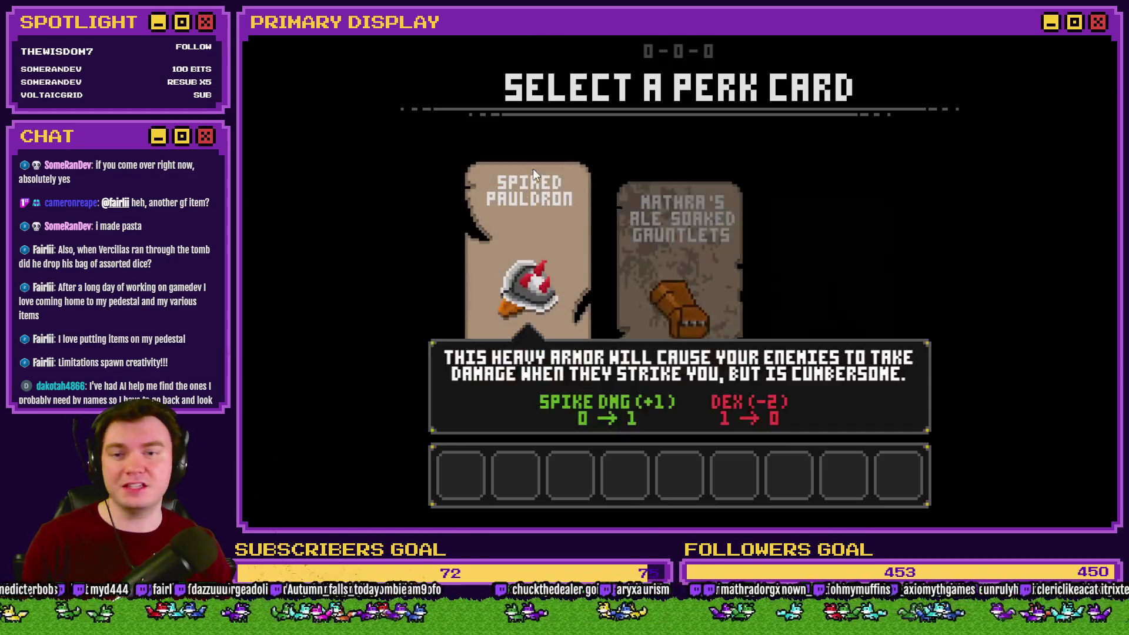
{"action": "left_click", "coordinate": [547, 176]}
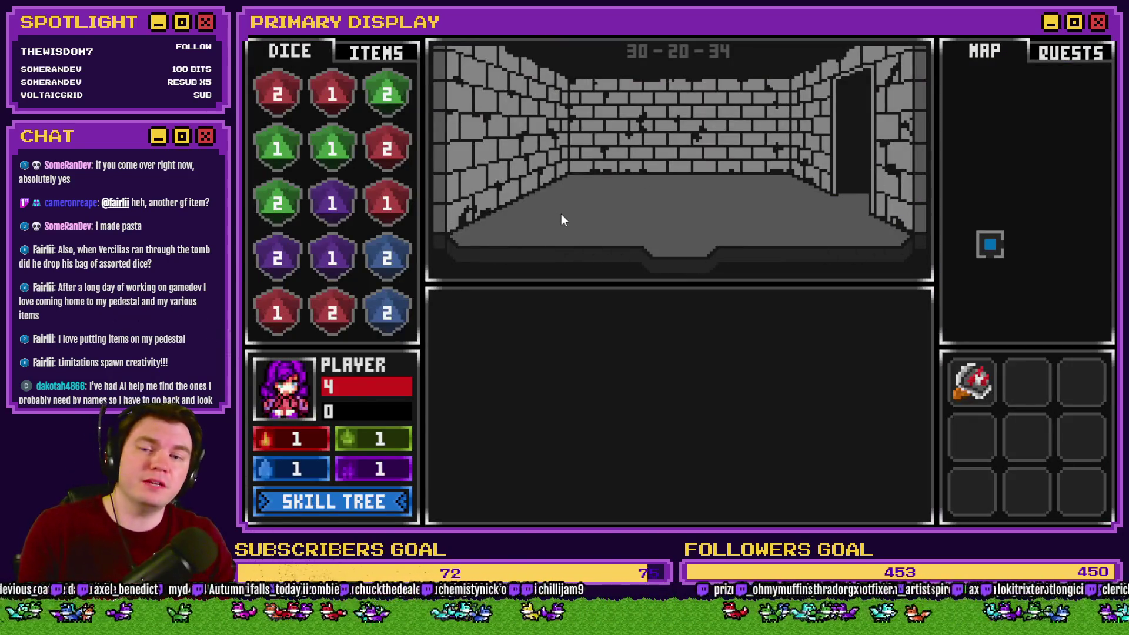
{"action": "key", "text": "w"}
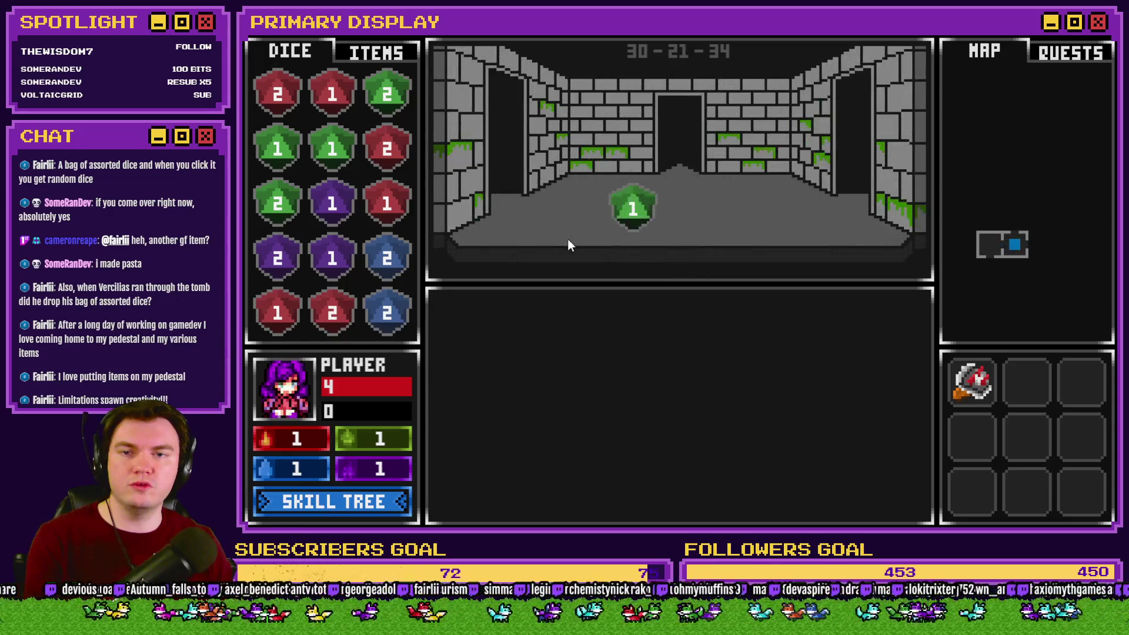
{"action": "key", "text": "w"}
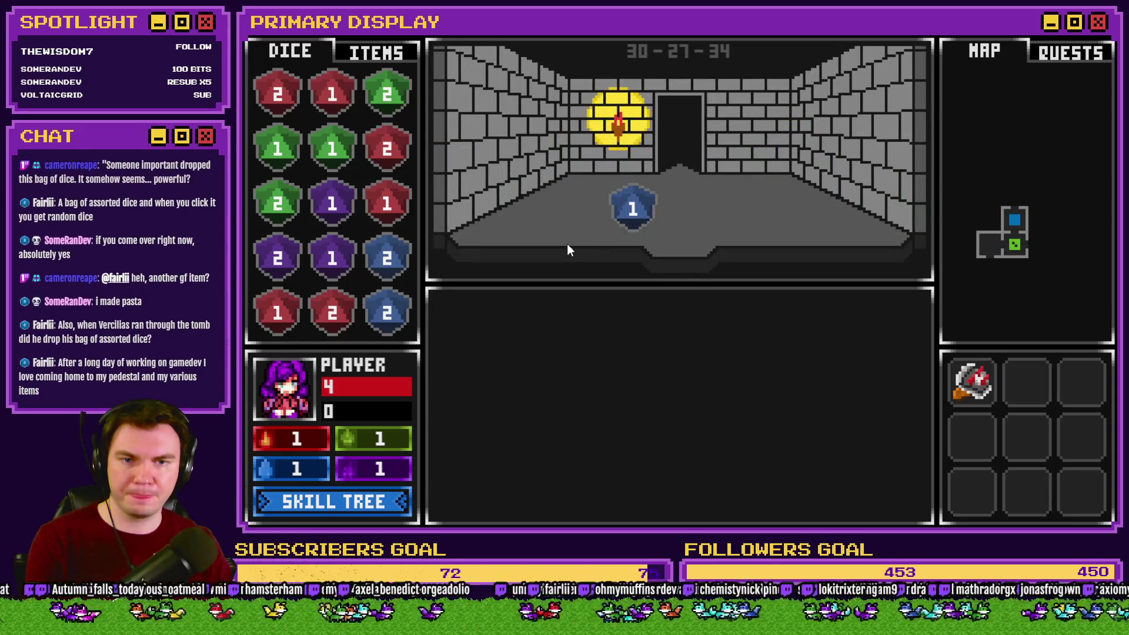
{"action": "key", "text": "w"}
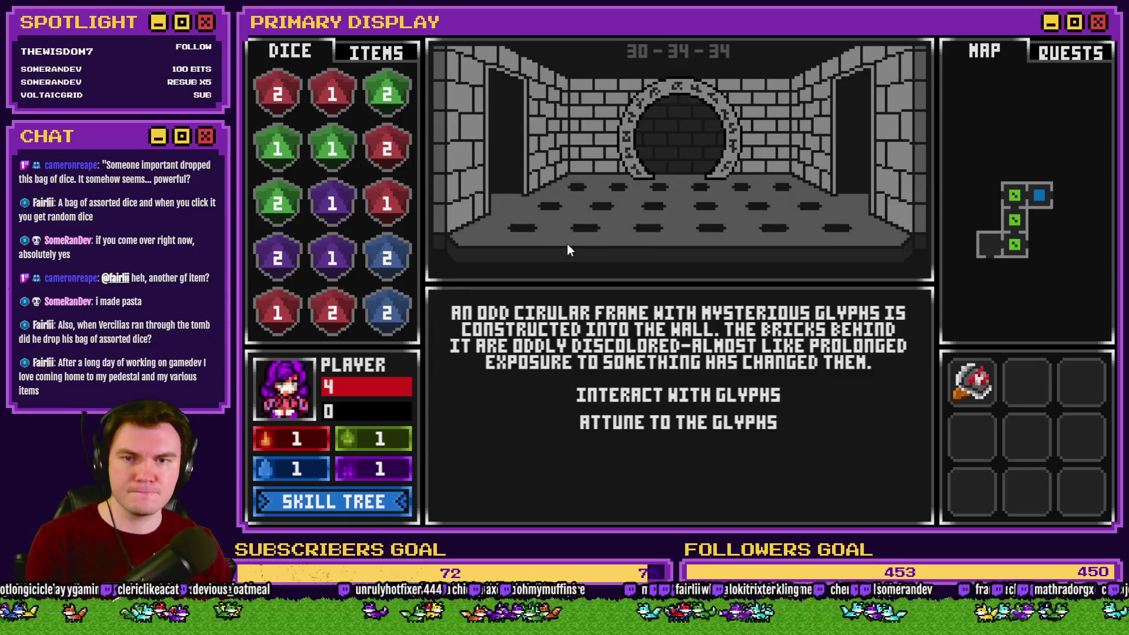
{"action": "key", "text": "d"}
{"action": "key", "text": "s"}
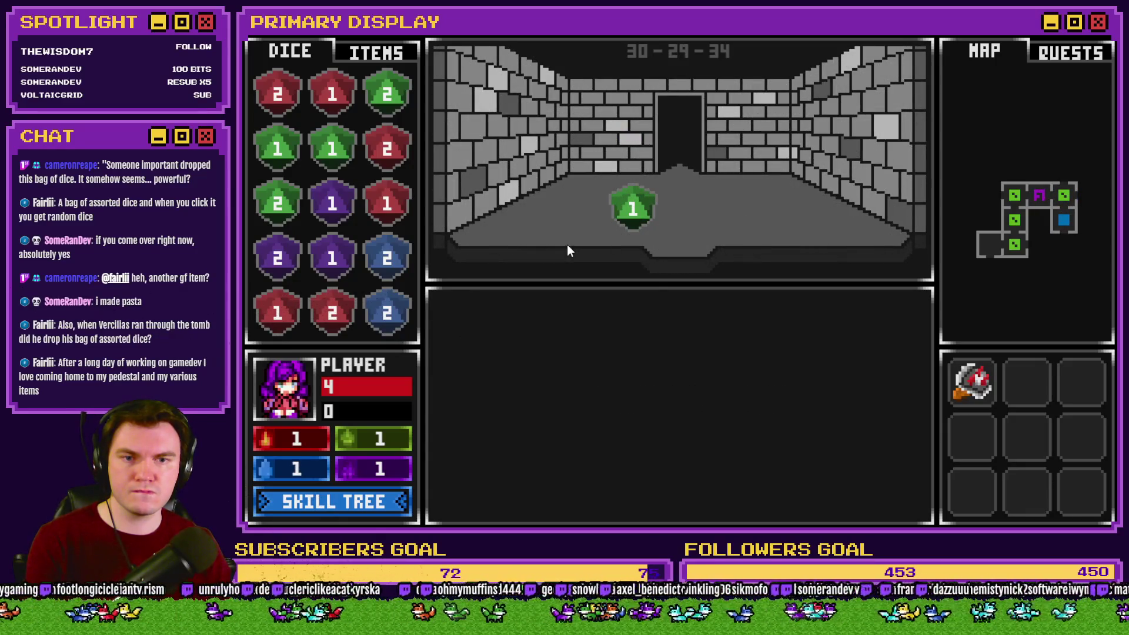
{"action": "key", "text": "s"}
{"action": "key", "text": "w"}
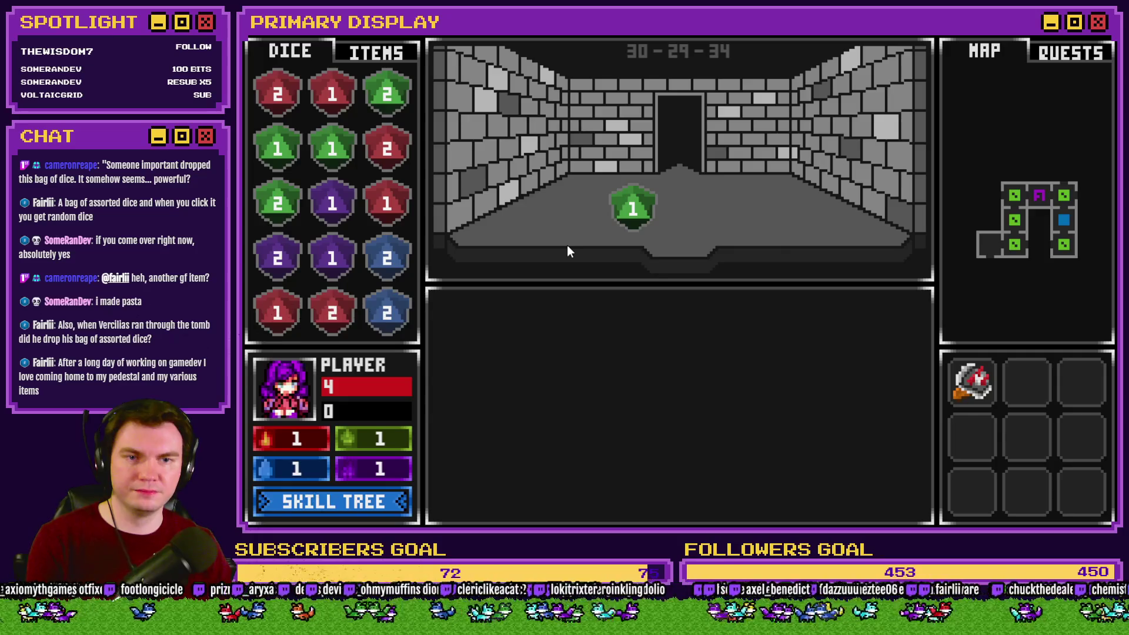
{"action": "key", "text": "d"}
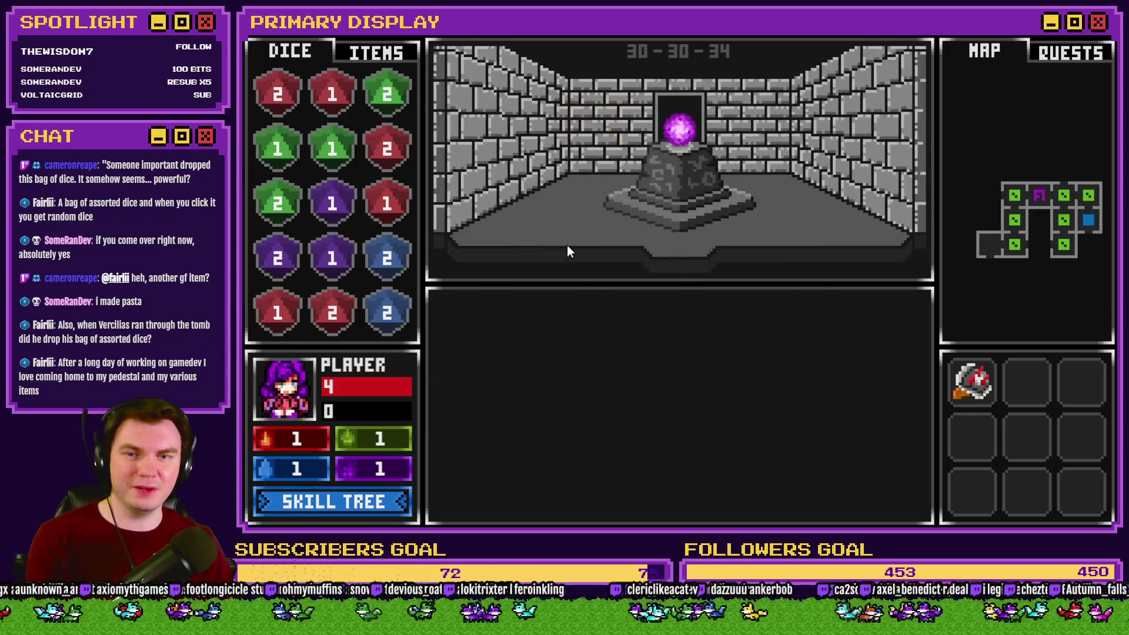
Drag the purple orb off the pedestal into the Items inventory and end the playtest.
{"action": "left_click", "coordinate": [395, 57]}
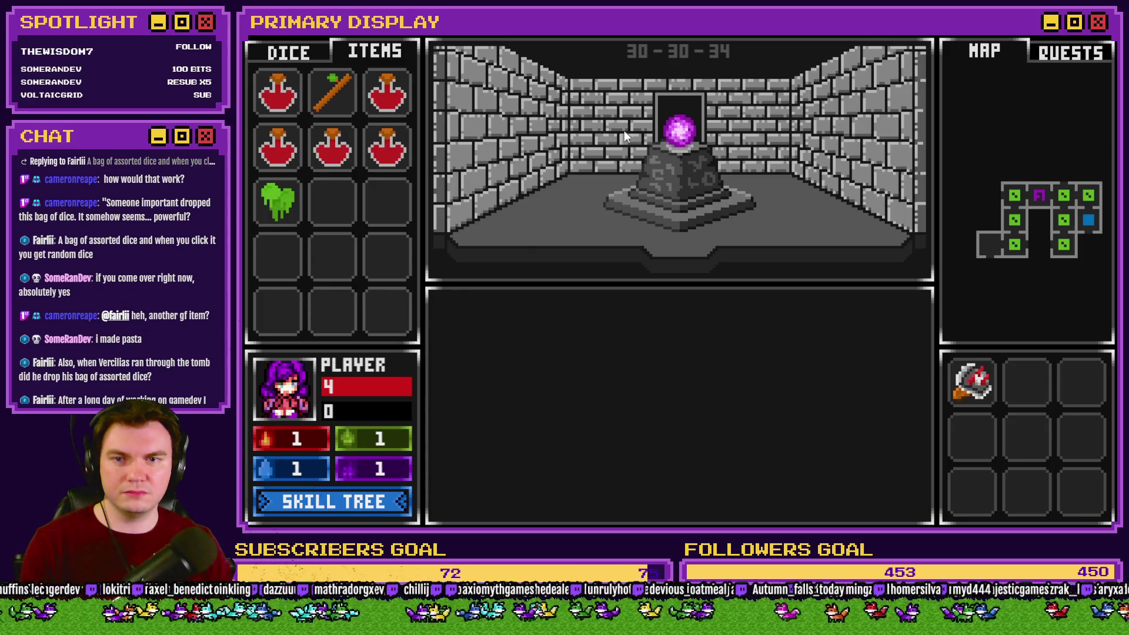
{"action": "mouse_move", "coordinate": [617, 212]}
{"action": "left_mouse_down"}
{"action": "mouse_move", "coordinate": [641, 203]}
{"action": "mouse_move", "coordinate": [619, 182]}
{"action": "mouse_move", "coordinate": [663, 144]}
{"action": "mouse_move", "coordinate": [434, 179]}
{"action": "mouse_move", "coordinate": [388, 221]}
{"action": "mouse_move", "coordinate": [517, 198]}
{"action": "mouse_move", "coordinate": [389, 213]}
{"action": "mouse_move", "coordinate": [682, 137]}
{"action": "mouse_move", "coordinate": [639, 190]}
{"action": "mouse_move", "coordinate": [387, 209]}
{"action": "left_mouse_up"}
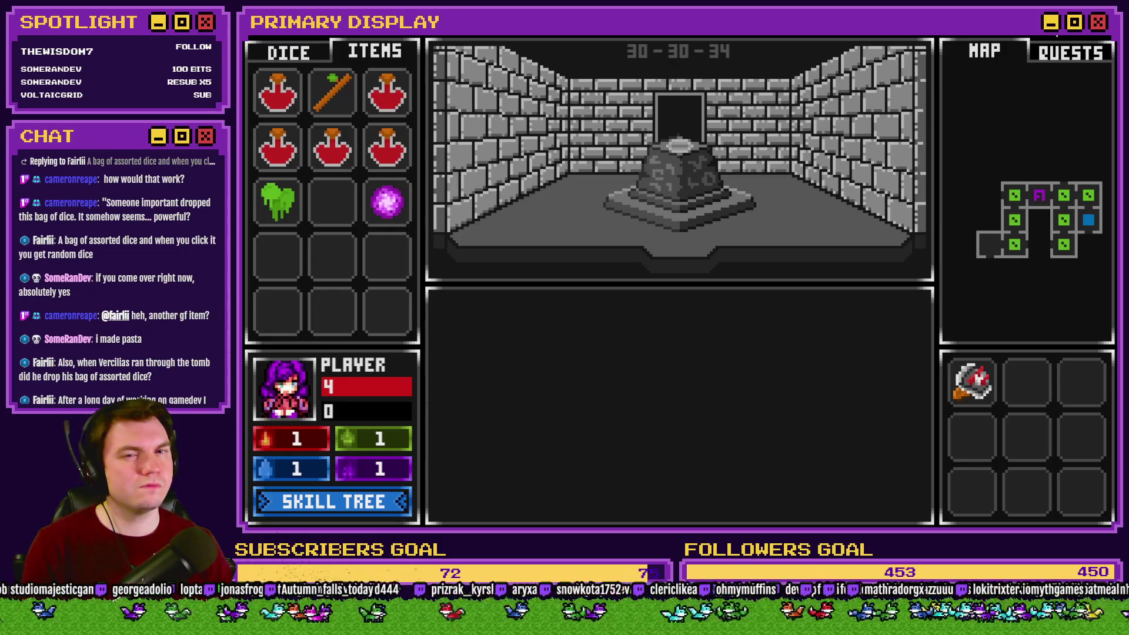
{"action": "left_click", "coordinate": [1092, 34]}
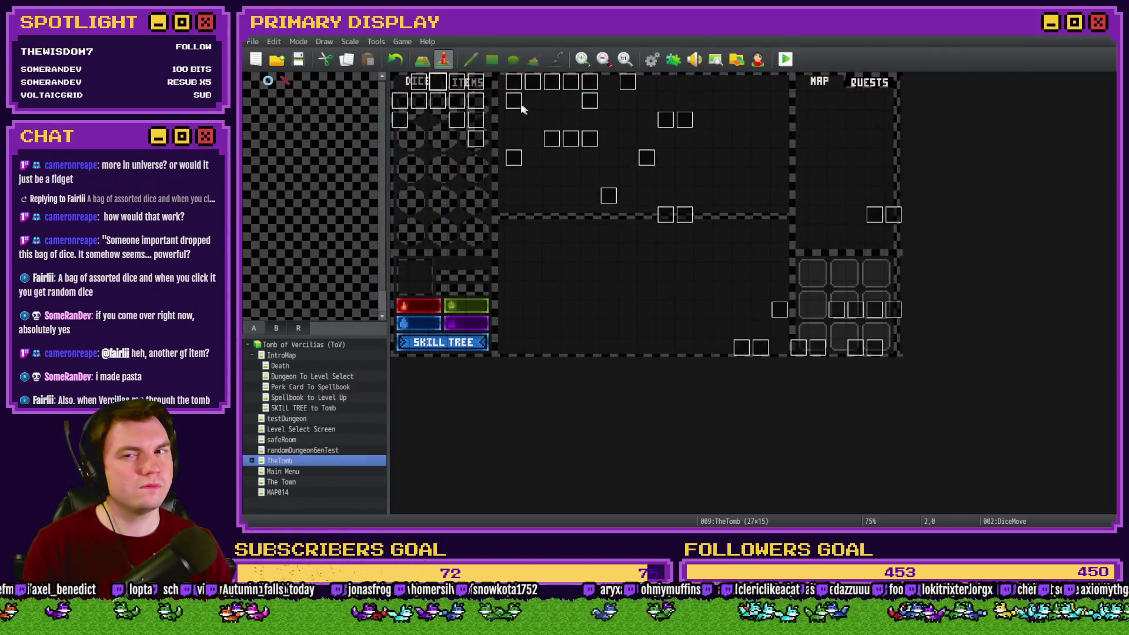
Open page 7 of DiceMove and select the 'Jump to Label : end' line.
{"action": "double_click", "coordinate": [445, 86]}
{"action": "left_click", "coordinate": [521, 136]}
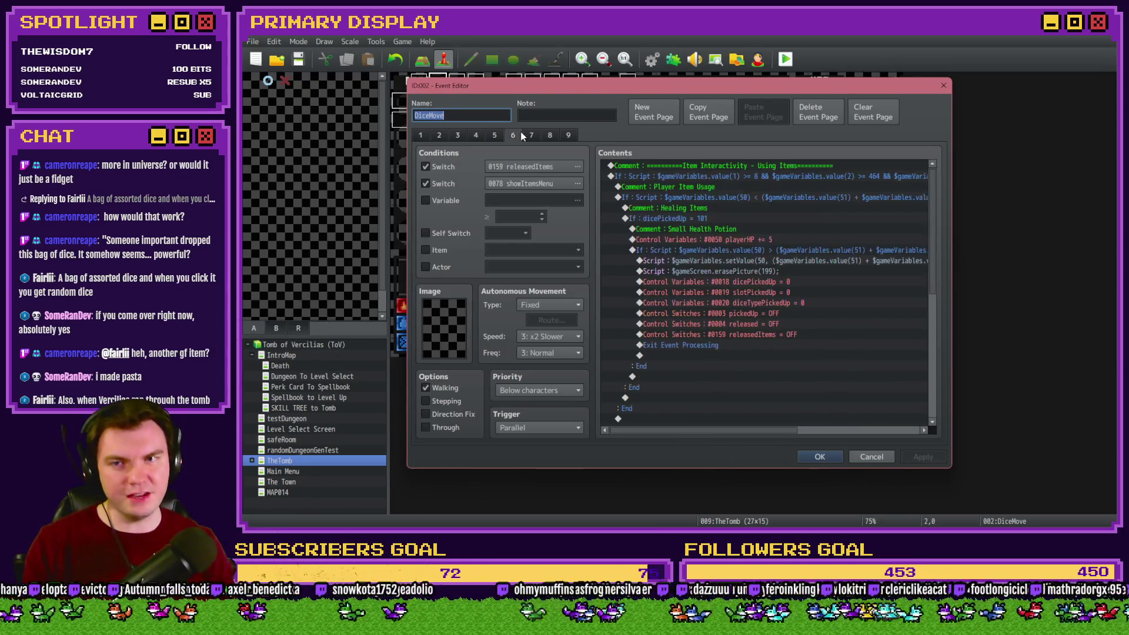
{"action": "left_click", "coordinate": [528, 136]}
{"action": "mouse_move", "coordinate": [933, 179]}
{"action": "left_mouse_down"}
{"action": "mouse_move", "coordinate": [935, 385]}
{"action": "mouse_move", "coordinate": [935, 371]}
{"action": "left_mouse_up"}
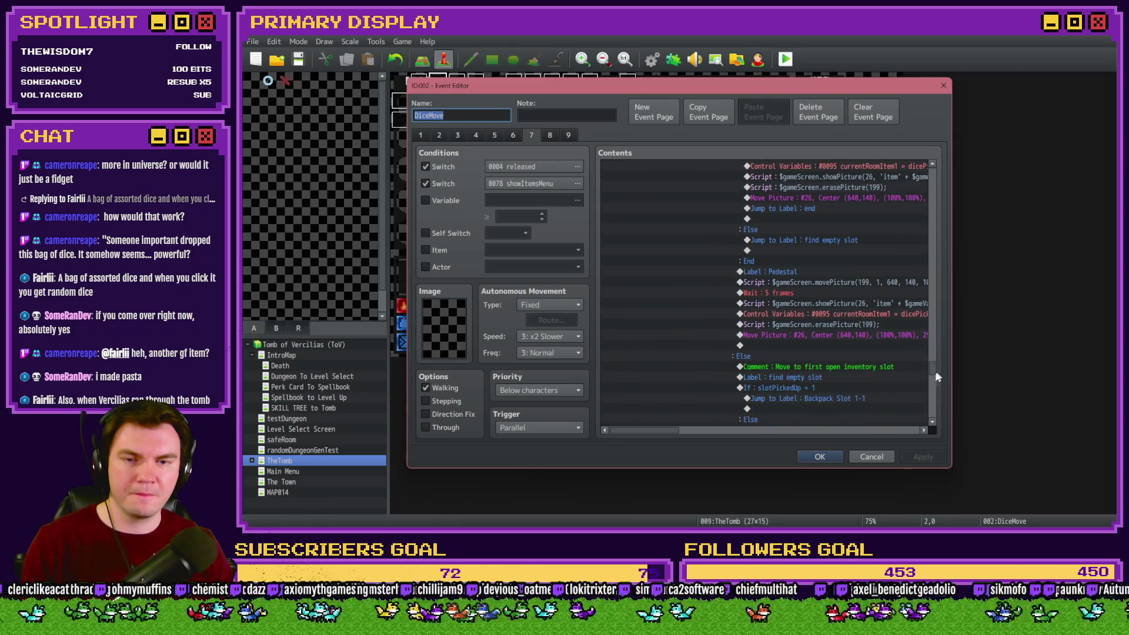
{"action": "left_click_drag", "start_coordinate": [661, 431], "coordinate": [676, 430]}
{"action": "scroll", "coordinate": [706, 294], "scroll_direction": "up", "scroll_amount": 2}
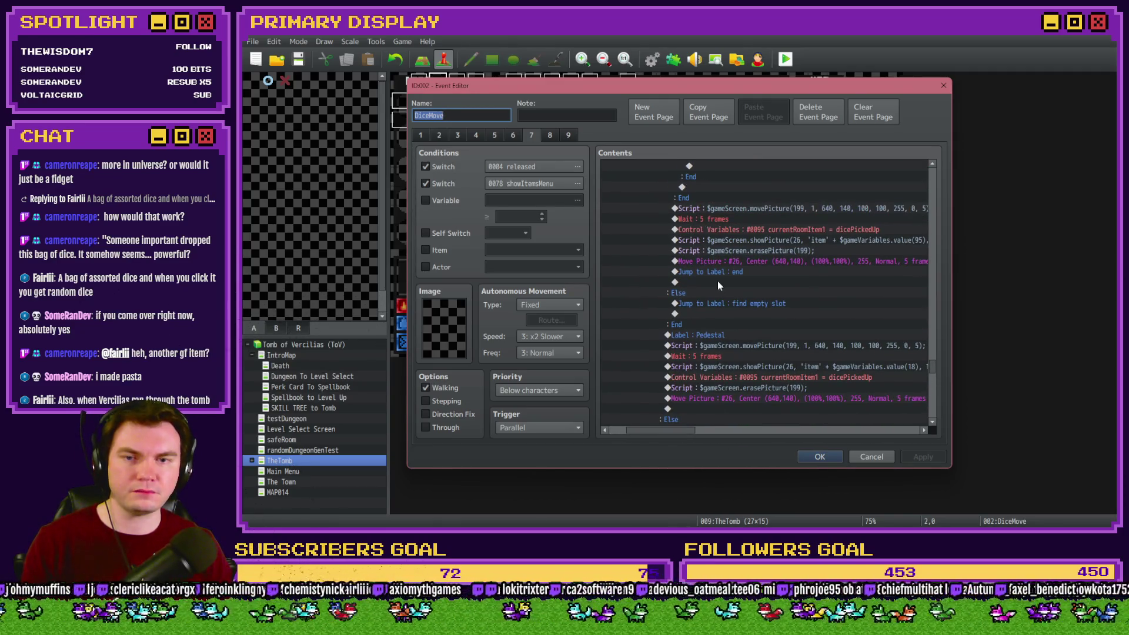
{"action": "left_click", "coordinate": [721, 271]}
Insert a Control Switches command turning 0166 takenPedestalOrb OFF.
{"action": "key", "text": "Insert"}
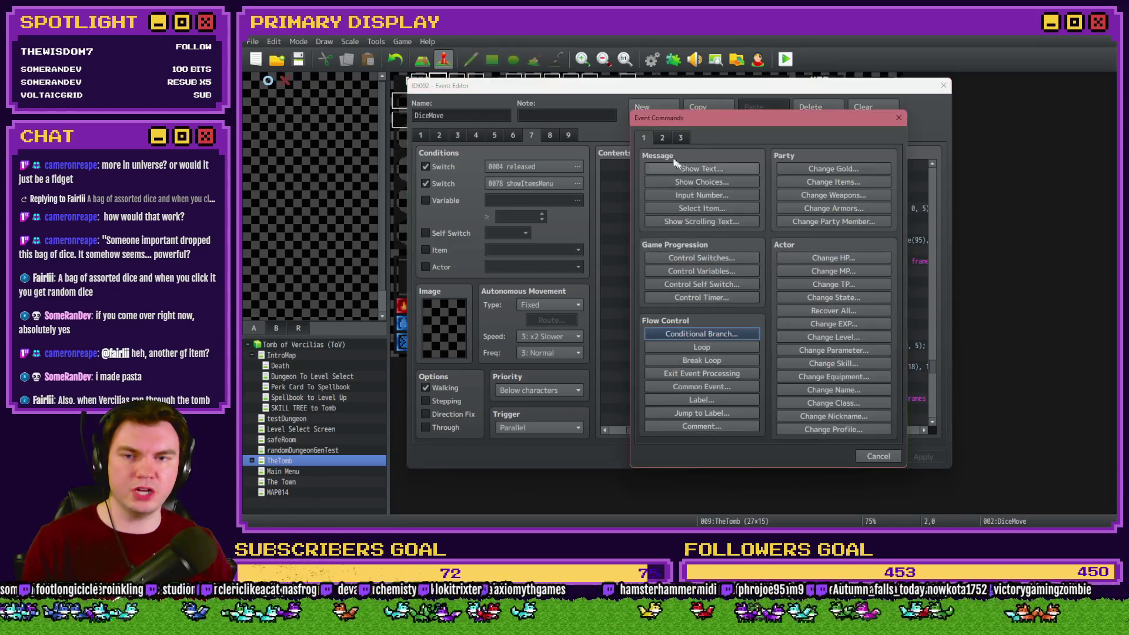
{"action": "left_click", "coordinate": [704, 257]}
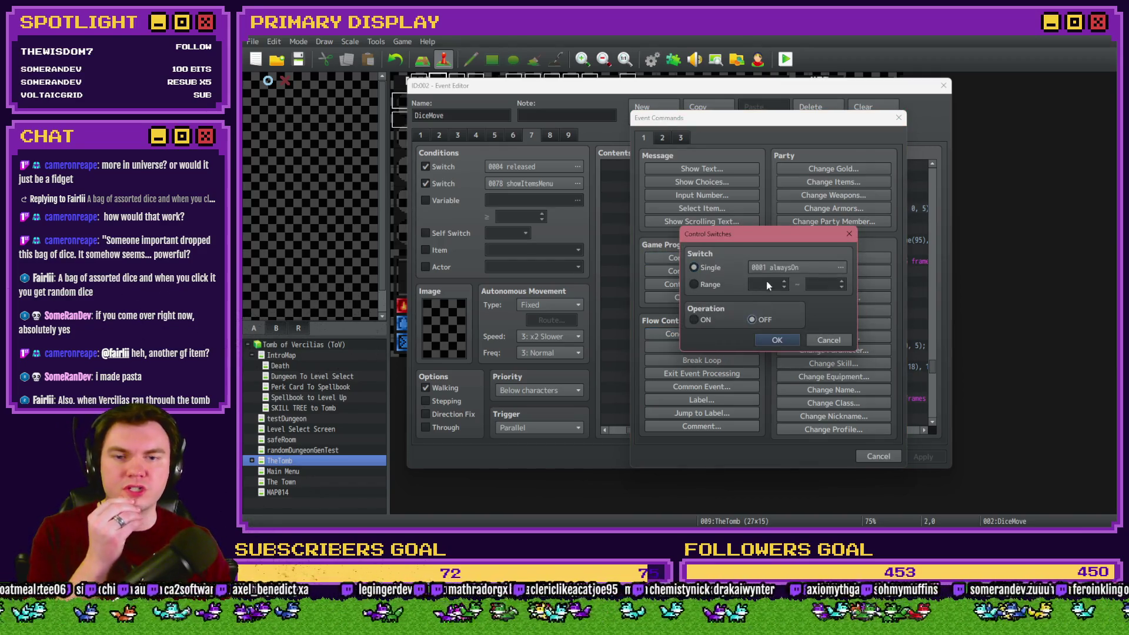
{"action": "left_click", "coordinate": [771, 268]}
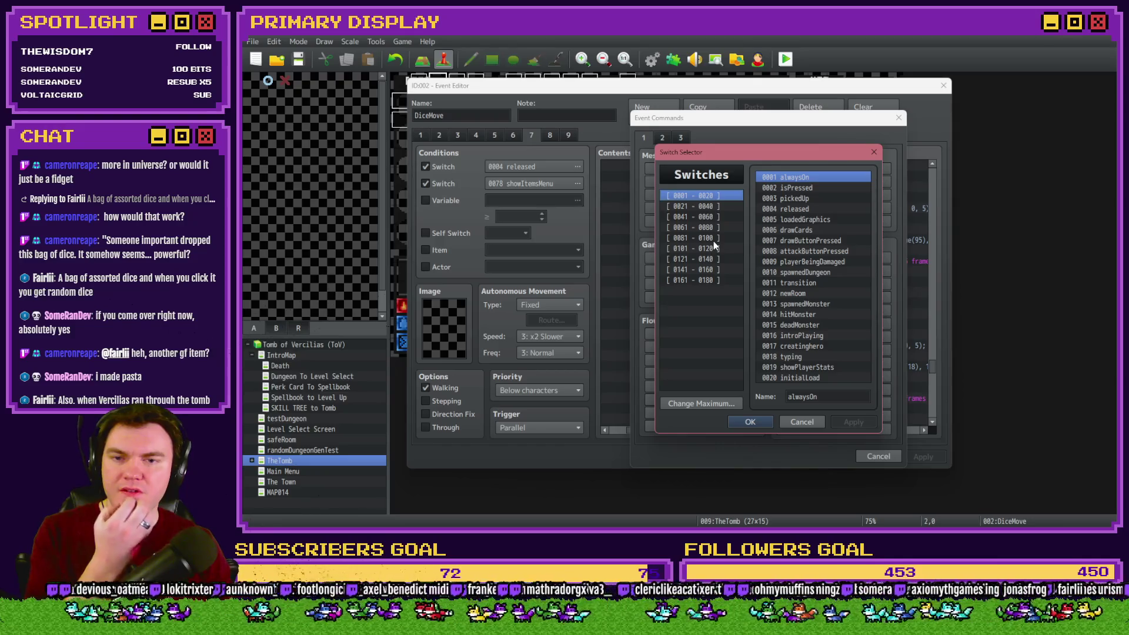
{"action": "left_click", "coordinate": [712, 280]}
{"action": "double_click", "coordinate": [814, 231]}
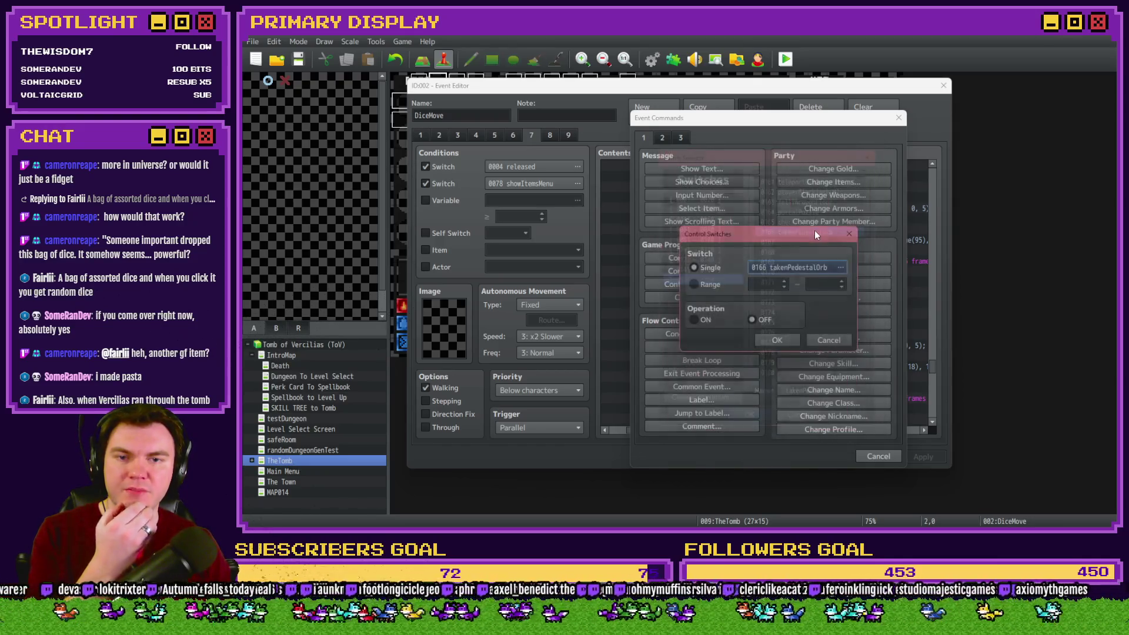
{"action": "left_click", "coordinate": [781, 343]}
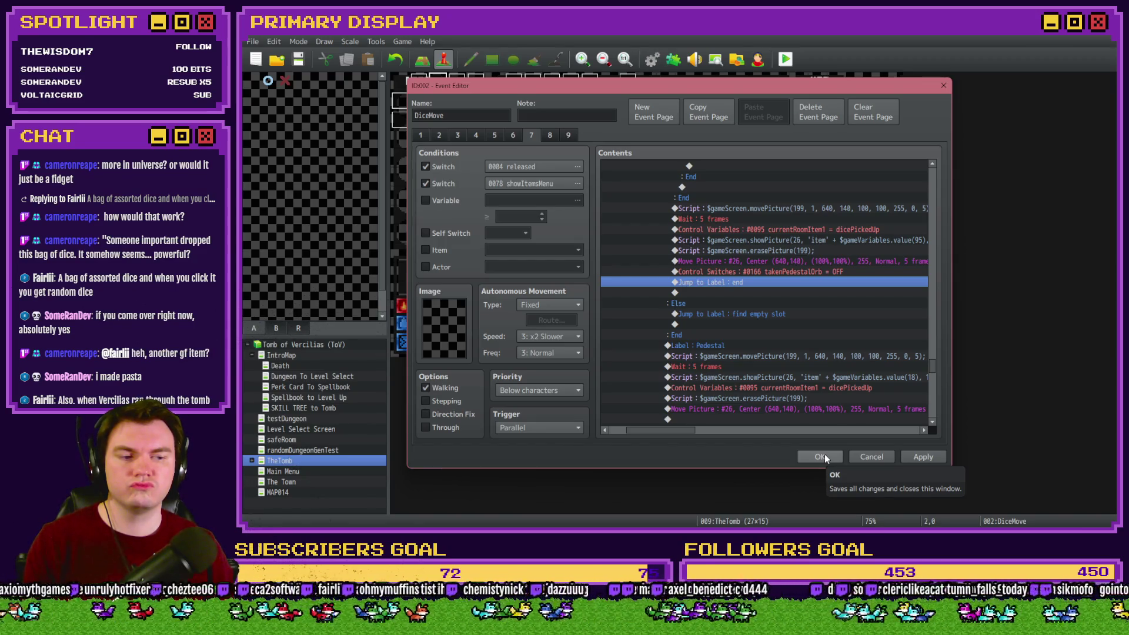
Copy the takenPedestalOrb OFF line into the Pedestal branch and save DiceMove.
{"action": "left_click", "coordinate": [927, 456]}
{"action": "left_click", "coordinate": [788, 273]}
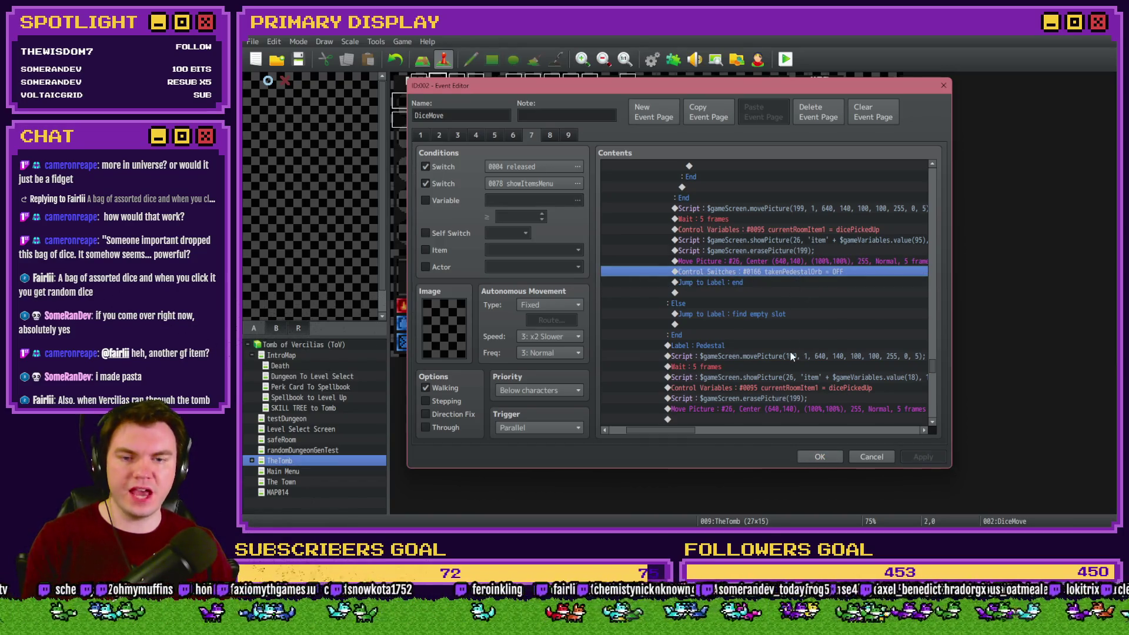
{"action": "scroll", "coordinate": [791, 354], "scroll_direction": "down", "scroll_amount": 3}
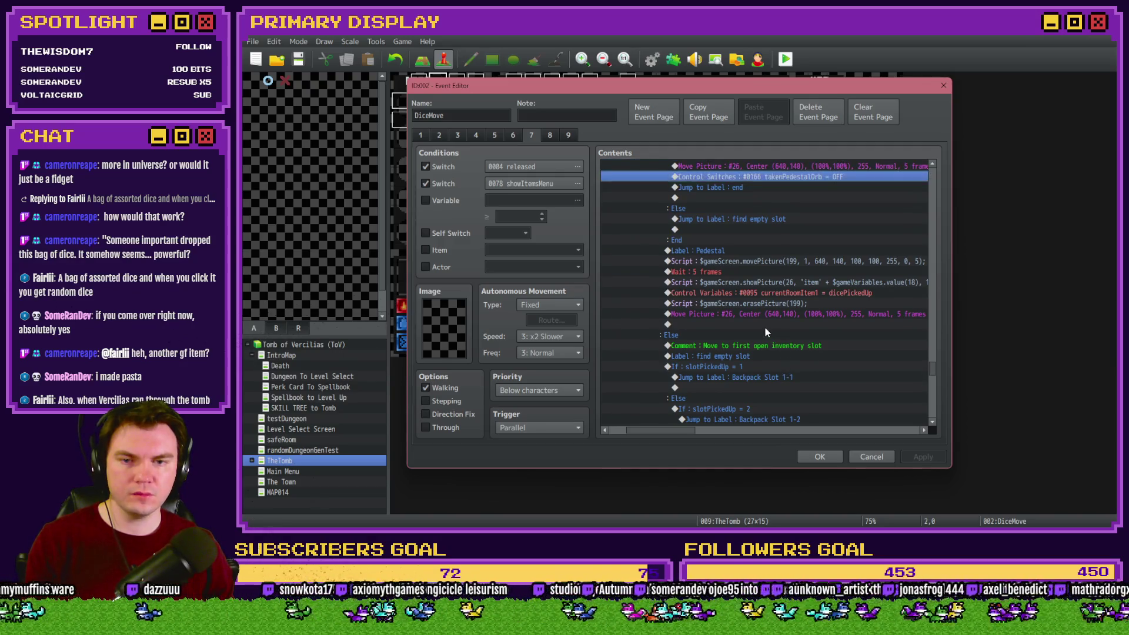
{"action": "key", "text": "ctrl+c"}
{"action": "left_click", "coordinate": [770, 316]}
{"action": "left_click", "coordinate": [771, 324]}
{"action": "key", "text": "ctrl+v"}
{"action": "left_click", "coordinate": [820, 456]}
Review Int/Movement page 4's Rotate Picture #24 and PictureEasing lines, then reopen DiceMove.
{"action": "double_click", "coordinate": [421, 84]}
{"action": "left_click", "coordinate": [477, 136]}
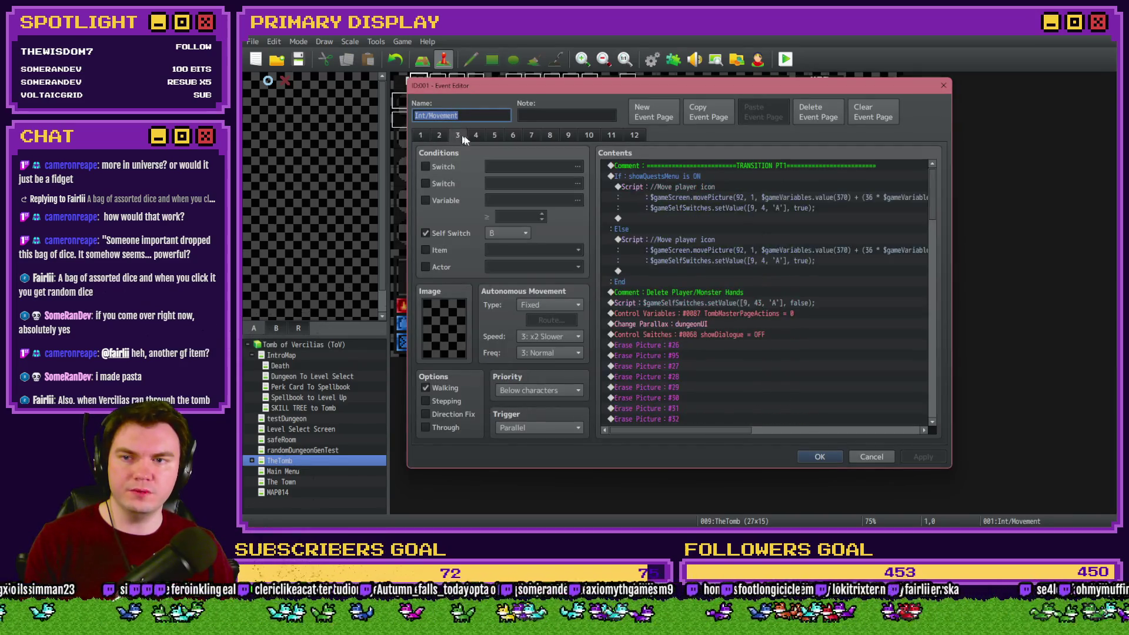
{"action": "scroll", "coordinate": [652, 276], "scroll_direction": "down", "scroll_amount": 8}
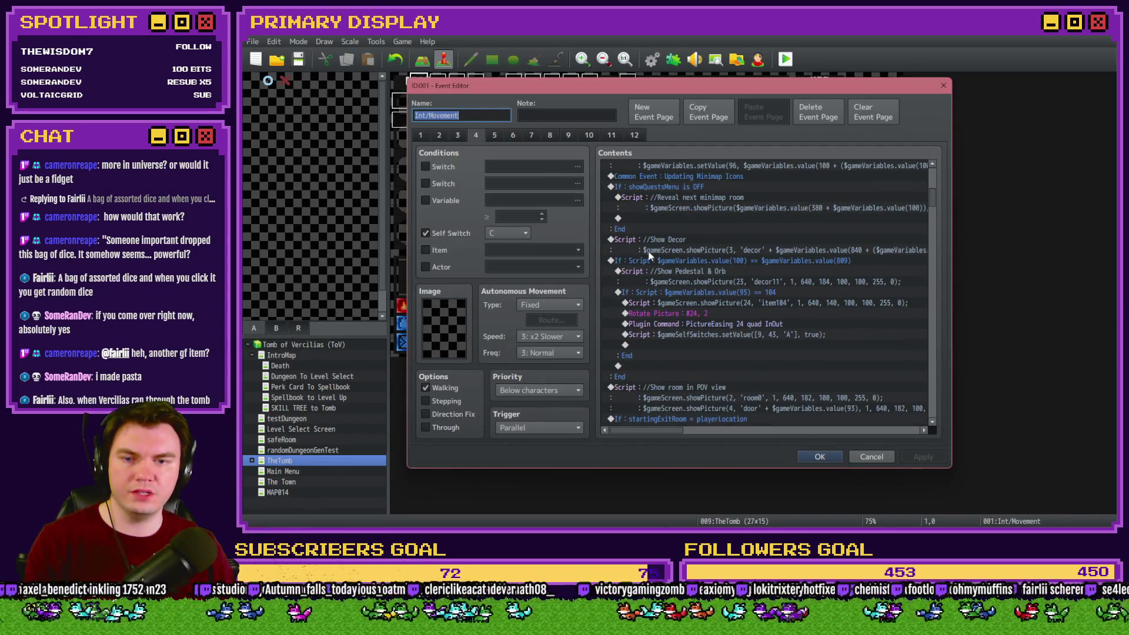
{"action": "left_click", "coordinate": [680, 316]}
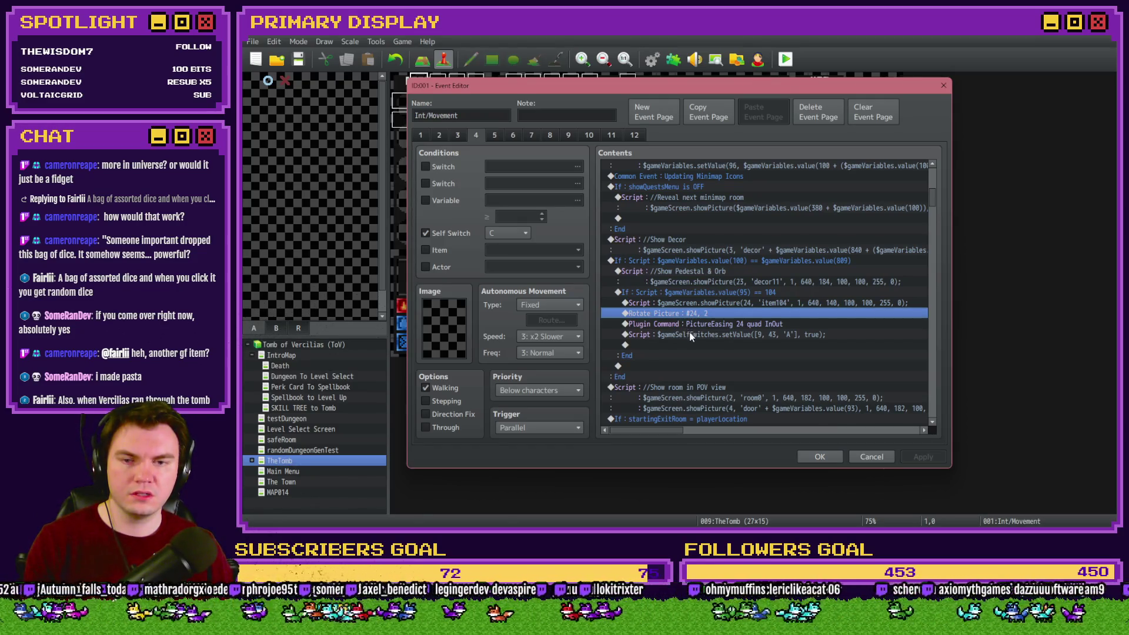
{"action": "left_click", "coordinate": [694, 326], "text": "shift"}
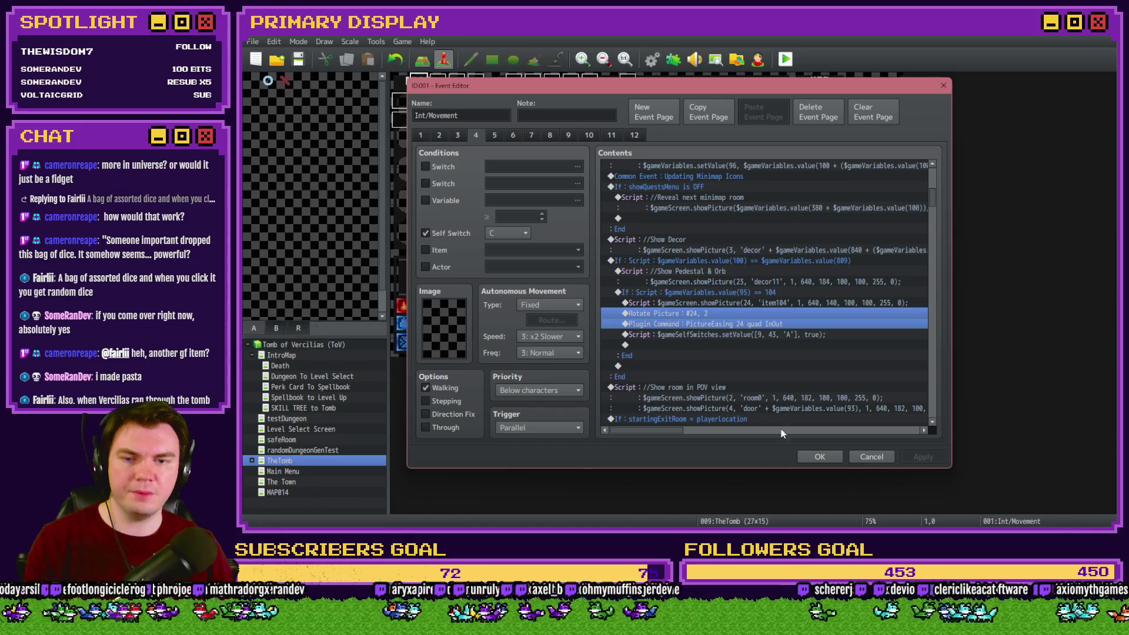
{"action": "left_click", "coordinate": [816, 458]}
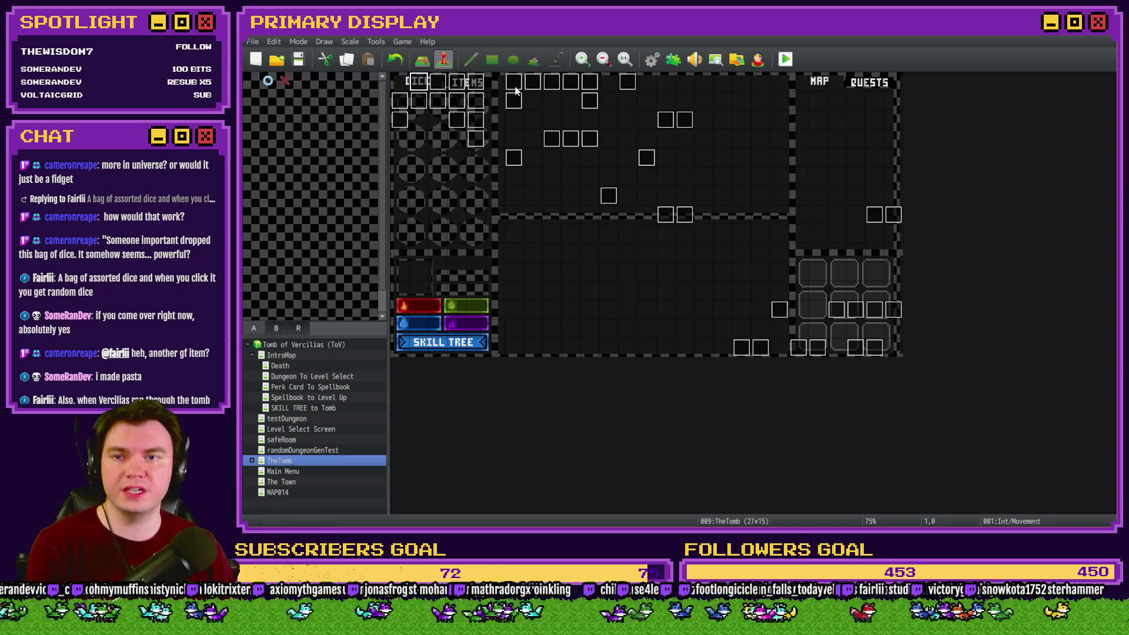
{"action": "double_click", "coordinate": [438, 82]}
Browse DiceMove's pages 7 and 4, ending on page 7 with the Pedestal commands in view.
{"action": "left_click", "coordinate": [516, 137]}
{"action": "left_click", "coordinate": [531, 134]}
{"action": "scroll", "coordinate": [905, 264], "scroll_direction": "down", "scroll_amount": 10}
{"action": "scroll", "coordinate": [934, 370], "scroll_direction": "up", "scroll_amount": 5}
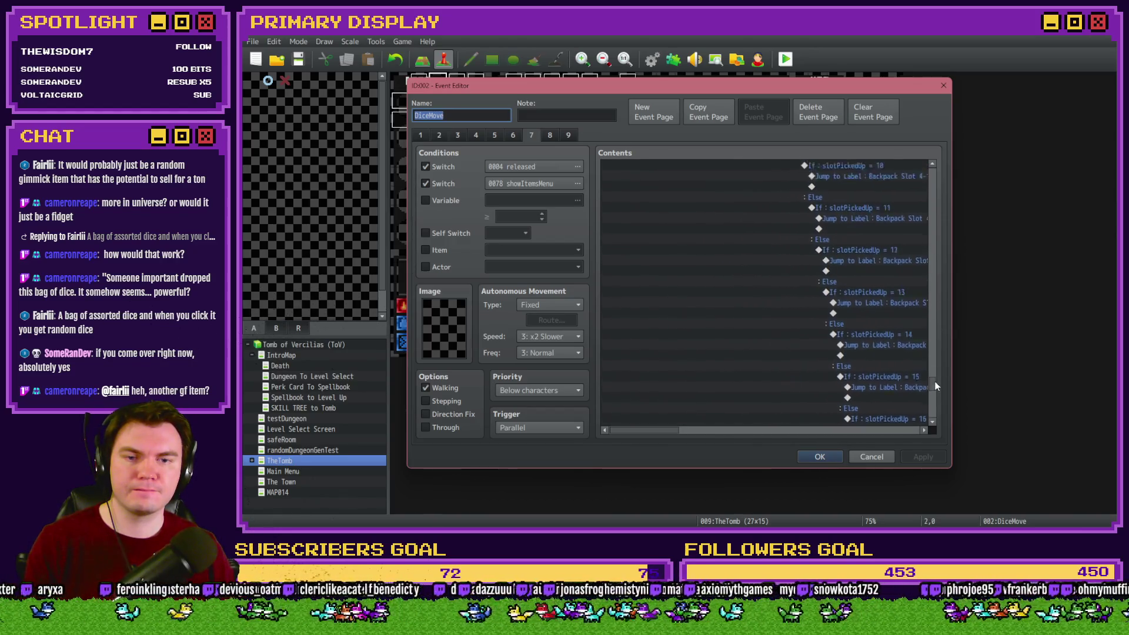
{"action": "scroll", "coordinate": [942, 365], "scroll_direction": "up", "scroll_amount": 3}
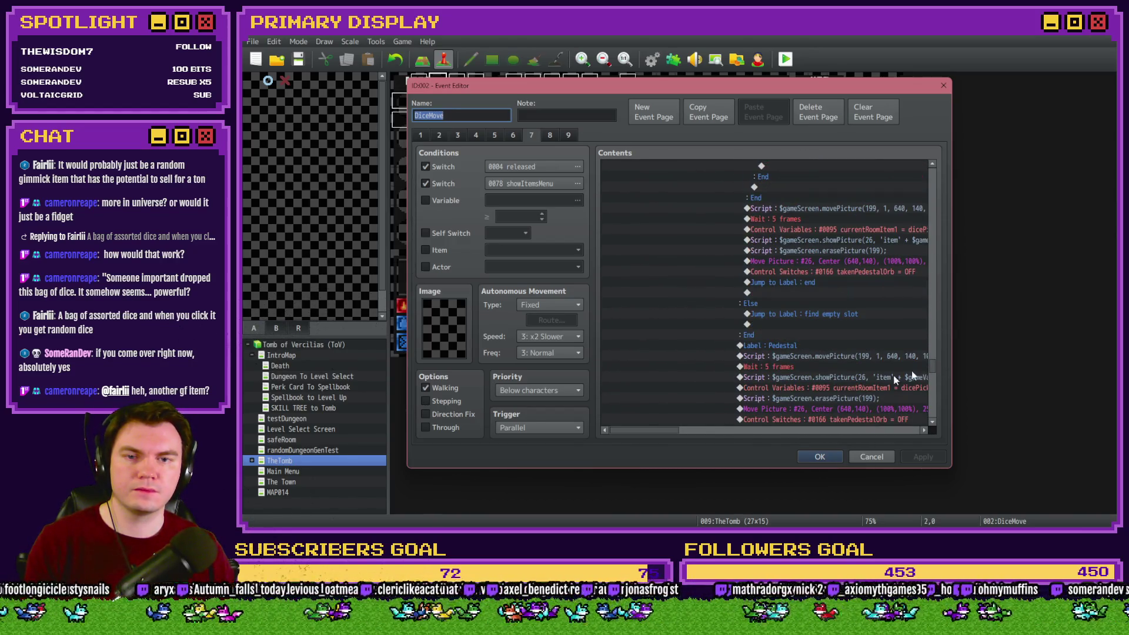
{"action": "left_click_drag", "start_coordinate": [671, 431], "coordinate": [695, 431]}
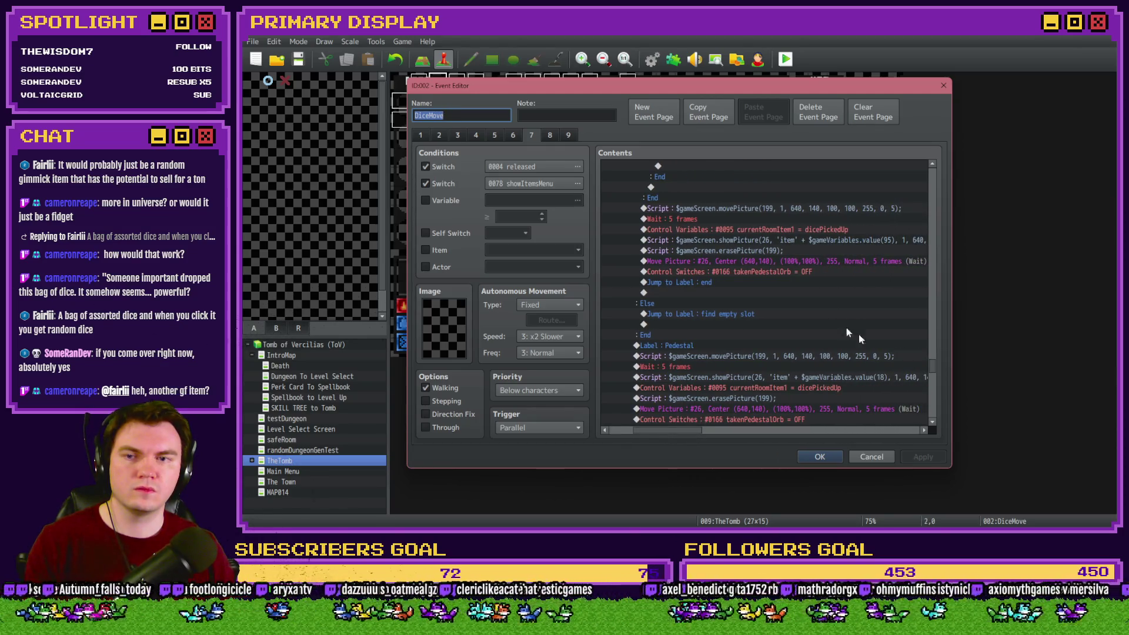
{"action": "left_click", "coordinate": [476, 136]}
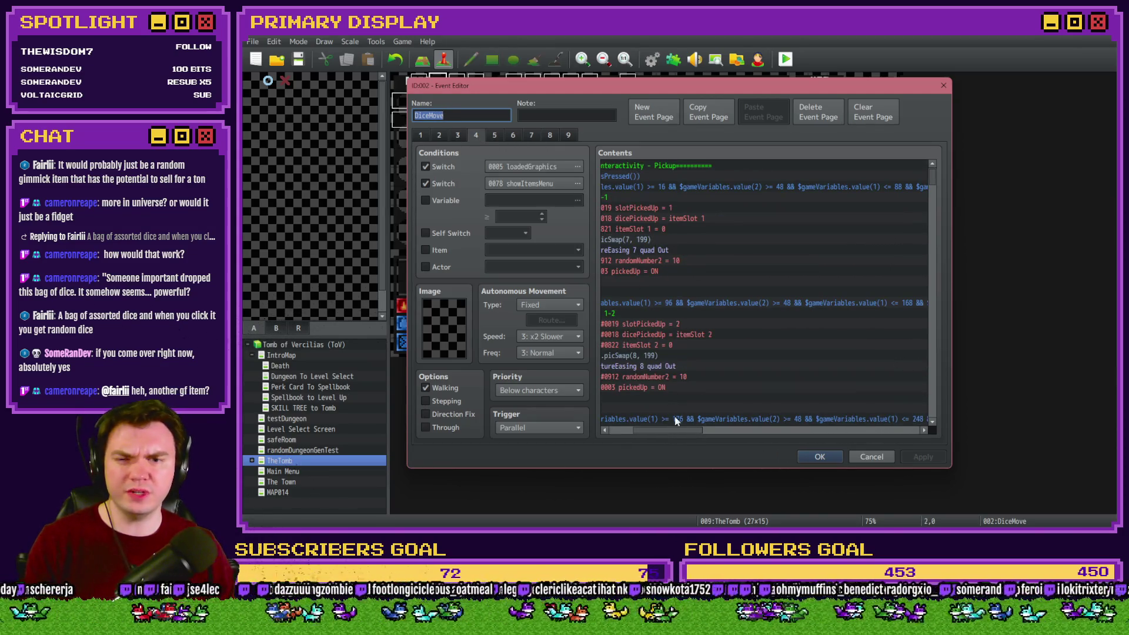
{"action": "scroll", "coordinate": [927, 383], "scroll_direction": "down", "scroll_amount": 15}
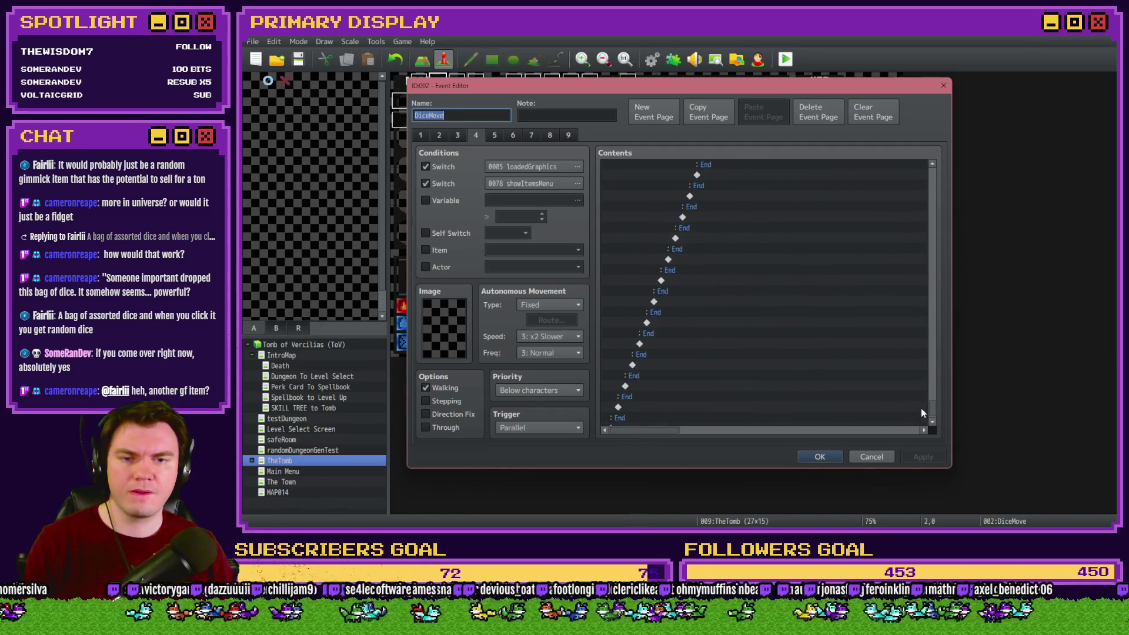
{"action": "mouse_move", "coordinate": [927, 382]}
{"action": "left_mouse_down"}
{"action": "mouse_move", "coordinate": [934, 326]}
{"action": "mouse_move", "coordinate": [932, 372]}
{"action": "left_mouse_up"}
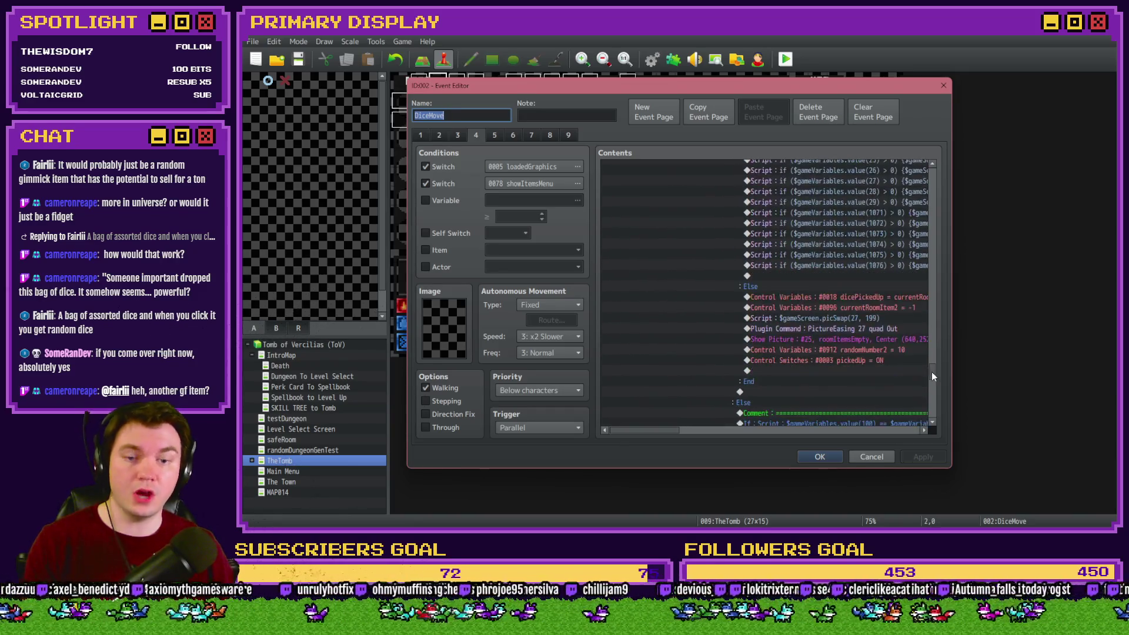
{"action": "left_click", "coordinate": [522, 134]}
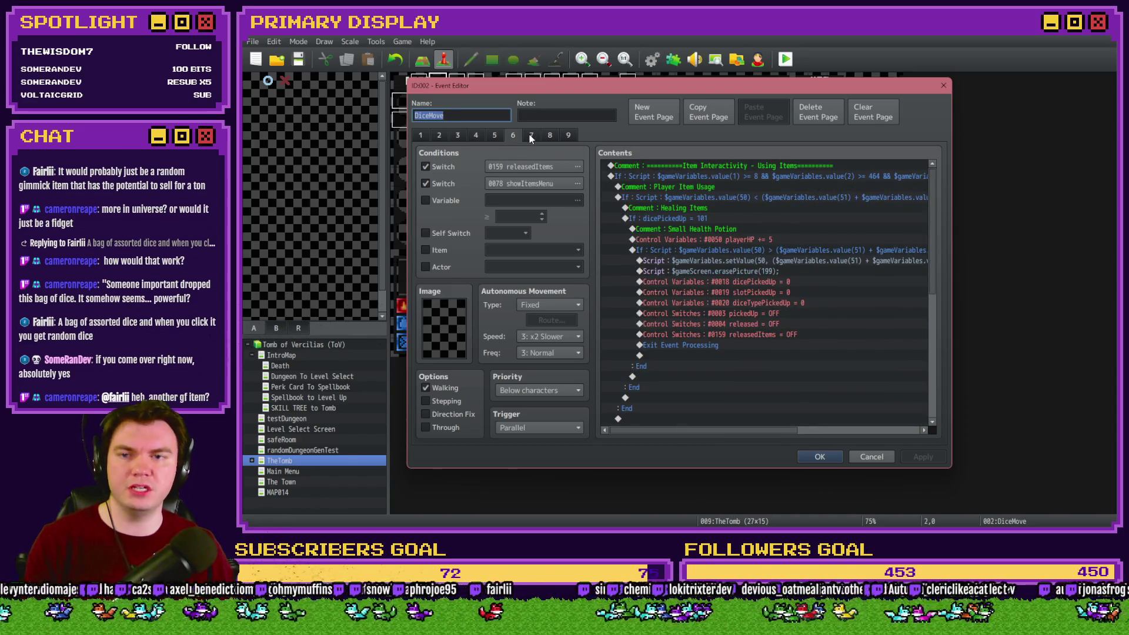
{"action": "mouse_move", "coordinate": [936, 178]}
{"action": "left_mouse_down"}
{"action": "mouse_move", "coordinate": [940, 398]}
{"action": "mouse_move", "coordinate": [941, 363]}
{"action": "left_mouse_up"}
{"action": "left_click_drag", "start_coordinate": [657, 430], "coordinate": [687, 429]}
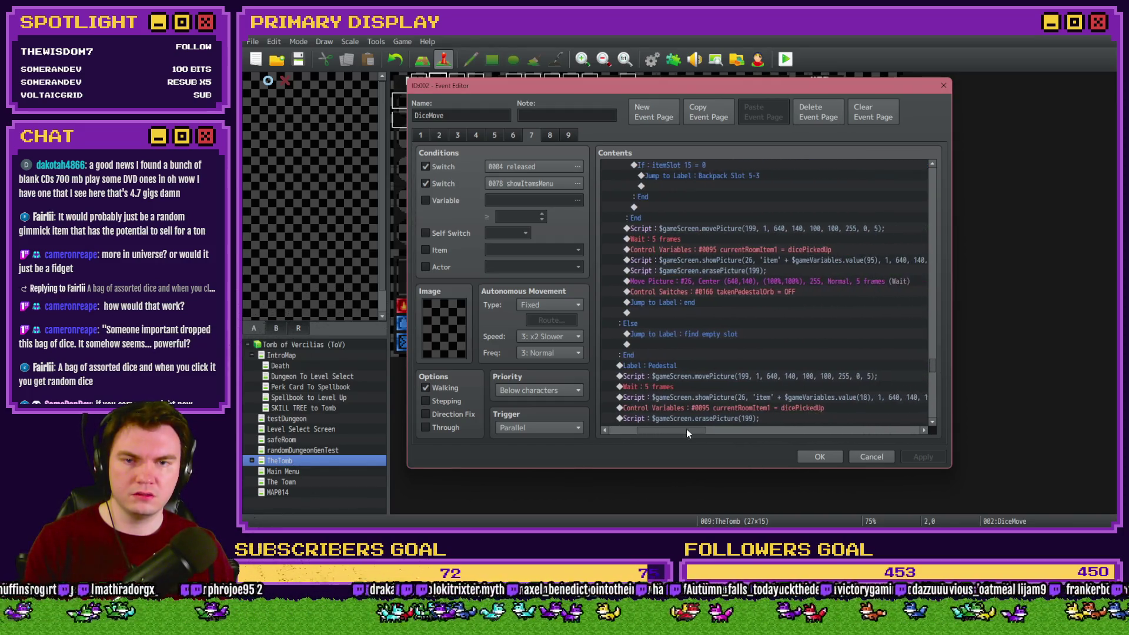
Switch the first branch's showPicture script and Move Picture command from picture 26 to 24.
{"action": "double_click", "coordinate": [746, 262]}
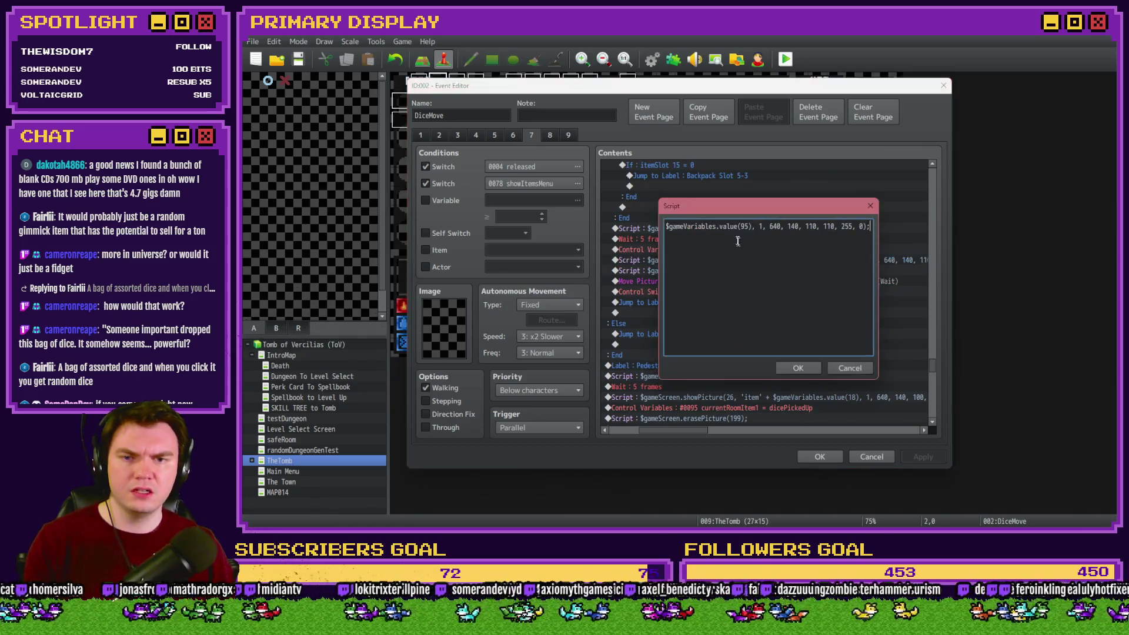
{"action": "left_click_drag", "start_coordinate": [753, 226], "coordinate": [757, 226]}
{"action": "type", "text": "4"}
{"action": "left_click", "coordinate": [797, 367]}
{"action": "left_click", "coordinate": [753, 270]}
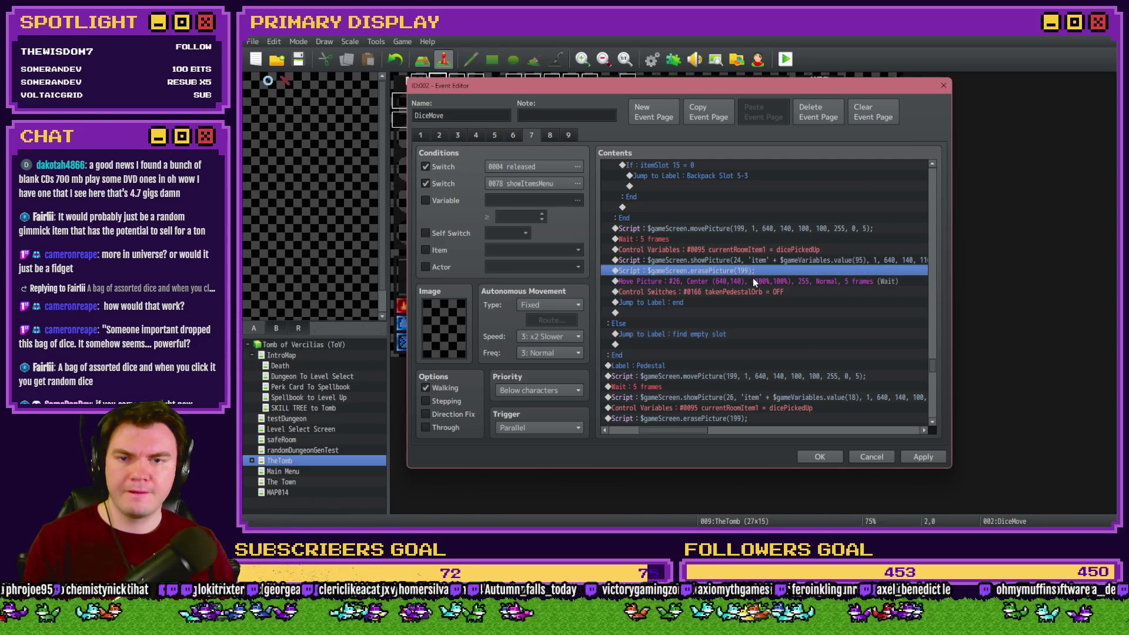
{"action": "double_click", "coordinate": [754, 281]}
{"action": "type", "text": "24"}
{"action": "left_click", "coordinate": [807, 412]}
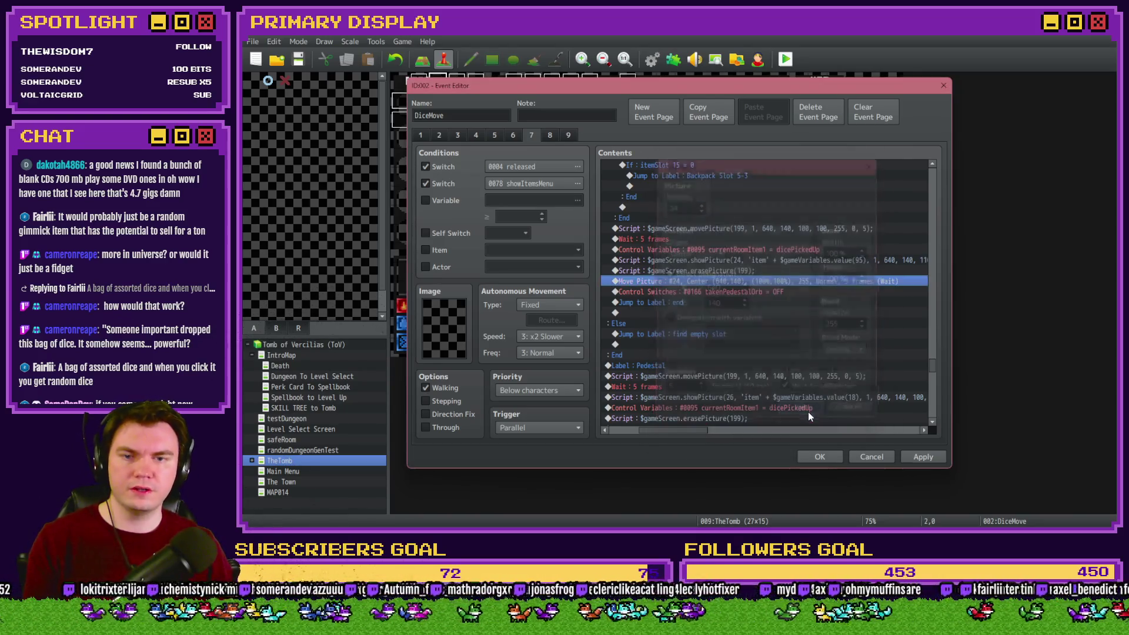
Paste the Rotate Picture and PictureEasing commands, placing the rotation above erasePicture.
{"action": "left_click", "coordinate": [700, 292]}
{"action": "key", "text": "ctrl+v"}
{"action": "left_click", "coordinate": [708, 281]}
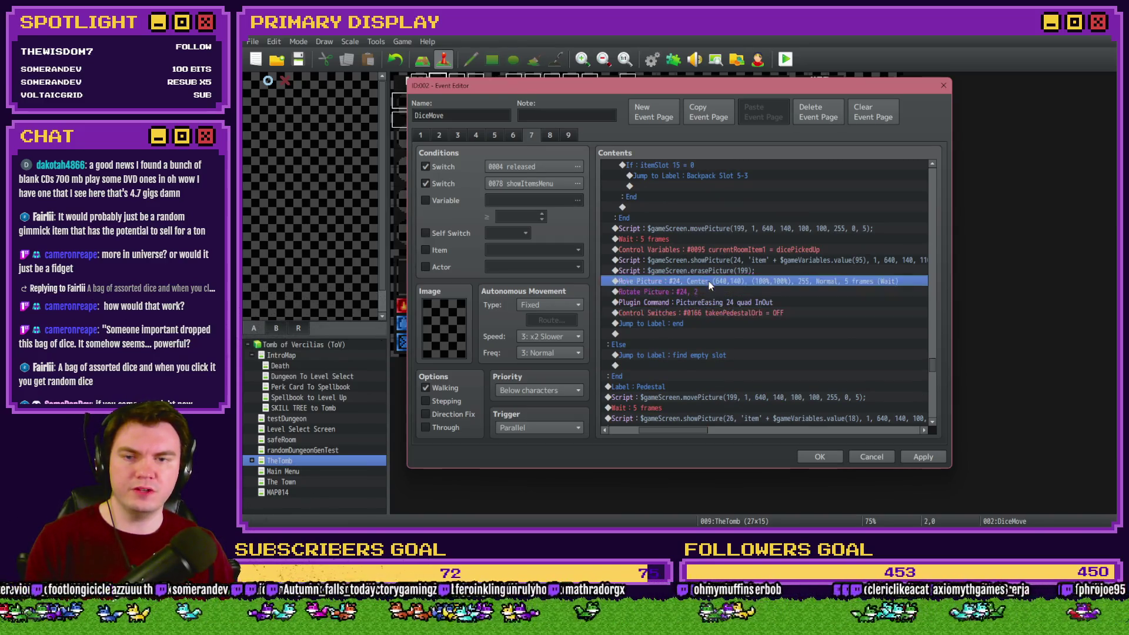
{"action": "left_click", "coordinate": [708, 292]}
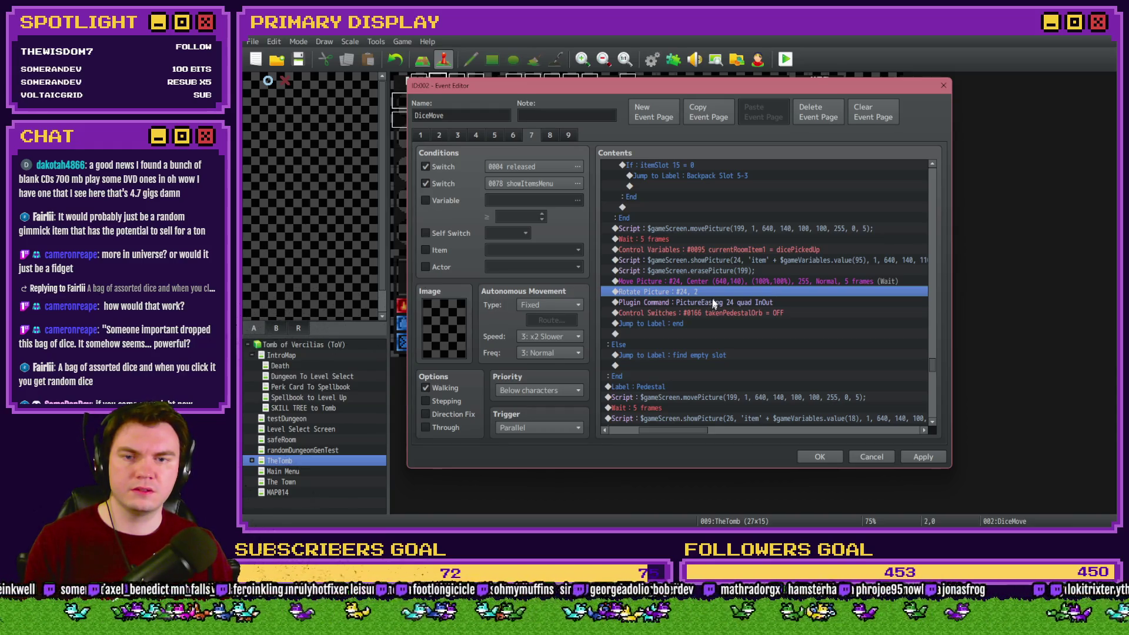
{"action": "left_click", "coordinate": [718, 303], "text": "shift"}
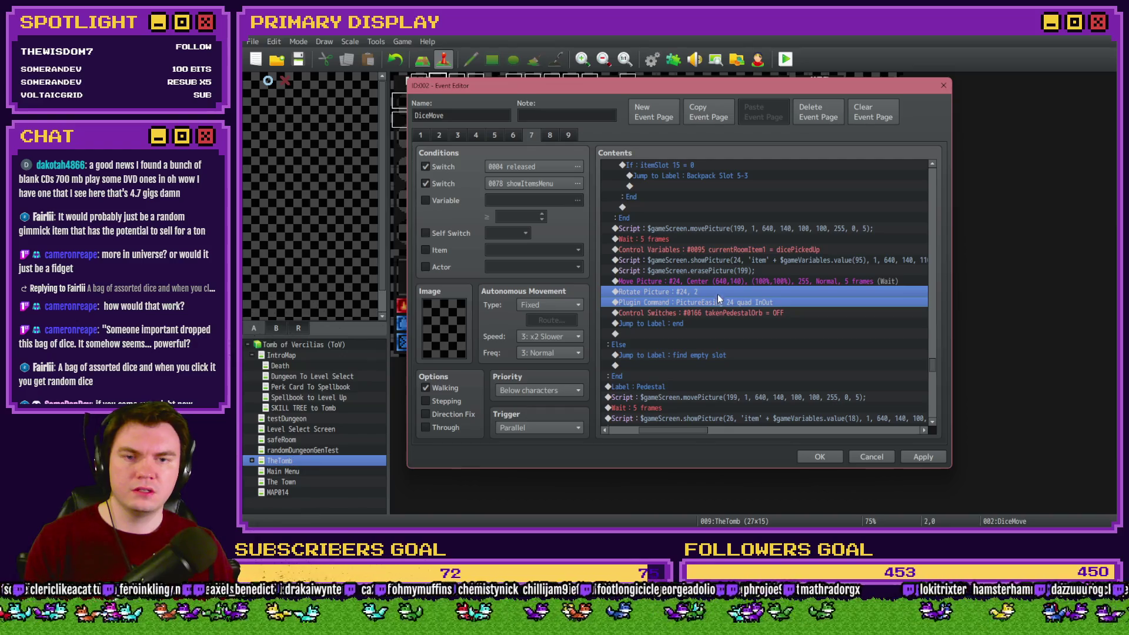
{"action": "left_click", "coordinate": [718, 293]}
{"action": "key", "text": "Delete"}
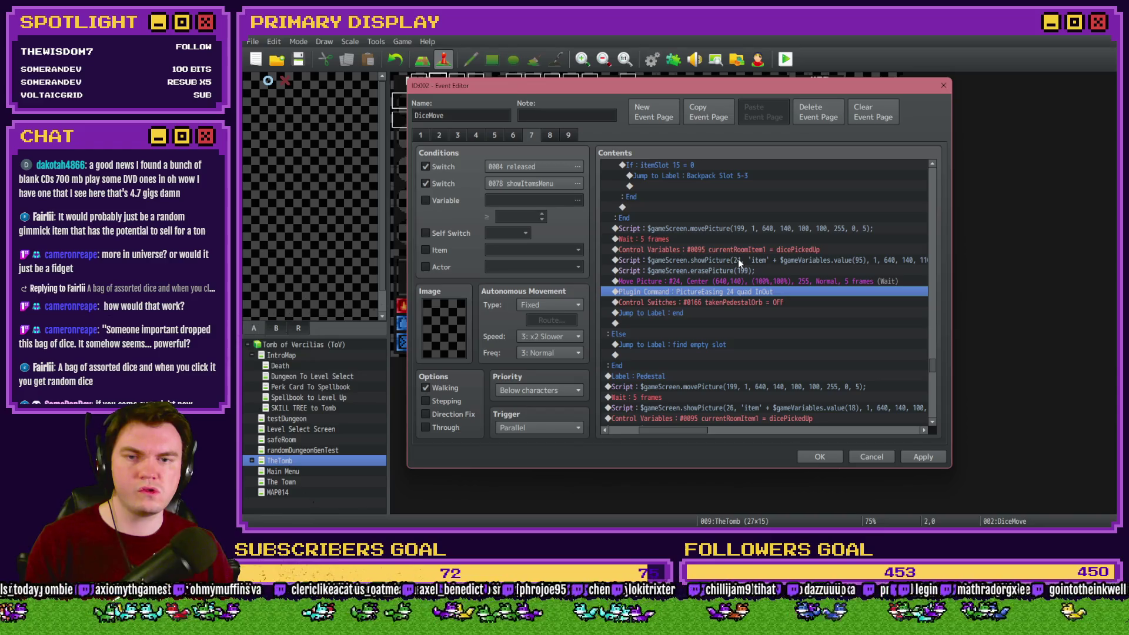
{"action": "left_click", "coordinate": [736, 270]}
{"action": "key", "text": "ctrl+v"}
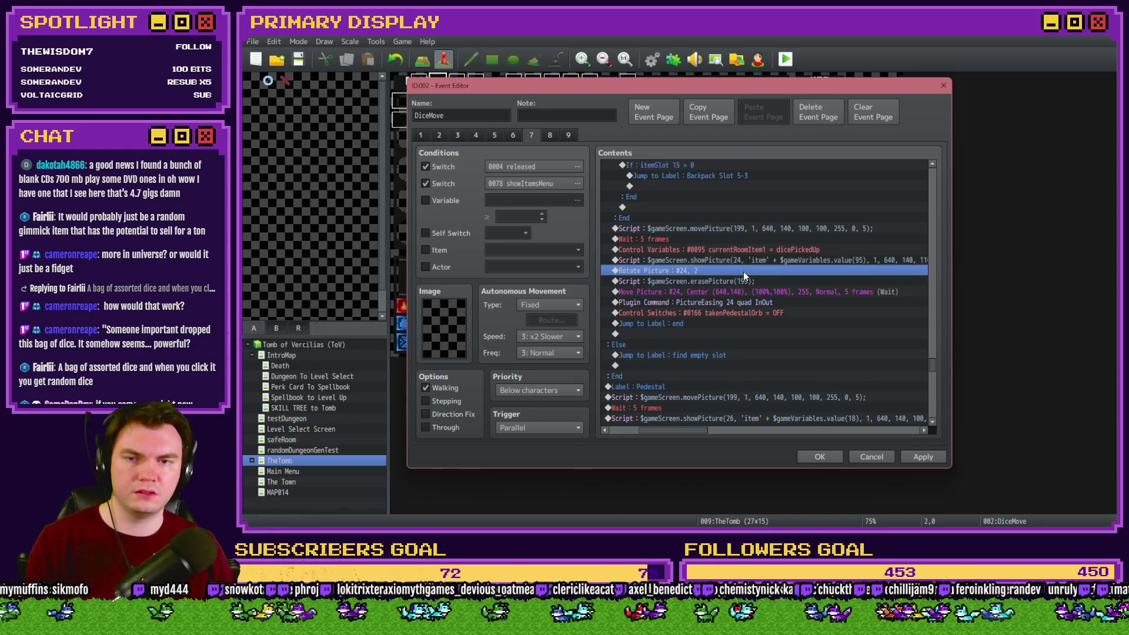
{"action": "left_click", "coordinate": [743, 301]}
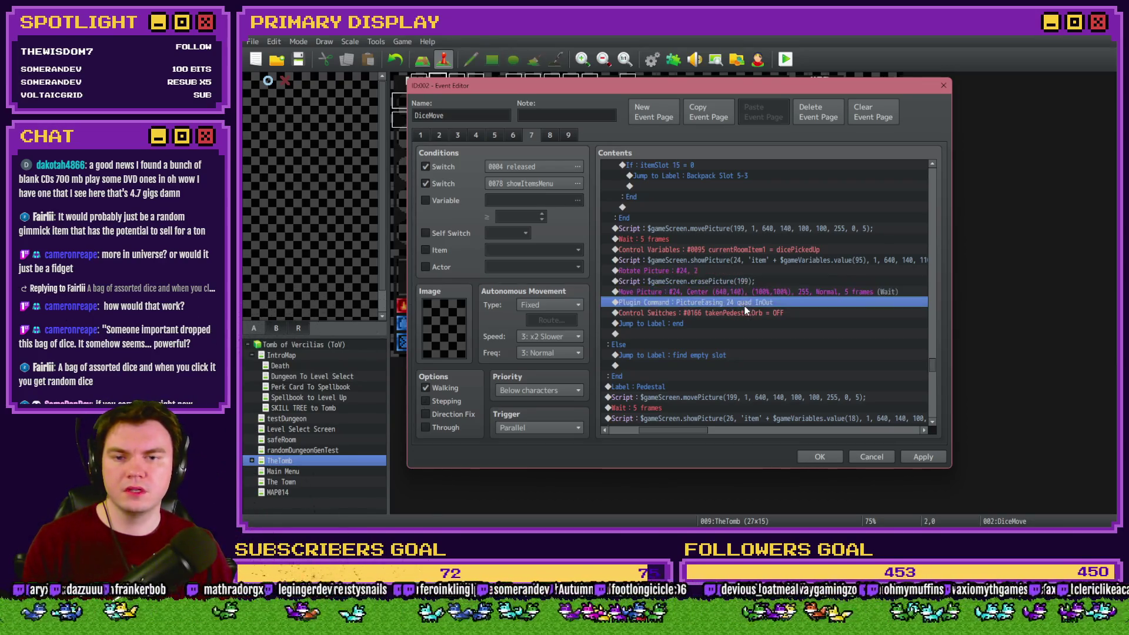
Set the Pedestal showPicture to picture 24 and replace its old picture 26 commands.
{"action": "scroll", "coordinate": [705, 377], "scroll_direction": "down", "scroll_amount": 3}
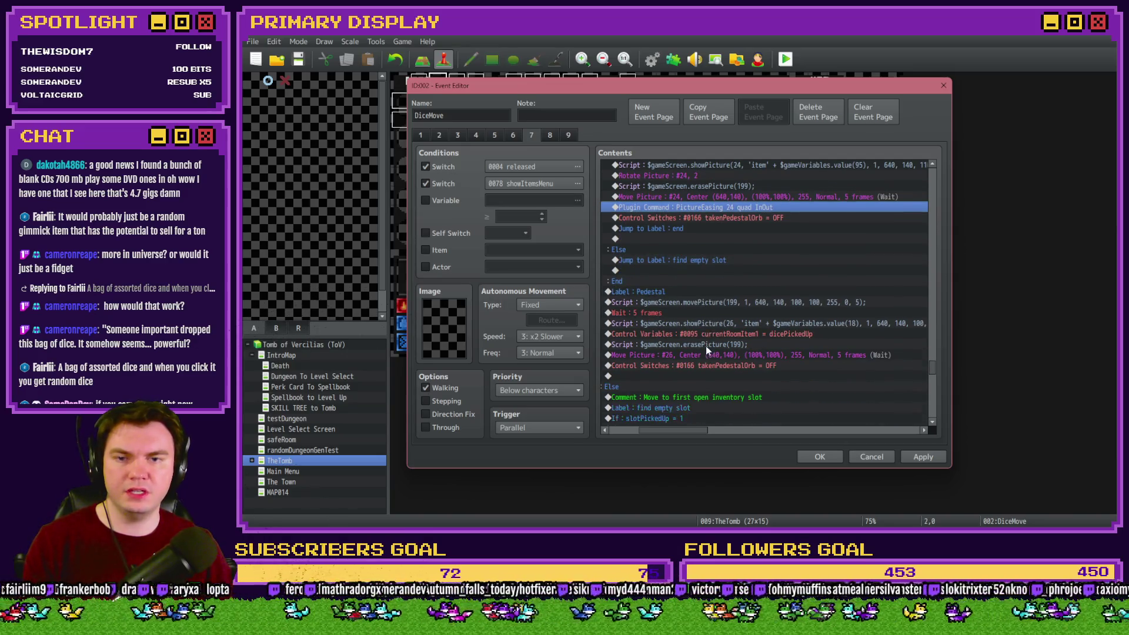
{"action": "double_click", "coordinate": [725, 313]}
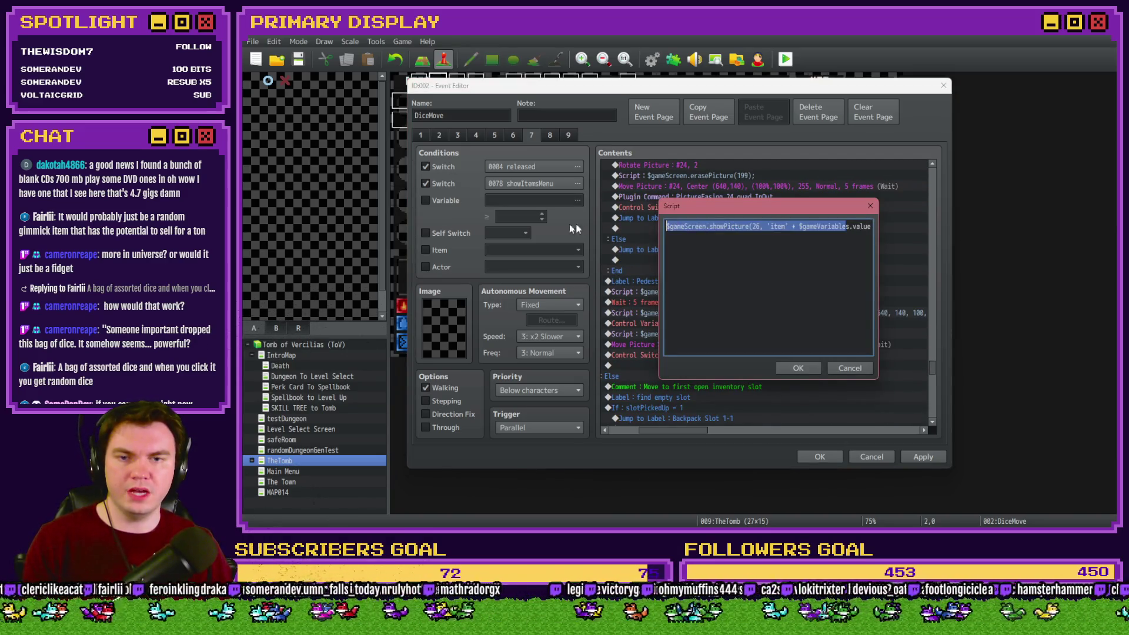
{"action": "left_click", "coordinate": [755, 229]}
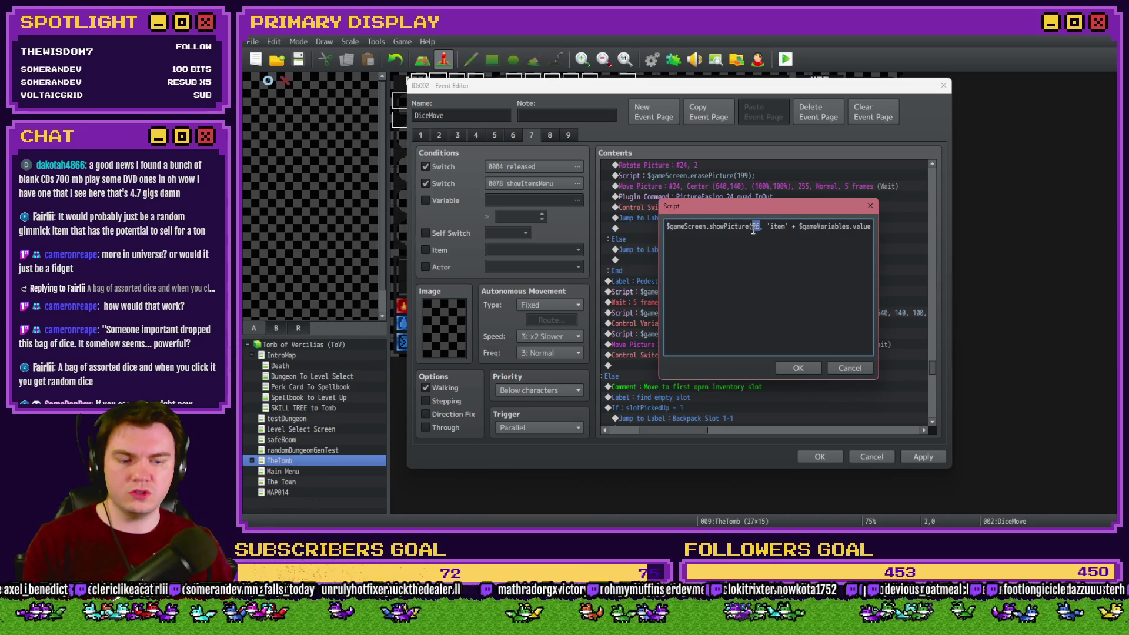
{"action": "left_click", "coordinate": [797, 368]}
{"action": "key", "text": "Down"}
{"action": "key", "text": "Down"}
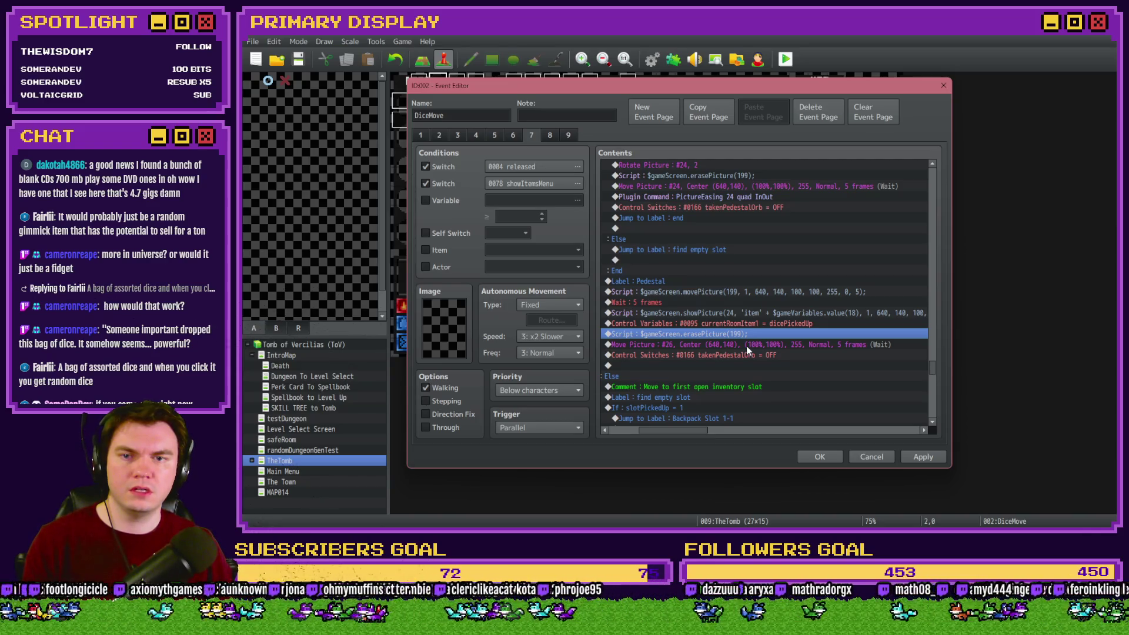
{"action": "key", "text": "ctrl+v"}
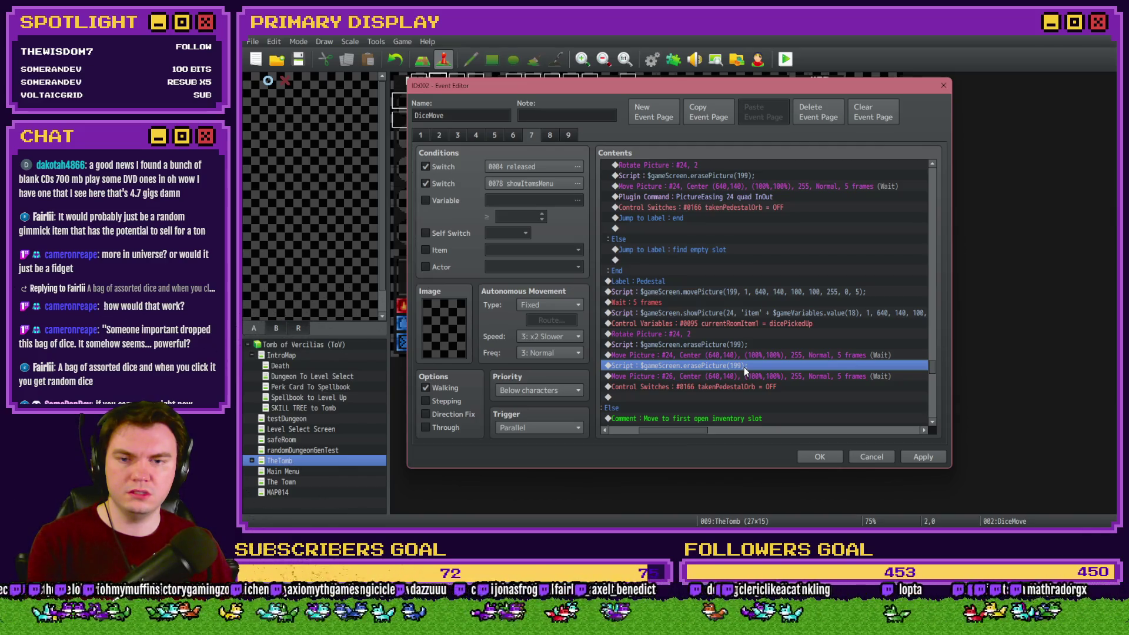
{"action": "key", "text": "Delete"}
{"action": "key", "text": "Delete"}
Save the DiceMove event and launch a playtest.
{"action": "left_click_drag", "start_coordinate": [700, 437], "coordinate": [687, 431]}
{"action": "scroll", "coordinate": [797, 407], "scroll_direction": "down", "scroll_amount": 2}
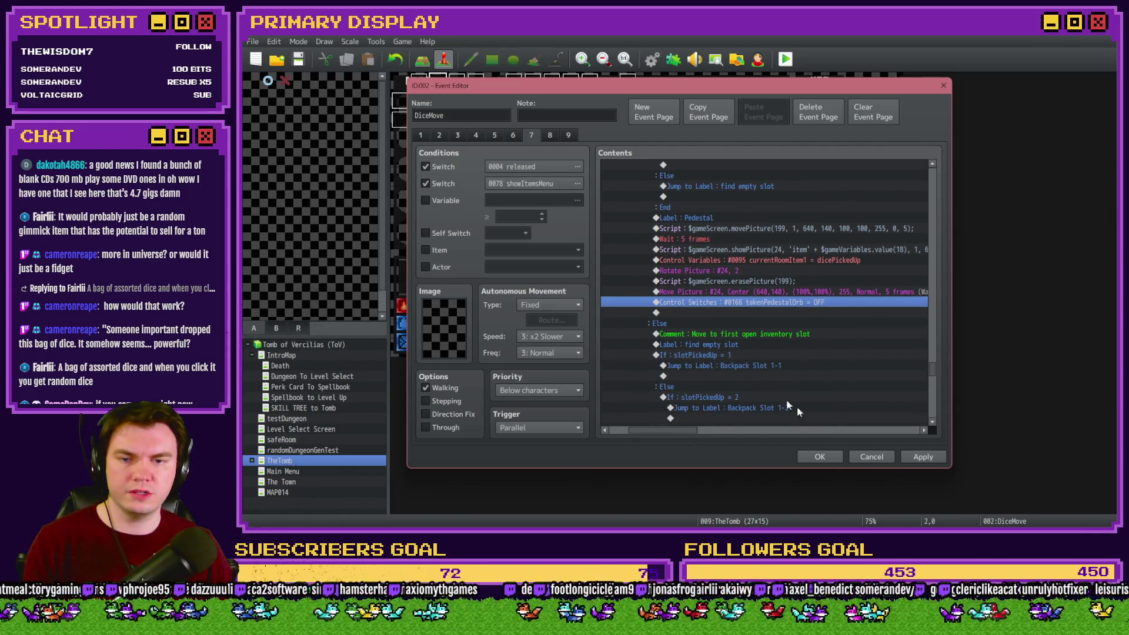
{"action": "left_click", "coordinate": [820, 457]}
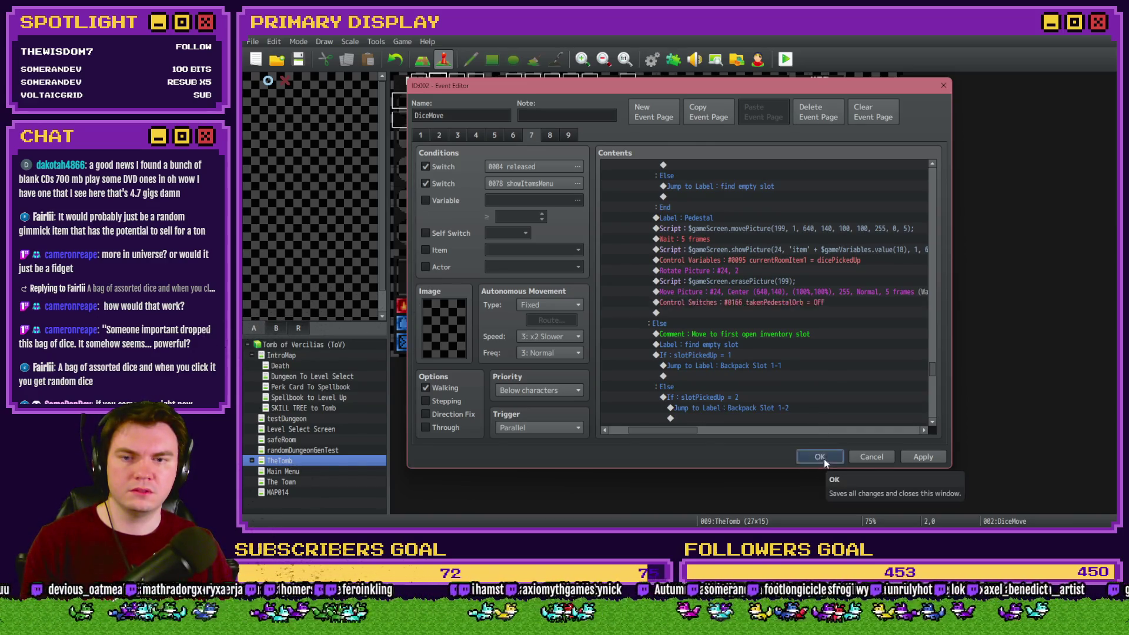
{"action": "left_click", "coordinate": [785, 59]}
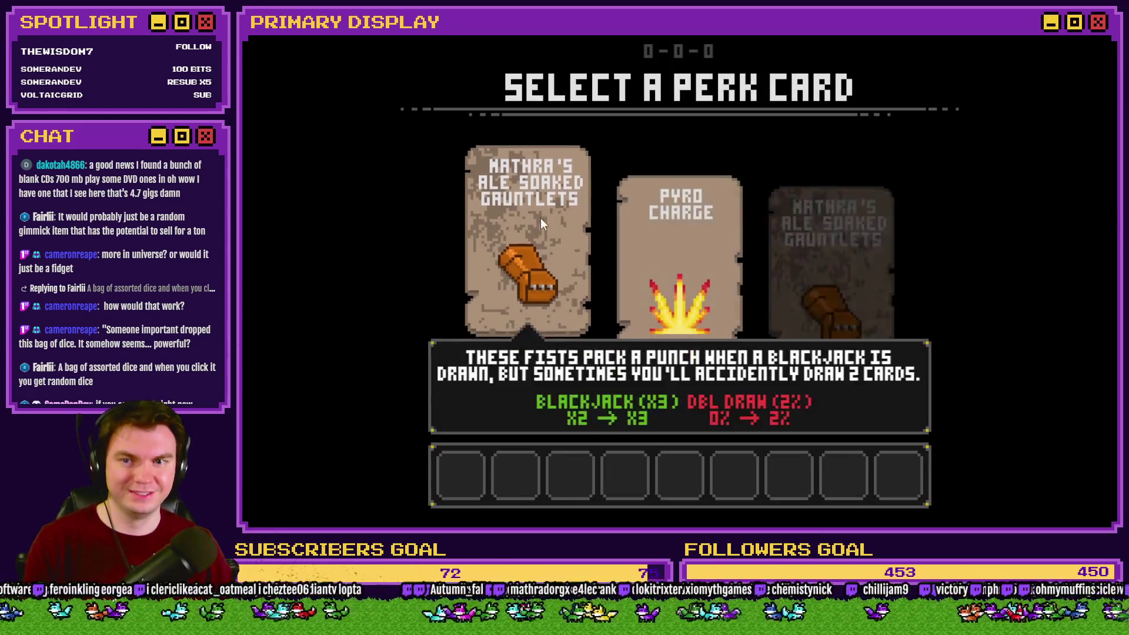
Walk to the orb room and pull the orb off its pedestal three times to watch it return.
{"action": "left_click", "coordinate": [541, 224]}
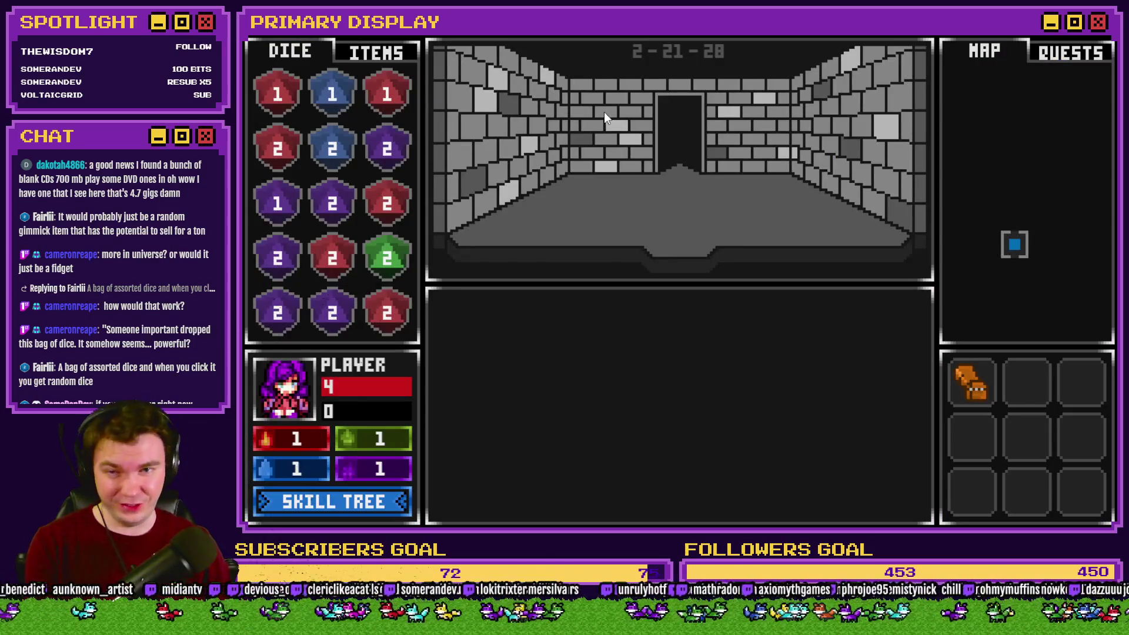
{"action": "key", "text": "Up"}
{"action": "key", "text": "Up"}
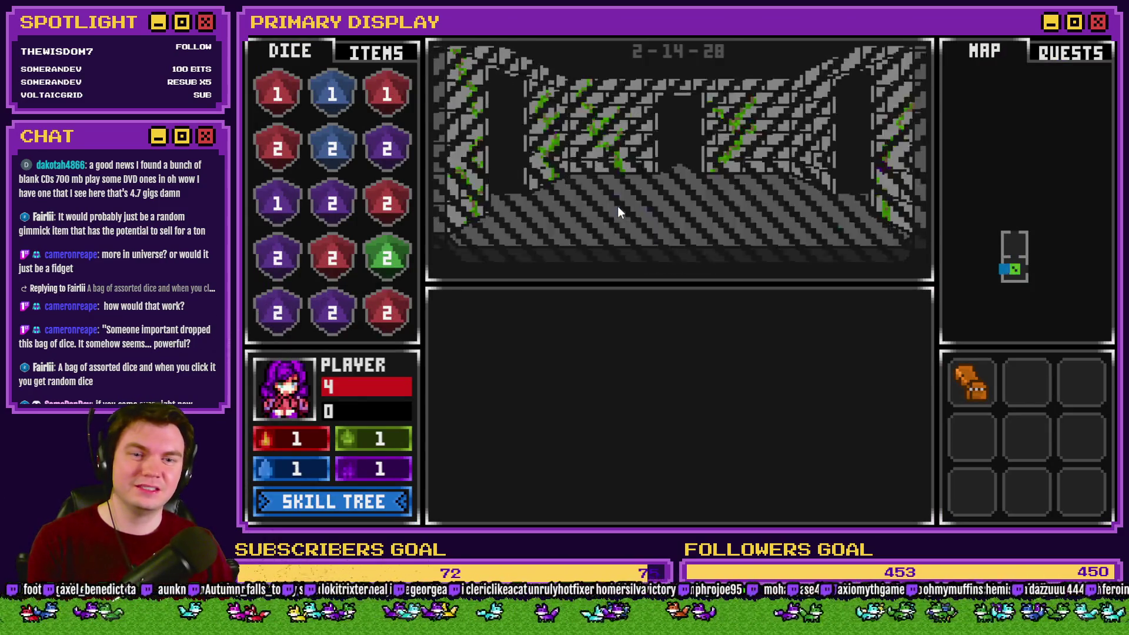
{"action": "key", "text": "Up"}
{"action": "key", "text": "Up"}
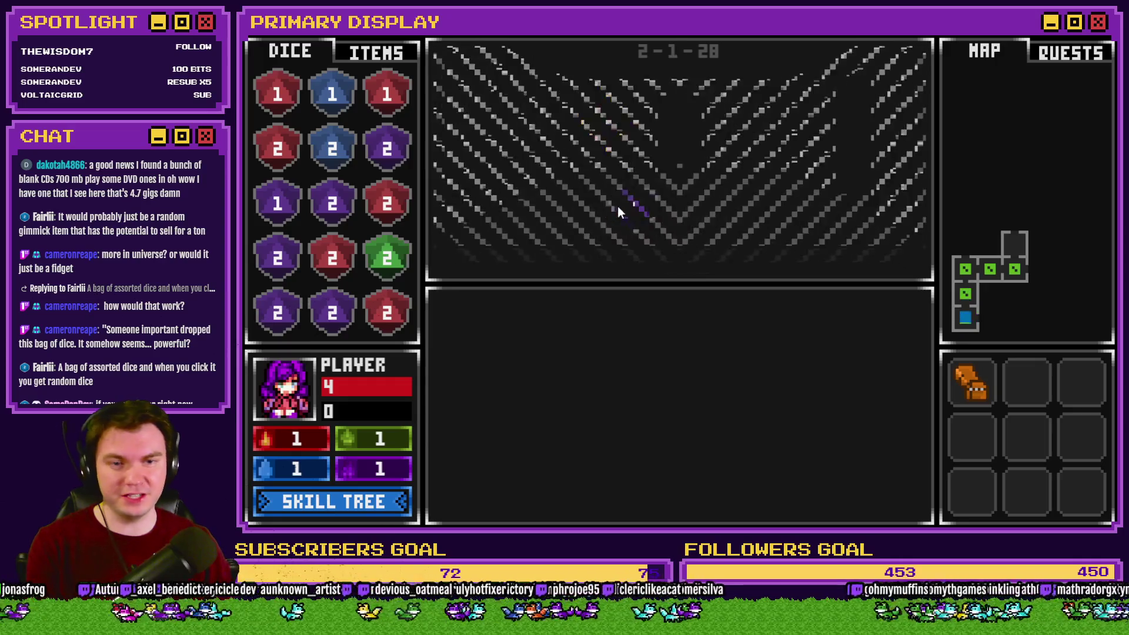
{"action": "left_click", "coordinate": [388, 54]}
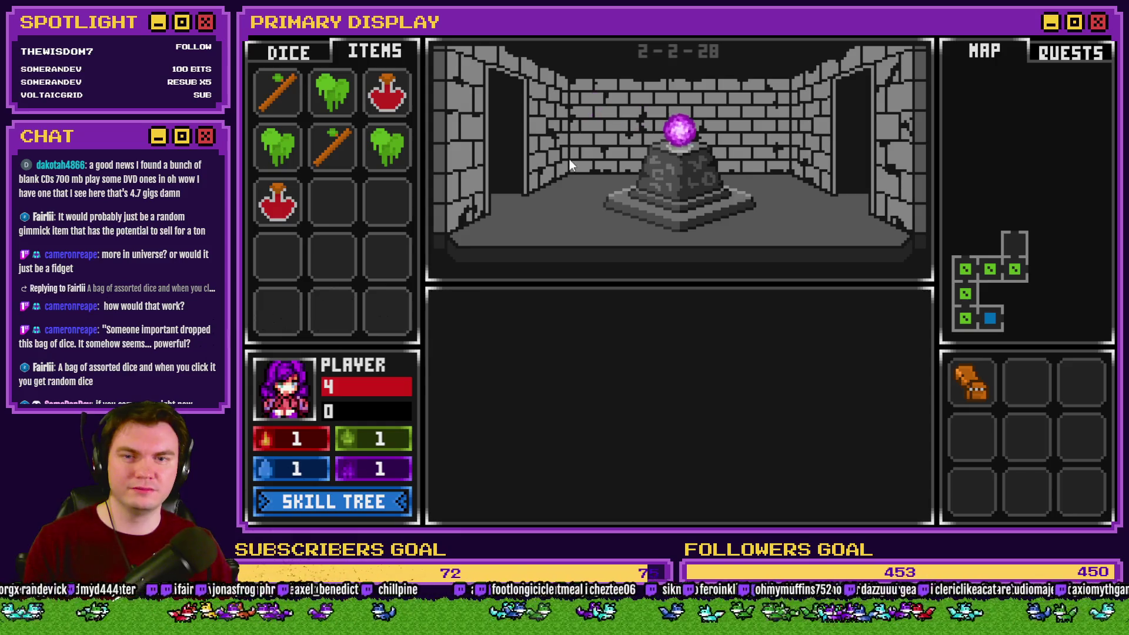
{"action": "mouse_move", "coordinate": [676, 129]}
{"action": "left_mouse_down"}
{"action": "mouse_move", "coordinate": [643, 114]}
{"action": "mouse_move", "coordinate": [529, 118]}
{"action": "mouse_move", "coordinate": [548, 158]}
{"action": "left_mouse_up"}
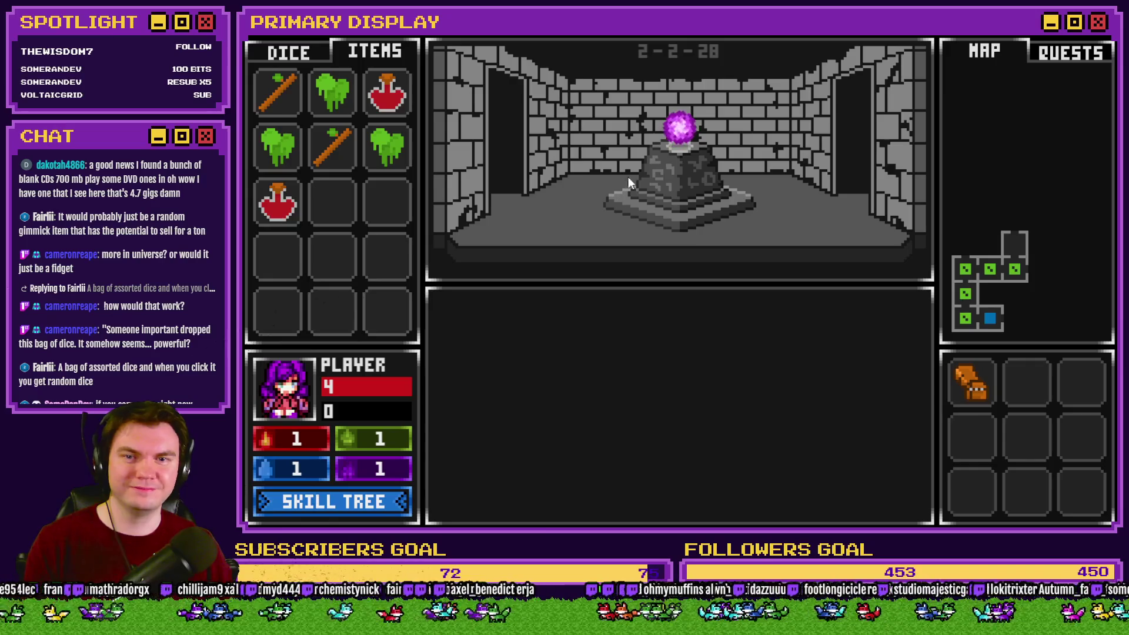
{"action": "mouse_move", "coordinate": [678, 127]}
{"action": "left_mouse_down"}
{"action": "mouse_move", "coordinate": [526, 118]}
{"action": "mouse_move", "coordinate": [544, 146]}
{"action": "left_mouse_up"}
{"action": "mouse_move", "coordinate": [673, 127]}
{"action": "left_mouse_down"}
{"action": "mouse_move", "coordinate": [527, 114]}
{"action": "mouse_move", "coordinate": [532, 124]}
{"action": "left_mouse_up"}
{"action": "left_click", "coordinate": [1040, 36]}
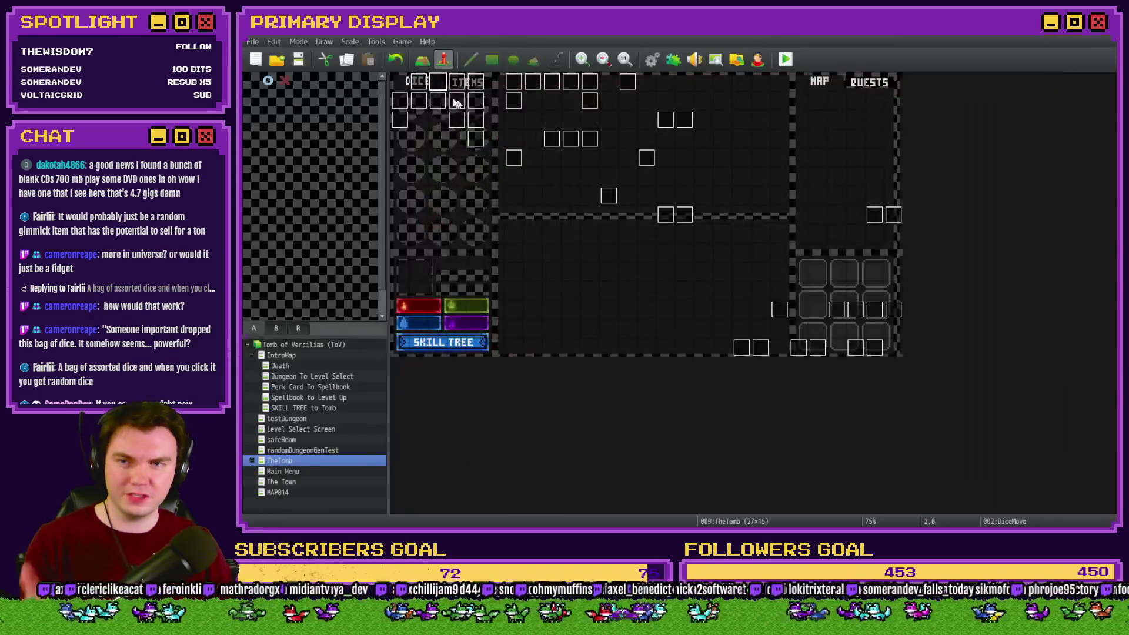
Open DiceMove on page 7 and scroll to the Pedestal label's picture commands.
{"action": "double_click", "coordinate": [439, 84]}
{"action": "left_click", "coordinate": [533, 134]}
{"action": "left_click", "coordinate": [534, 135]}
{"action": "left_click_drag", "start_coordinate": [930, 175], "coordinate": [942, 357]}
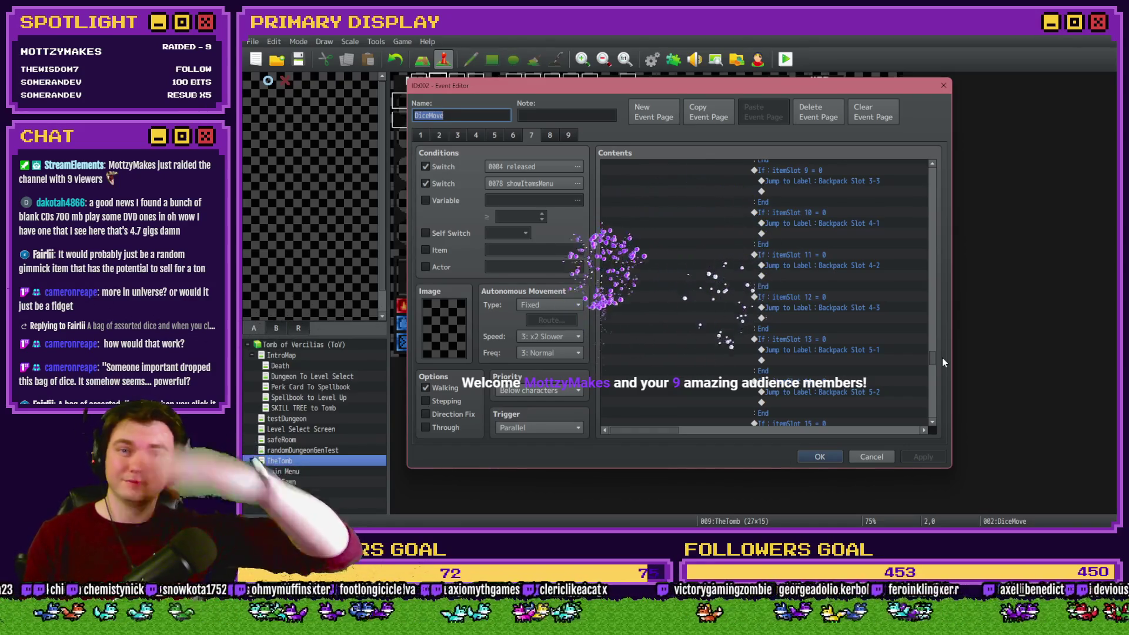
{"action": "scroll", "coordinate": [806, 360], "scroll_direction": "down", "scroll_amount": 5}
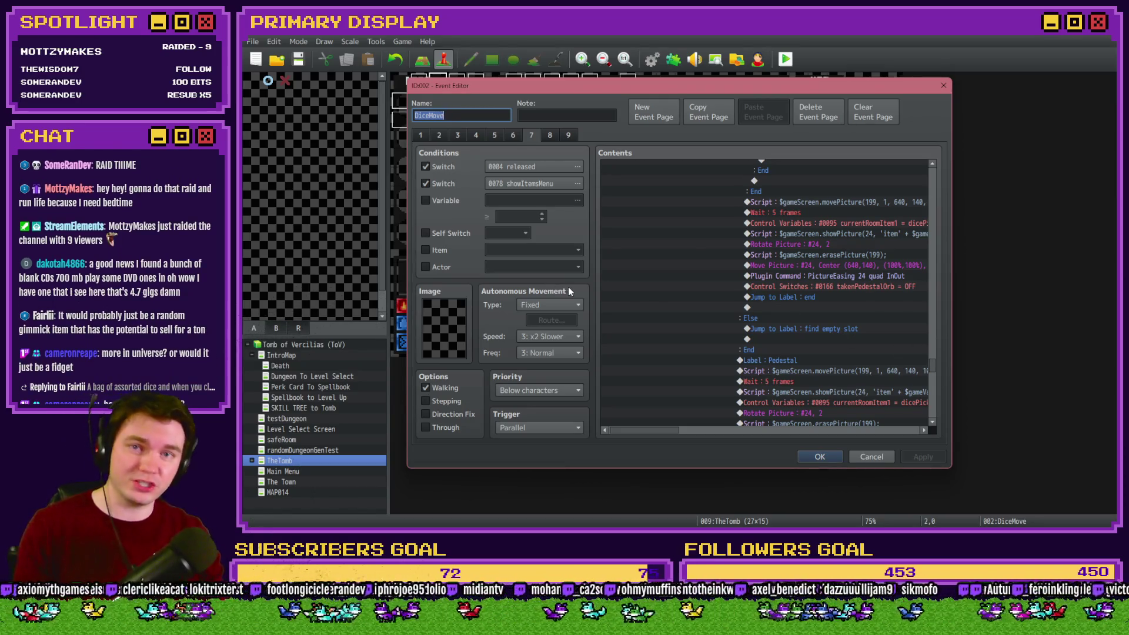
{"action": "mouse_move", "coordinate": [569, 289]}
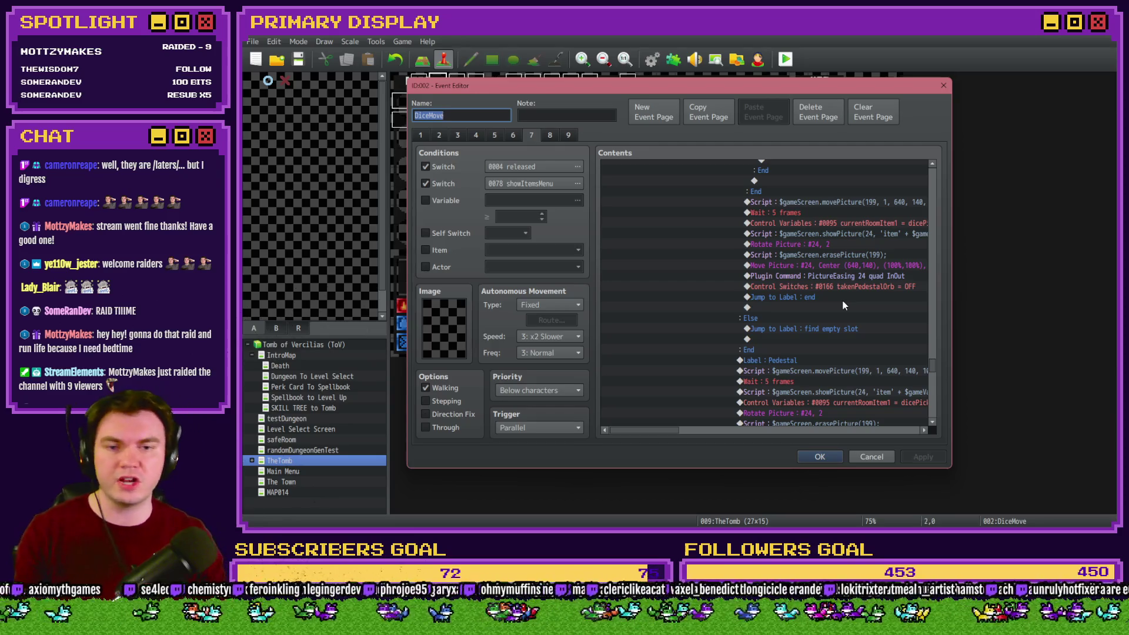
Copy the PictureEasing 24 quad InOut plugin command to just above the Move Picture step.
{"action": "scroll", "coordinate": [842, 301], "scroll_direction": "down", "scroll_amount": 2}
{"action": "scroll", "coordinate": [837, 296], "scroll_direction": "down", "scroll_amount": 3}
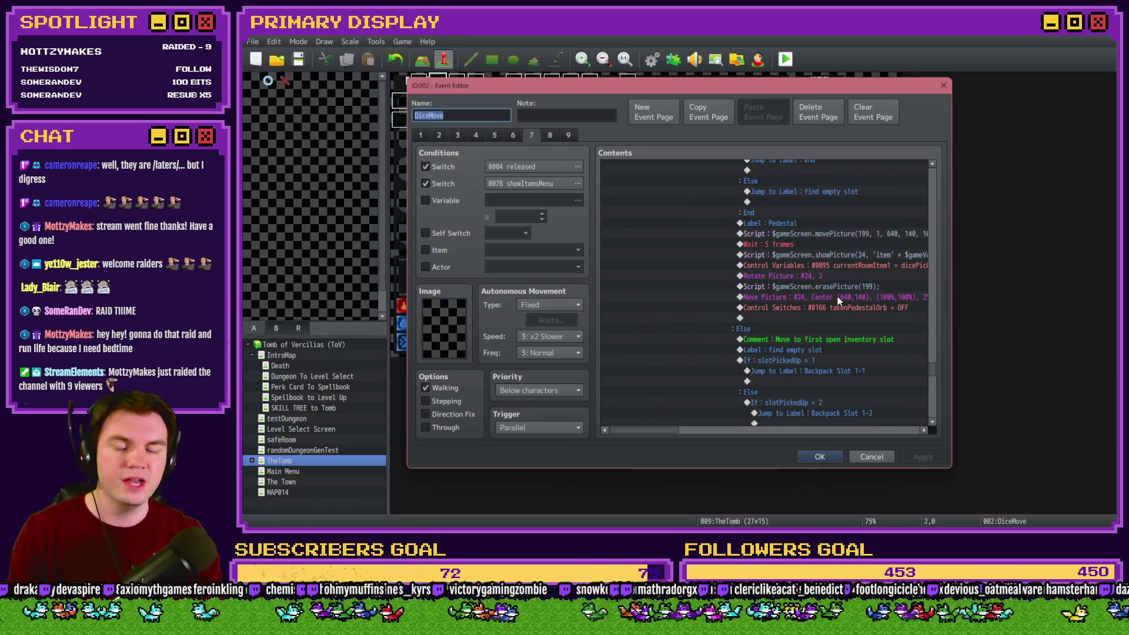
{"action": "scroll", "coordinate": [846, 295], "scroll_direction": "up", "scroll_amount": 2}
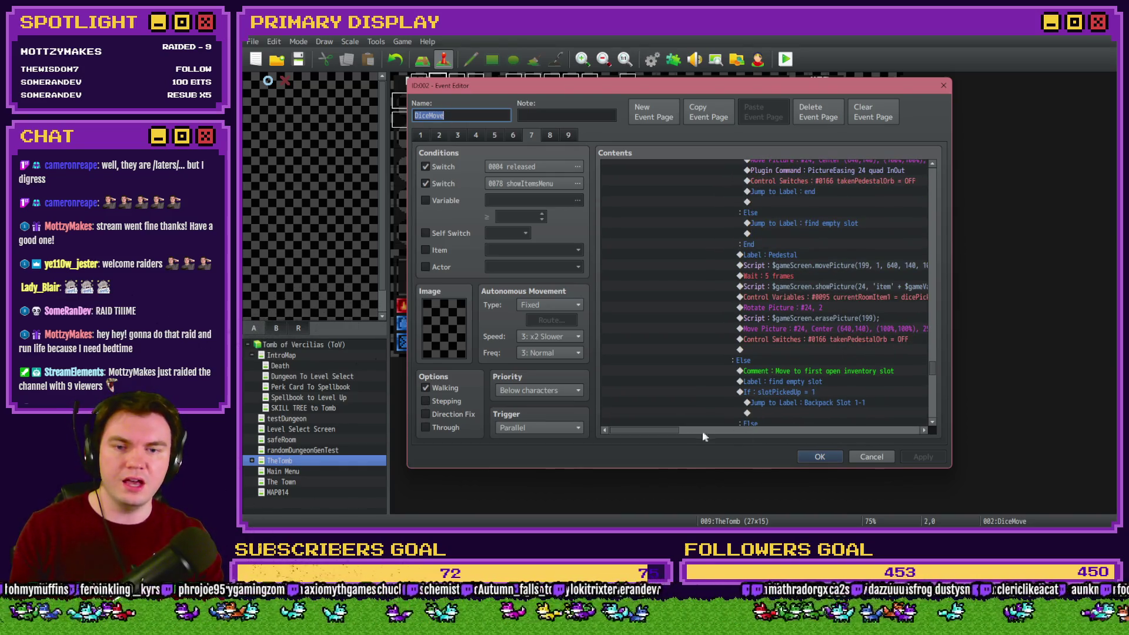
{"action": "scroll", "coordinate": [664, 431], "scroll_direction": "right", "scroll_amount": 2}
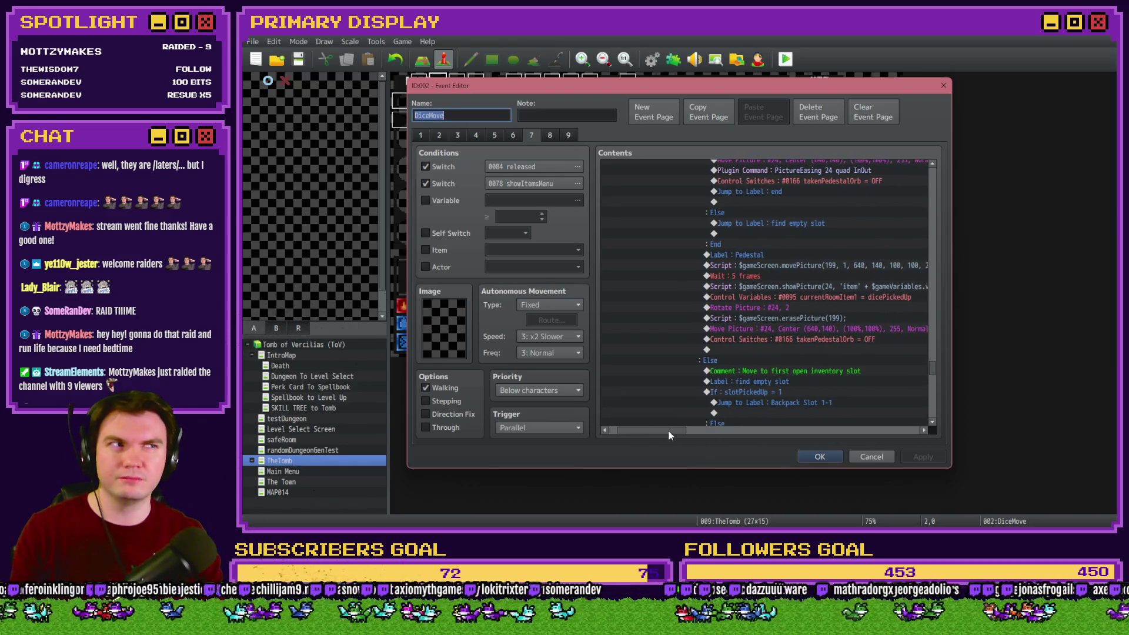
{"action": "scroll", "coordinate": [677, 388], "scroll_direction": "up", "scroll_amount": 1}
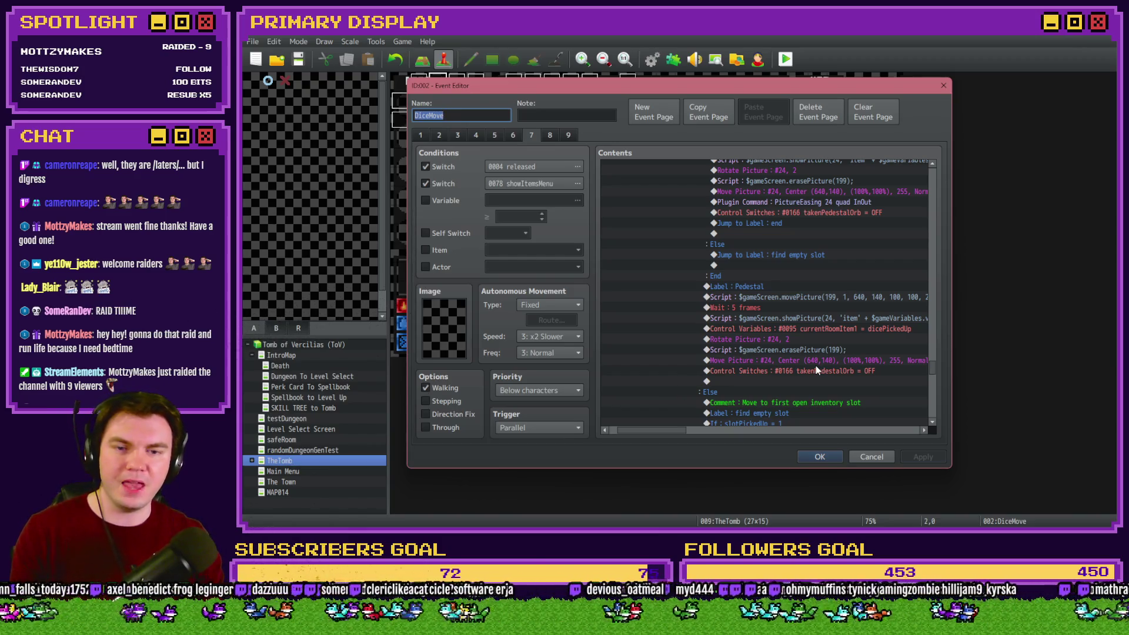
{"action": "scroll", "coordinate": [816, 369], "scroll_direction": "up", "scroll_amount": 3}
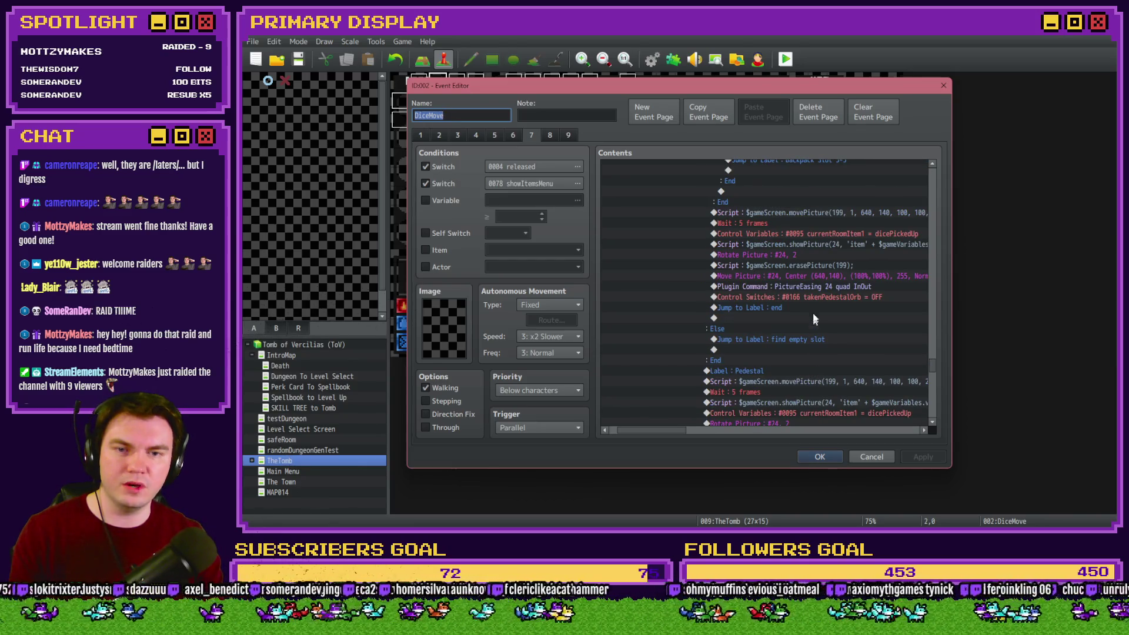
{"action": "left_click", "coordinate": [823, 287]}
{"action": "left_click_drag", "start_coordinate": [676, 431], "coordinate": [689, 430]}
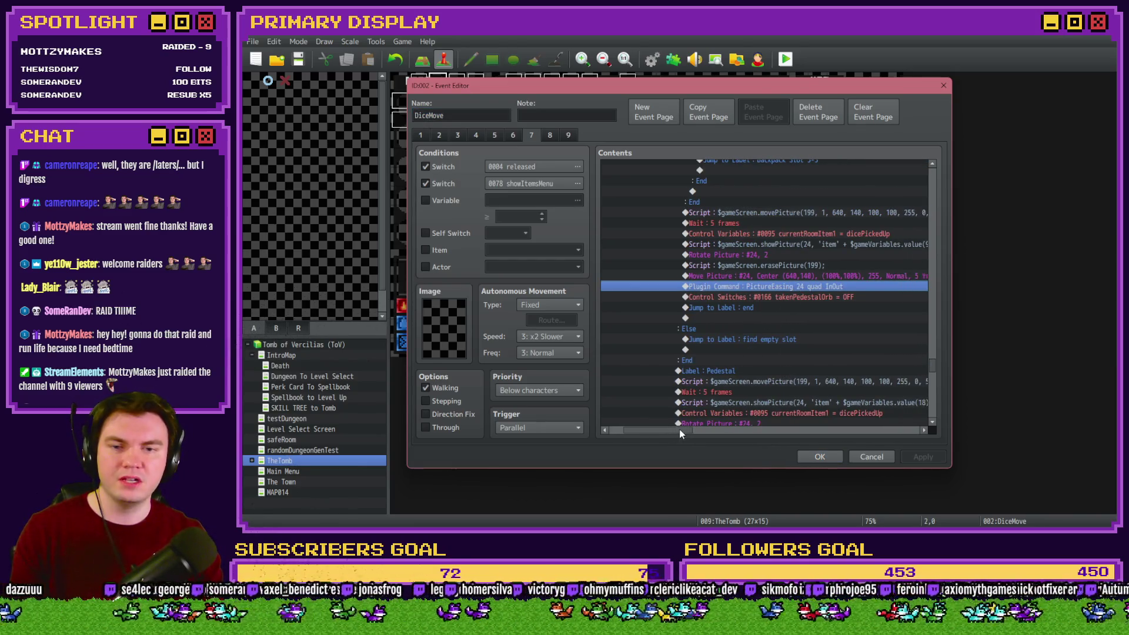
{"action": "left_click_drag", "start_coordinate": [745, 257], "coordinate": [752, 277]}
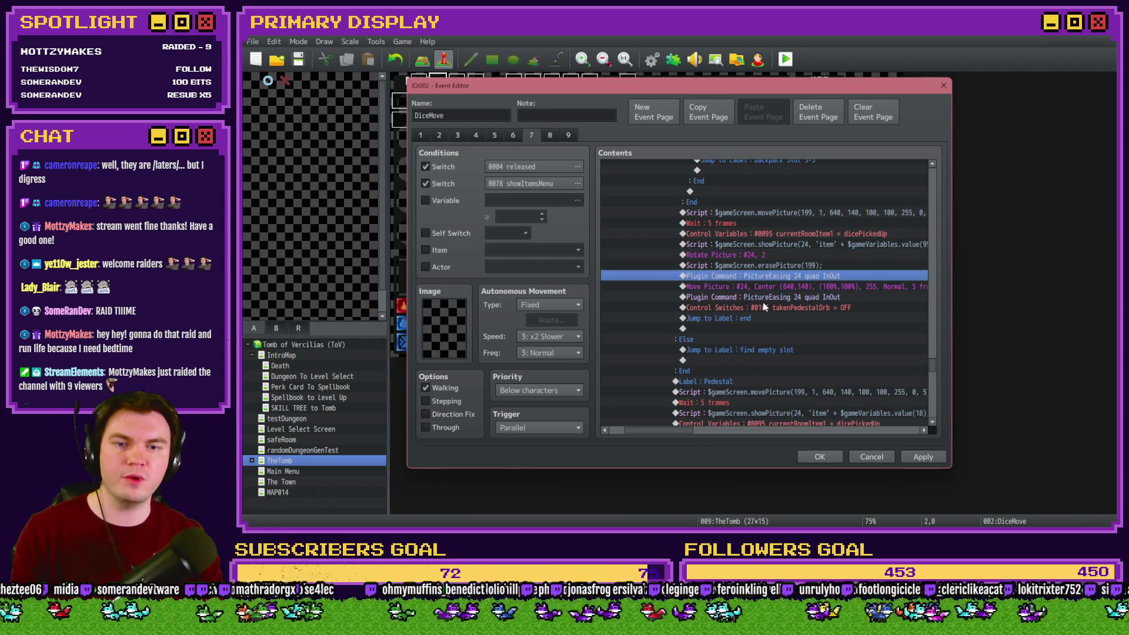
Edit the copied easing command to read PictureEasing 24 quad Out.
{"action": "double_click", "coordinate": [764, 302]}
{"action": "left_click", "coordinate": [745, 288]}
{"action": "key", "text": "BackSpace"}
{"action": "key", "text": "BackSpace"}
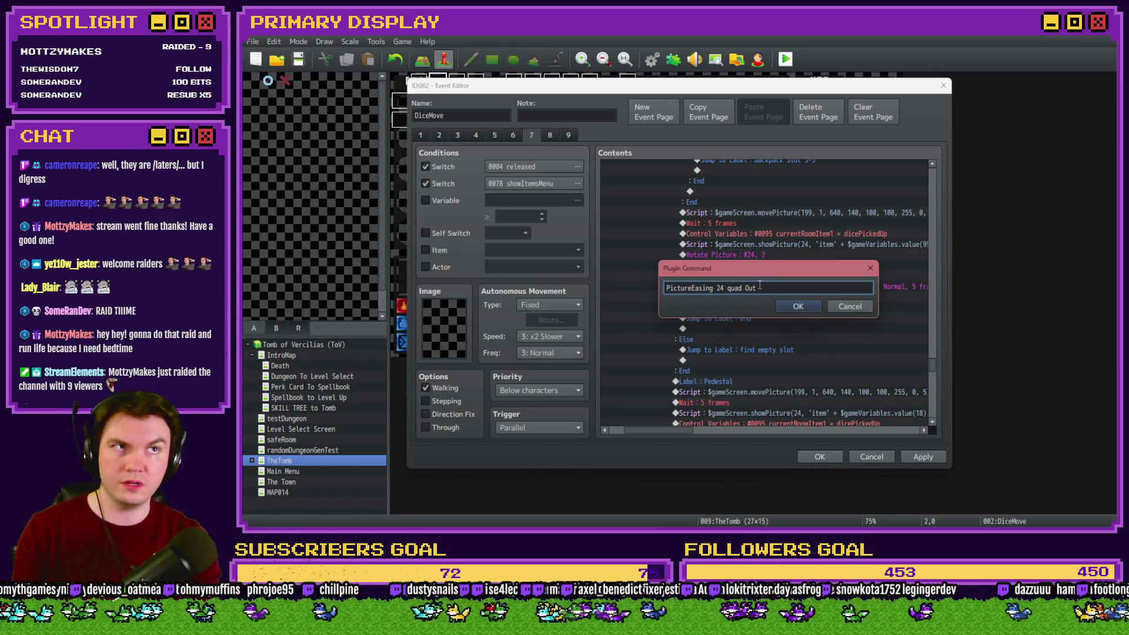
{"action": "key", "text": "Return"}
{"action": "left_click", "coordinate": [772, 277]}
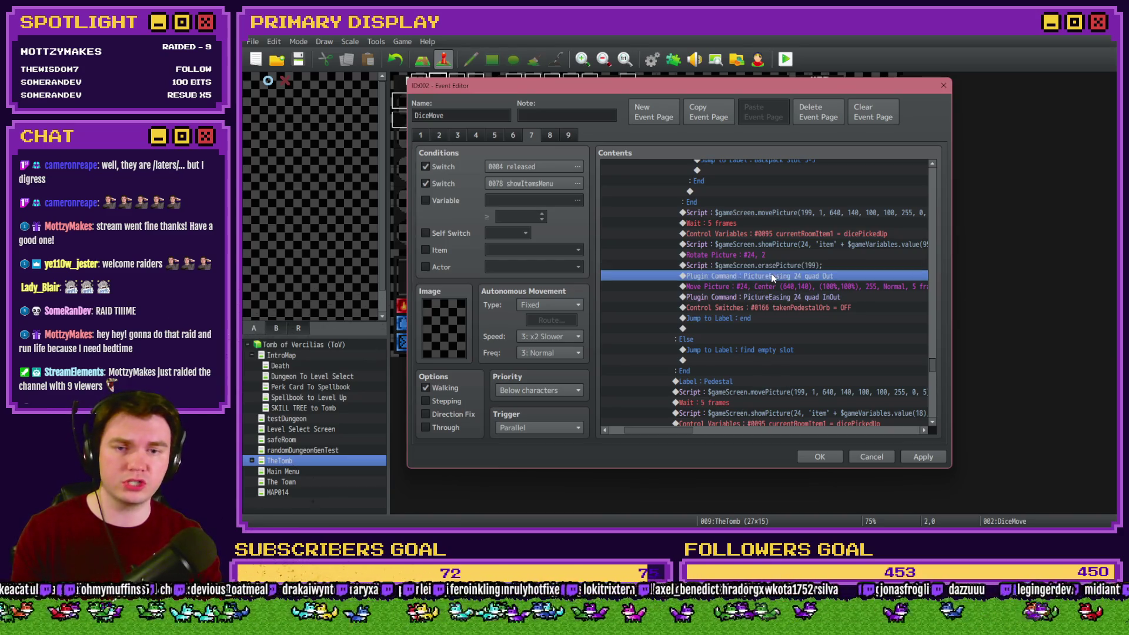
Paste the quad Out easing above the Pedestal section's Move Picture, then close the event editor.
{"action": "scroll", "coordinate": [775, 291], "scroll_direction": "down", "scroll_amount": 5}
{"action": "left_click", "coordinate": [820, 308]}
{"action": "key", "text": "ctrl+v"}
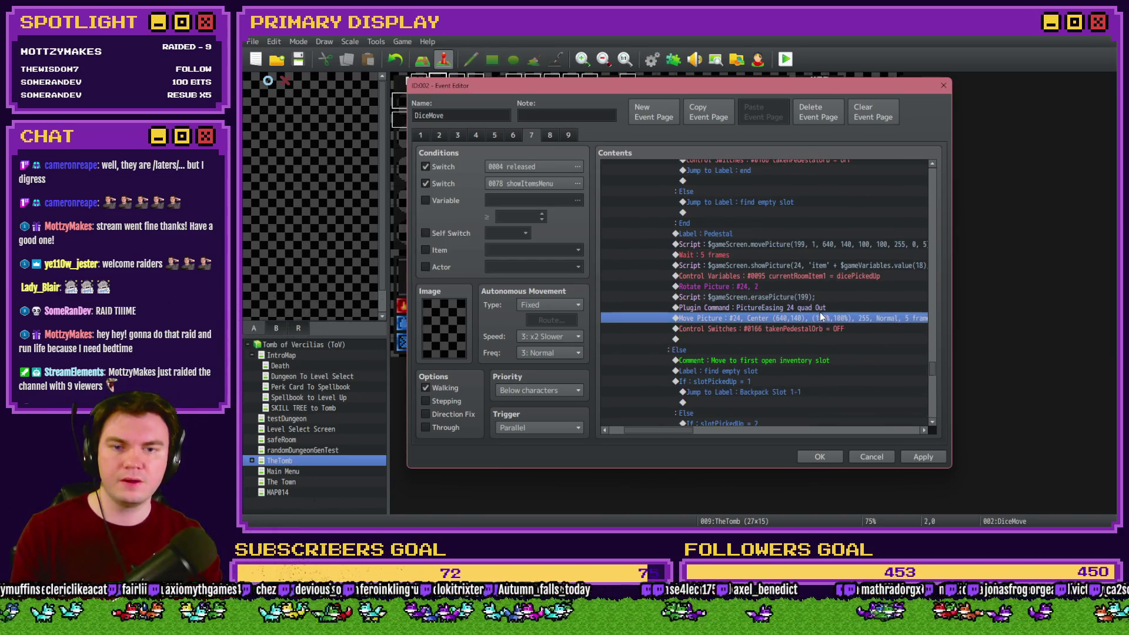
{"action": "left_click", "coordinate": [820, 456]}
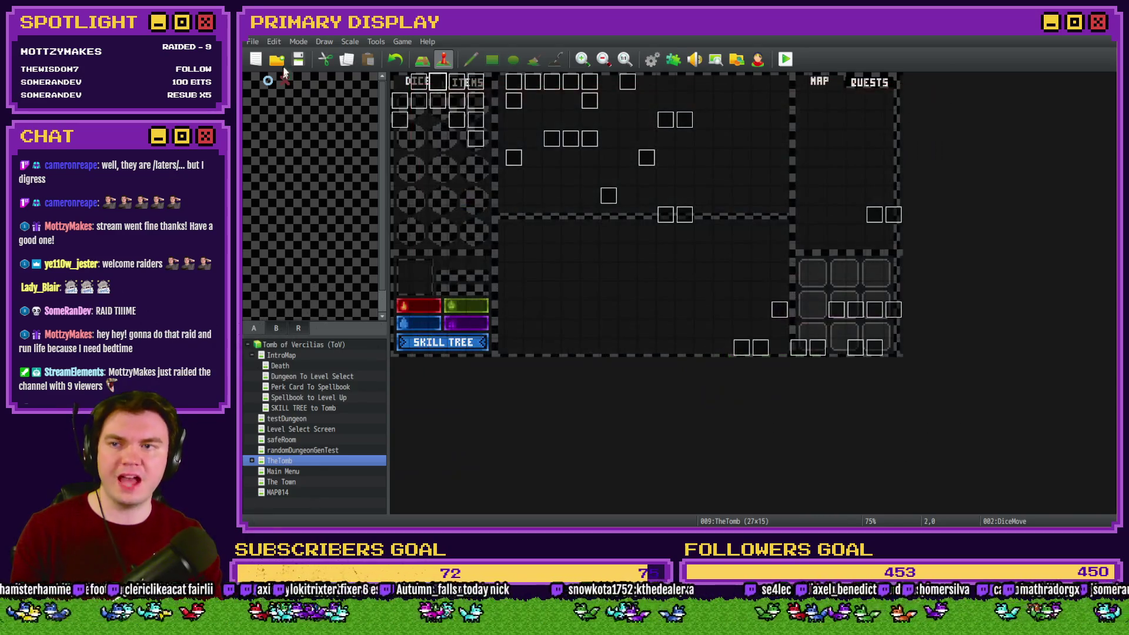
Start a playtest, choose the Spiked Pauldron perk card, and walk to the orb altar.
{"action": "left_click", "coordinate": [785, 62]}
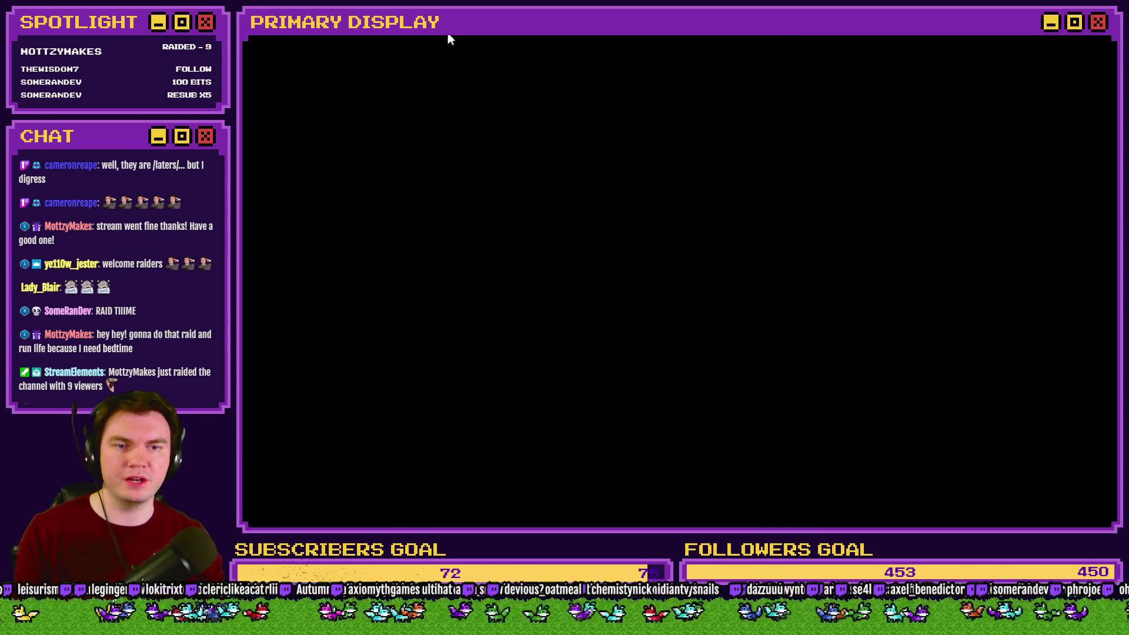
{"action": "left_click", "coordinate": [658, 213]}
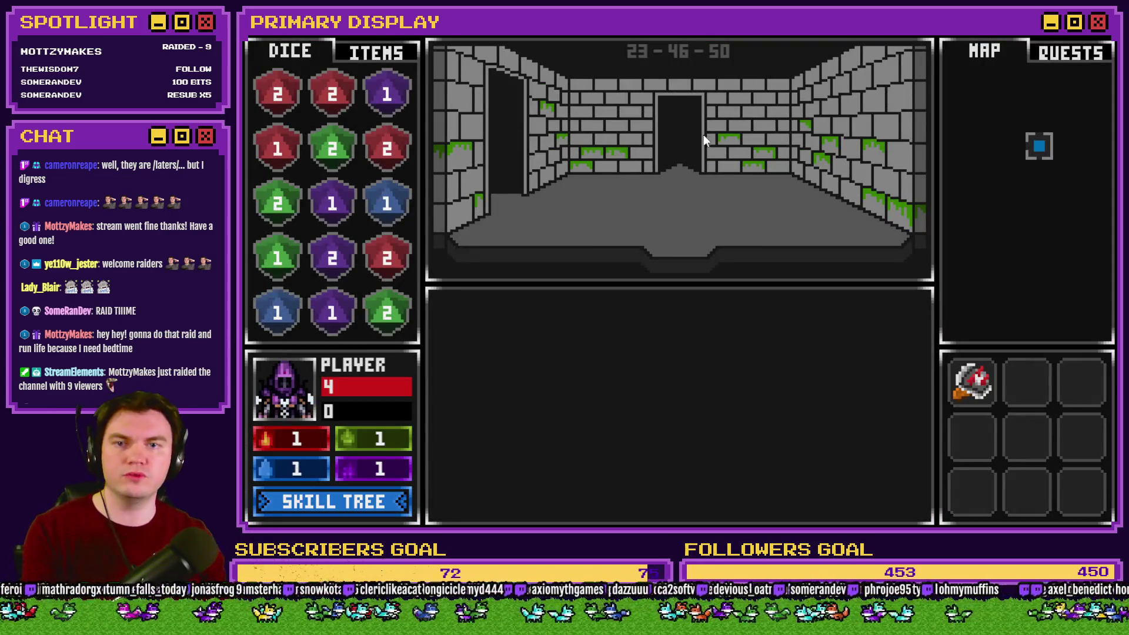
{"action": "key", "text": "w"}
{"action": "key", "text": "w"}
{"action": "key", "text": "w"}
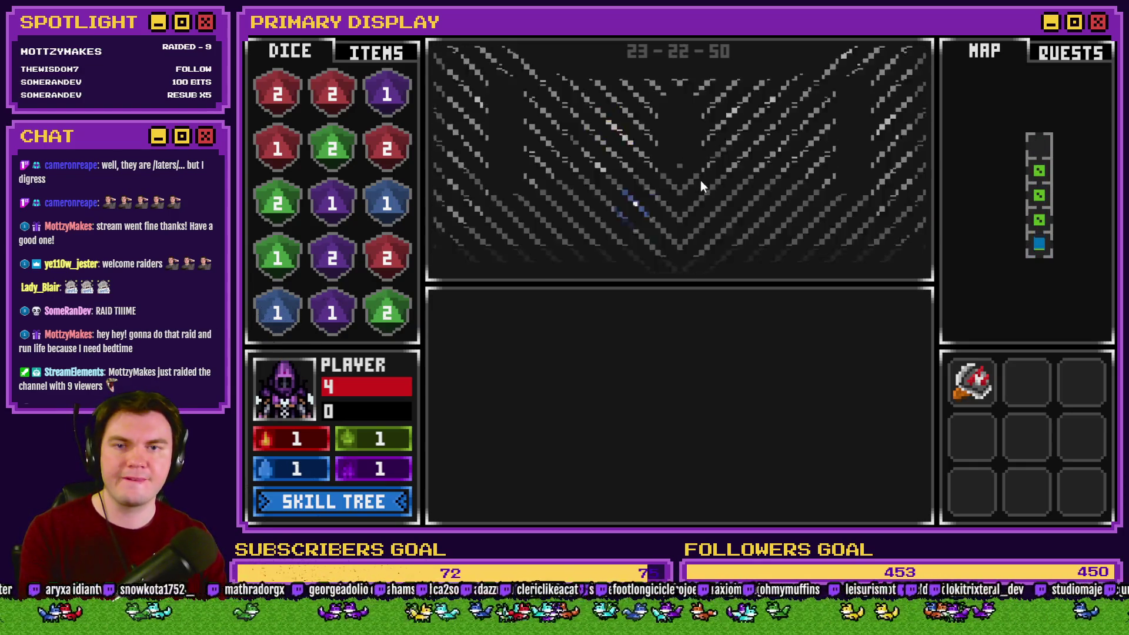
{"action": "key", "text": "a"}
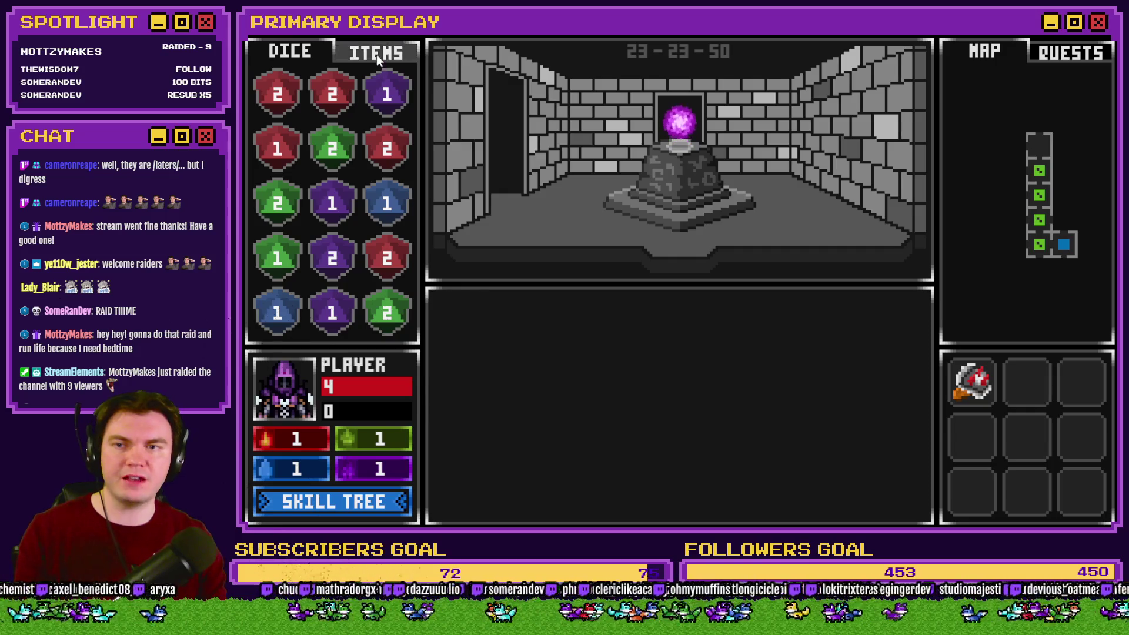
From the ITEMS view, move the orb off the altar into inventory, then place a red potion on the pedestal.
{"action": "left_click", "coordinate": [377, 53]}
{"action": "mouse_move", "coordinate": [679, 126]}
{"action": "left_mouse_down"}
{"action": "mouse_move", "coordinate": [613, 116]}
{"action": "mouse_move", "coordinate": [585, 174]}
{"action": "mouse_move", "coordinate": [527, 185]}
{"action": "left_mouse_up"}
{"action": "mouse_move", "coordinate": [679, 127]}
{"action": "left_mouse_down"}
{"action": "mouse_move", "coordinate": [477, 110]}
{"action": "mouse_move", "coordinate": [593, 179]}
{"action": "mouse_move", "coordinate": [503, 217]}
{"action": "mouse_move", "coordinate": [647, 138]}
{"action": "mouse_move", "coordinate": [664, 147]}
{"action": "mouse_move", "coordinate": [676, 137]}
{"action": "mouse_move", "coordinate": [637, 112]}
{"action": "mouse_move", "coordinate": [680, 137]}
{"action": "left_mouse_up"}
{"action": "left_click", "coordinate": [681, 137]}
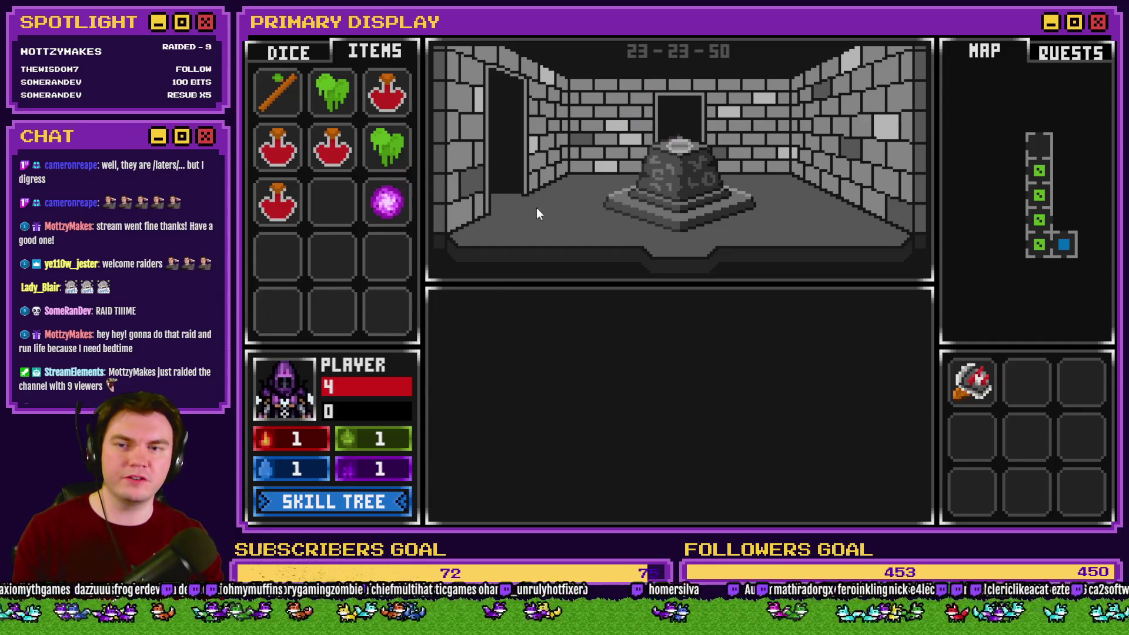
{"action": "mouse_move", "coordinate": [389, 206]}
{"action": "left_mouse_down"}
{"action": "mouse_move", "coordinate": [468, 190]}
{"action": "mouse_move", "coordinate": [580, 194]}
{"action": "mouse_move", "coordinate": [664, 169]}
{"action": "left_mouse_up"}
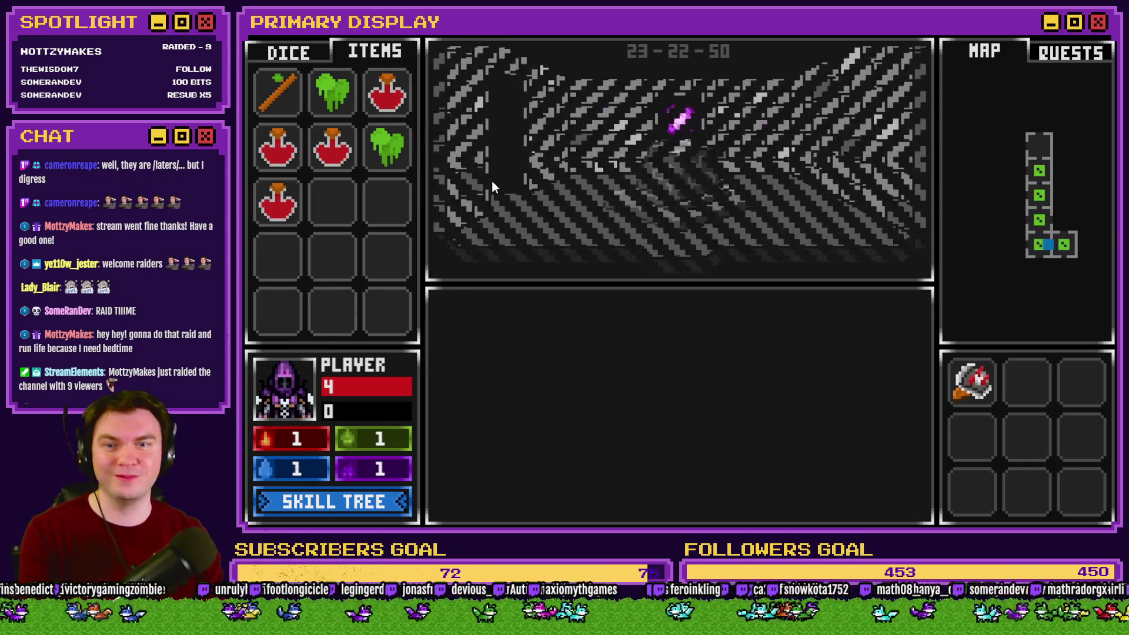
{"action": "mouse_move", "coordinate": [666, 148]}
{"action": "left_mouse_down"}
{"action": "mouse_move", "coordinate": [573, 182]}
{"action": "mouse_move", "coordinate": [393, 216]}
{"action": "left_mouse_up"}
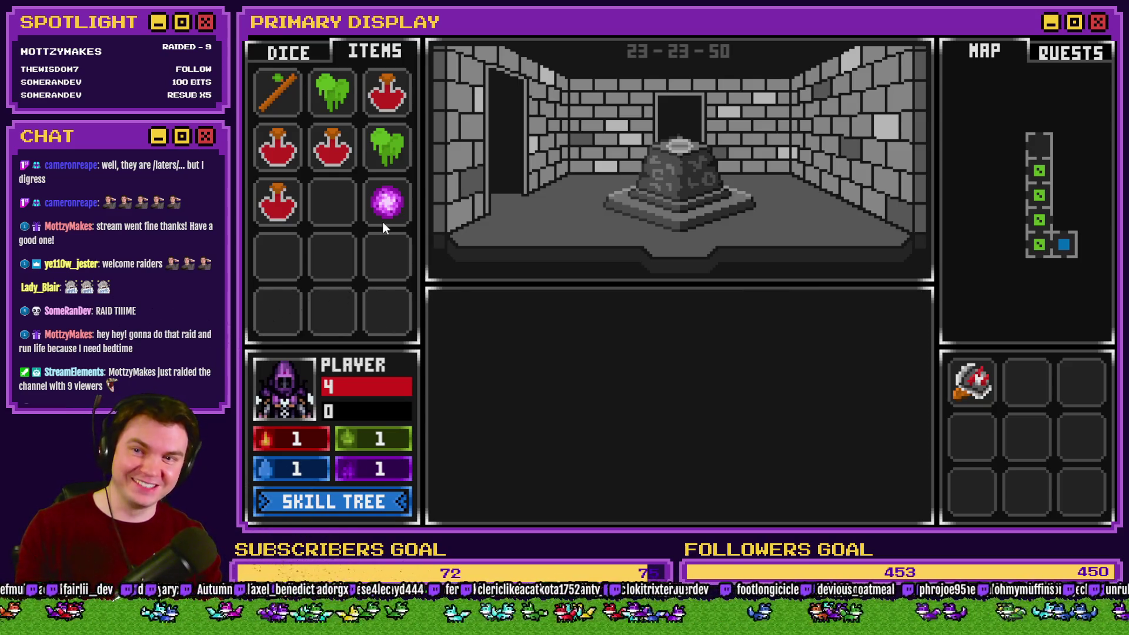
{"action": "mouse_move", "coordinate": [341, 159]}
{"action": "left_mouse_down"}
{"action": "mouse_move", "coordinate": [612, 165]}
{"action": "mouse_move", "coordinate": [618, 210]}
{"action": "left_mouse_up"}
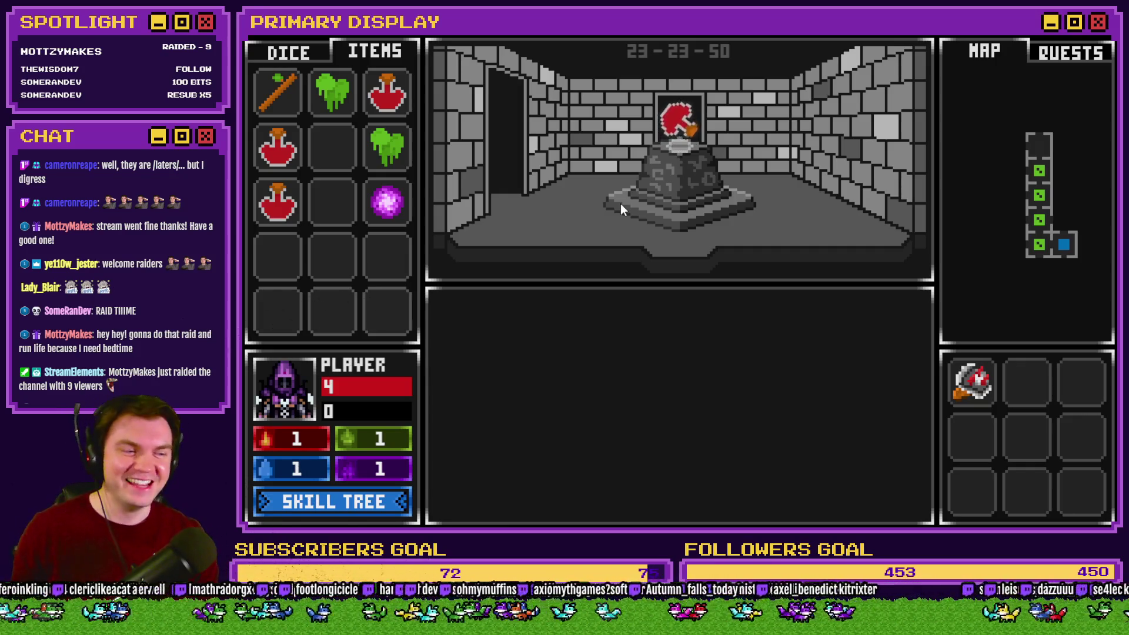
Take the red potion back, place and remove the green item, then set the stick on the pedestal.
{"action": "mouse_move", "coordinate": [679, 121]}
{"action": "left_mouse_down"}
{"action": "mouse_move", "coordinate": [665, 133]}
{"action": "mouse_move", "coordinate": [351, 160]}
{"action": "left_mouse_up"}
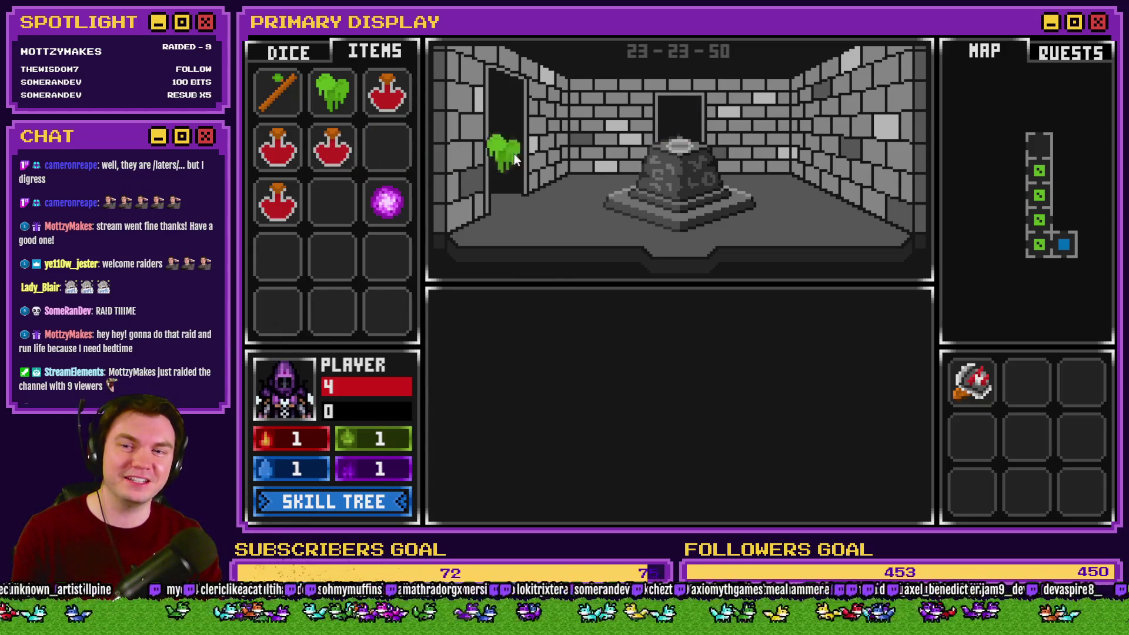
{"action": "left_click_drag", "start_coordinate": [651, 146], "coordinate": [662, 144]}
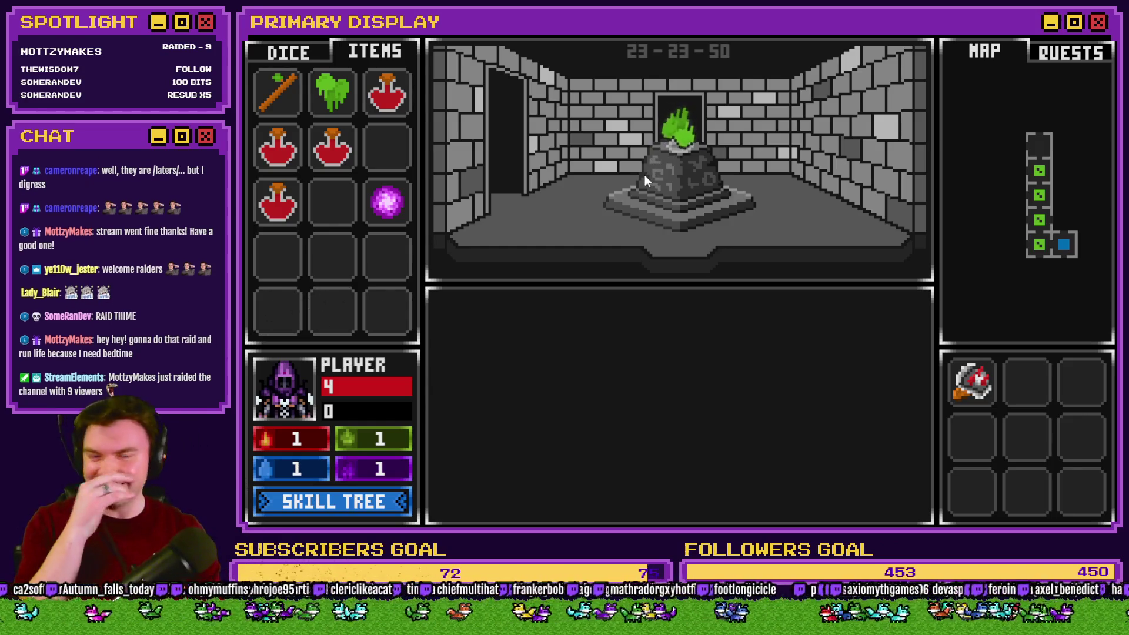
{"action": "left_click_drag", "start_coordinate": [680, 135], "coordinate": [404, 144]}
{"action": "mouse_move", "coordinate": [265, 107]}
{"action": "left_mouse_down"}
{"action": "mouse_move", "coordinate": [591, 157]}
{"action": "mouse_move", "coordinate": [661, 136]}
{"action": "left_mouse_up"}
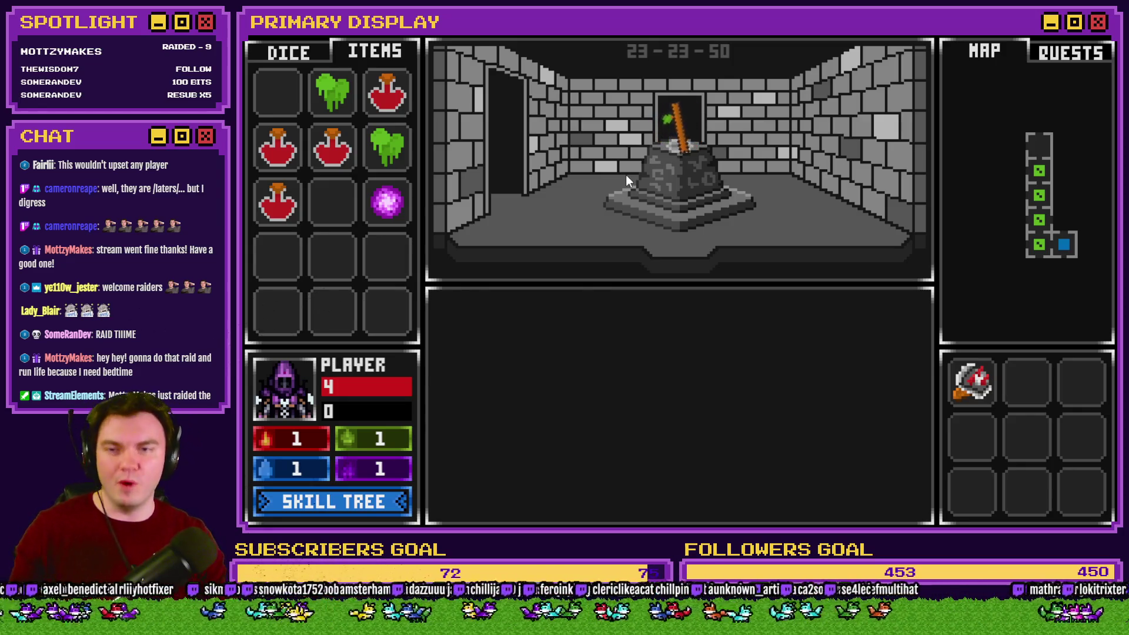
Put the orb on the pedestal and back, cycle a red potion in and out, then close the test game.
{"action": "left_click_drag", "start_coordinate": [388, 203], "coordinate": [551, 203]}
{"action": "mouse_move", "coordinate": [388, 211]}
{"action": "left_mouse_down"}
{"action": "mouse_move", "coordinate": [535, 201]}
{"action": "mouse_move", "coordinate": [667, 147]}
{"action": "left_mouse_up"}
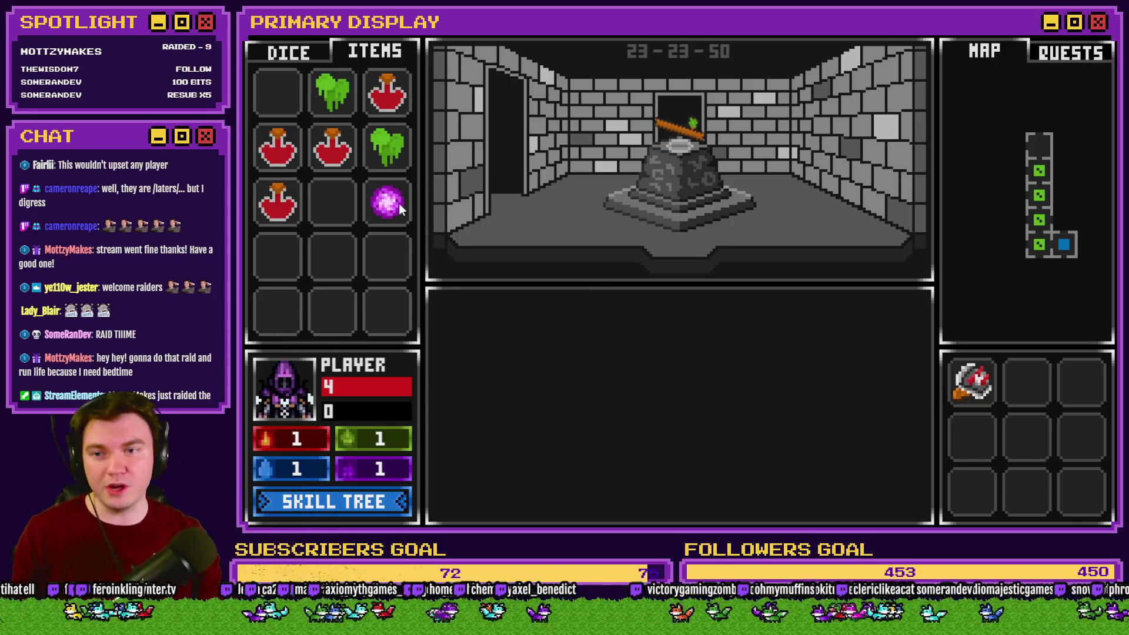
{"action": "mouse_move", "coordinate": [400, 209]}
{"action": "left_mouse_down"}
{"action": "mouse_move", "coordinate": [680, 183]}
{"action": "mouse_move", "coordinate": [682, 141]}
{"action": "mouse_move", "coordinate": [273, 98]}
{"action": "left_mouse_up"}
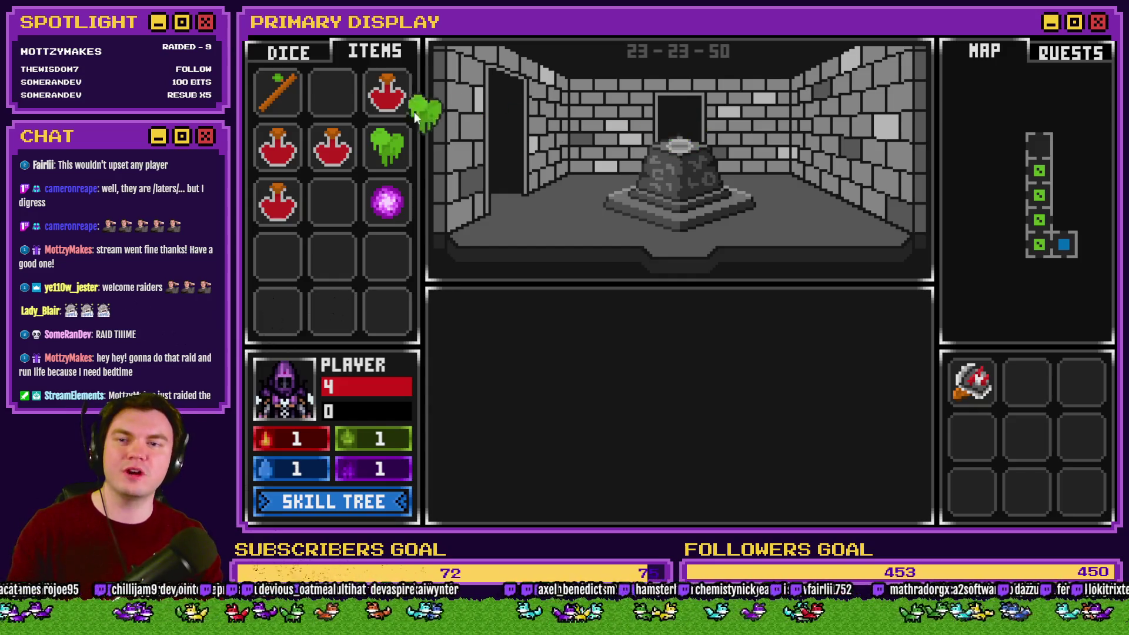
{"action": "mouse_move", "coordinate": [387, 202]}
{"action": "left_mouse_down"}
{"action": "mouse_move", "coordinate": [375, 185]}
{"action": "mouse_move", "coordinate": [679, 147]}
{"action": "left_mouse_up"}
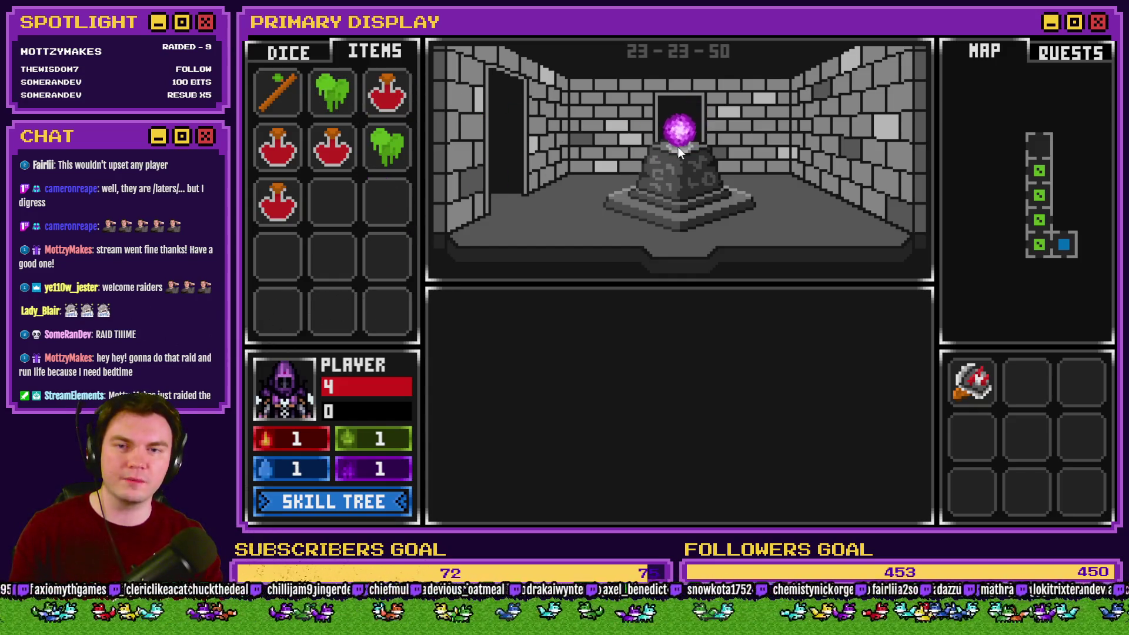
{"action": "mouse_move", "coordinate": [678, 148]}
{"action": "left_mouse_down"}
{"action": "mouse_move", "coordinate": [460, 215]}
{"action": "mouse_move", "coordinate": [385, 206]}
{"action": "left_mouse_up"}
{"action": "mouse_move", "coordinate": [332, 147]}
{"action": "left_mouse_down"}
{"action": "mouse_move", "coordinate": [396, 178]}
{"action": "mouse_move", "coordinate": [677, 150]}
{"action": "left_mouse_up"}
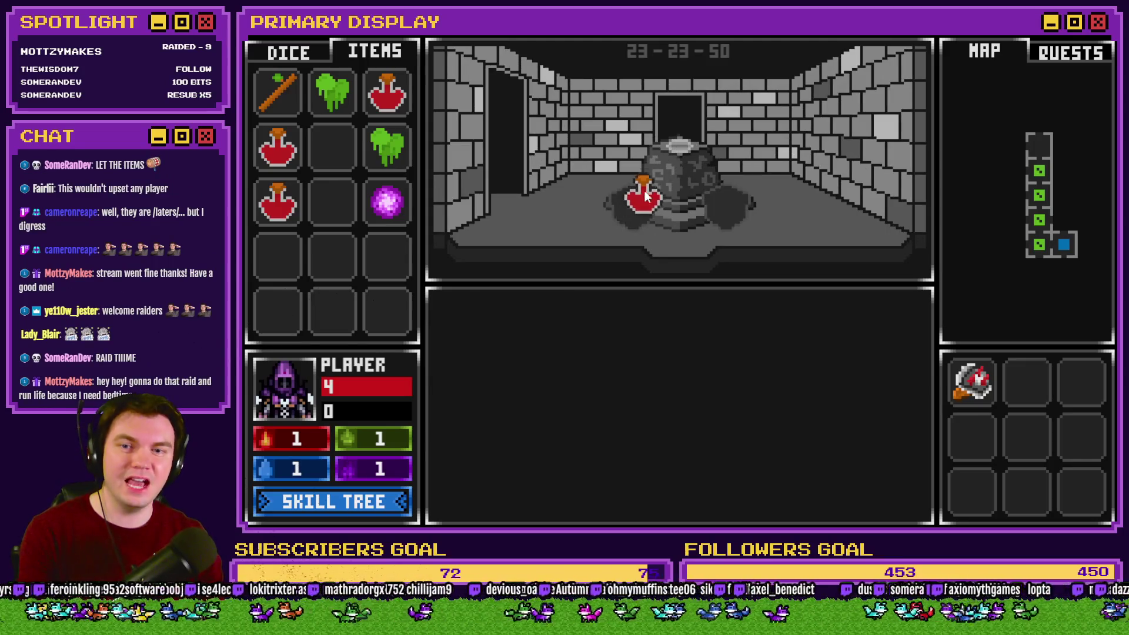
{"action": "left_click", "coordinate": [676, 159]}
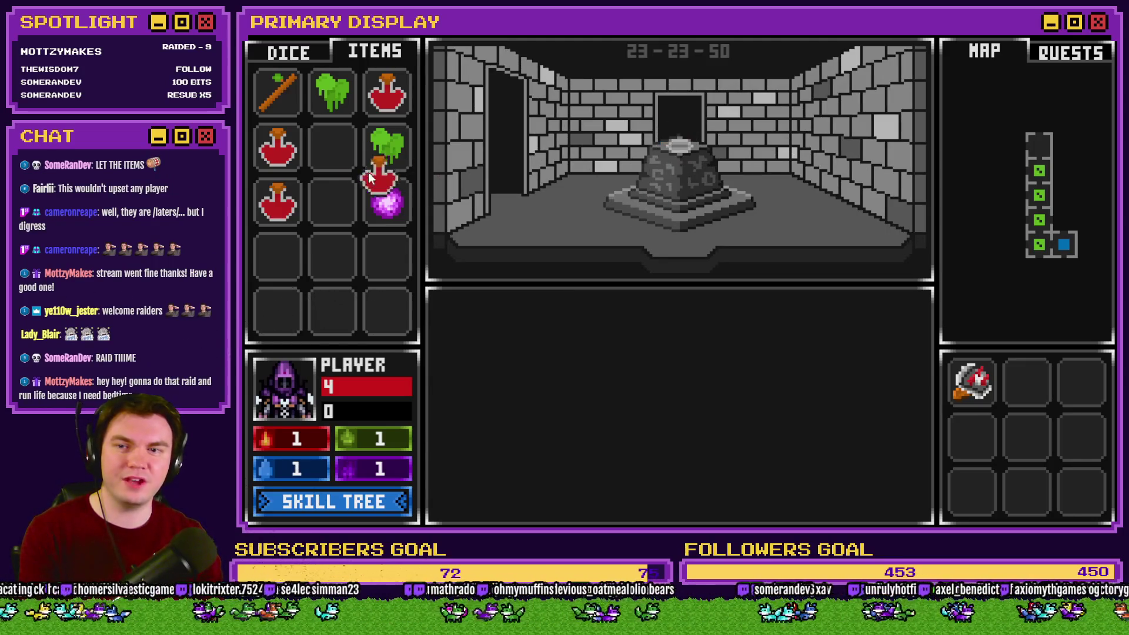
{"action": "left_click", "coordinate": [1102, 36]}
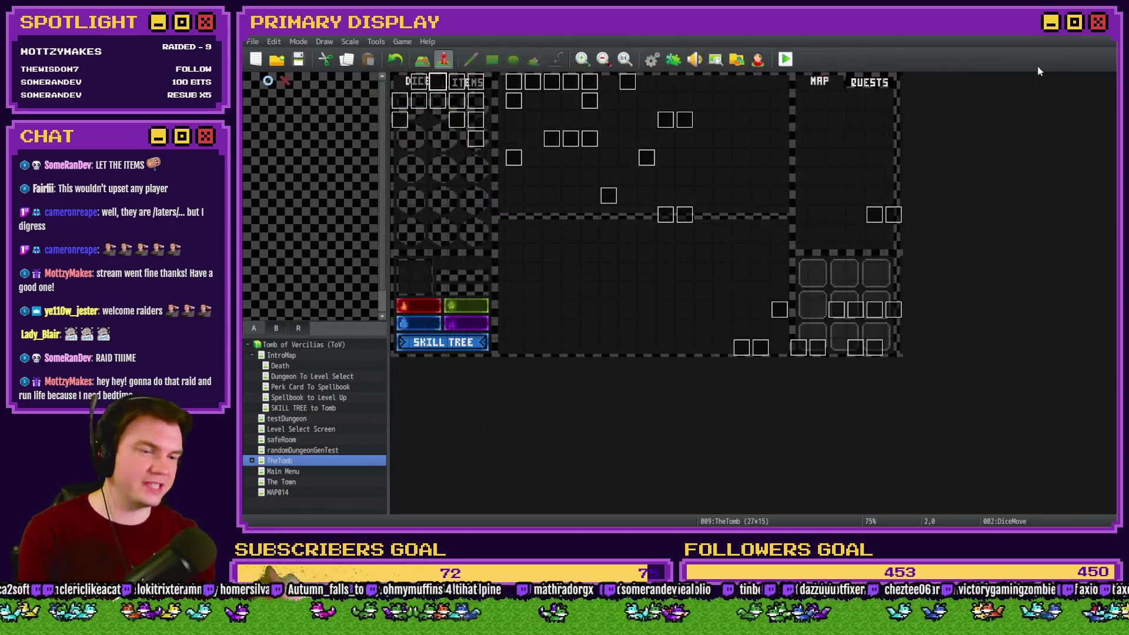
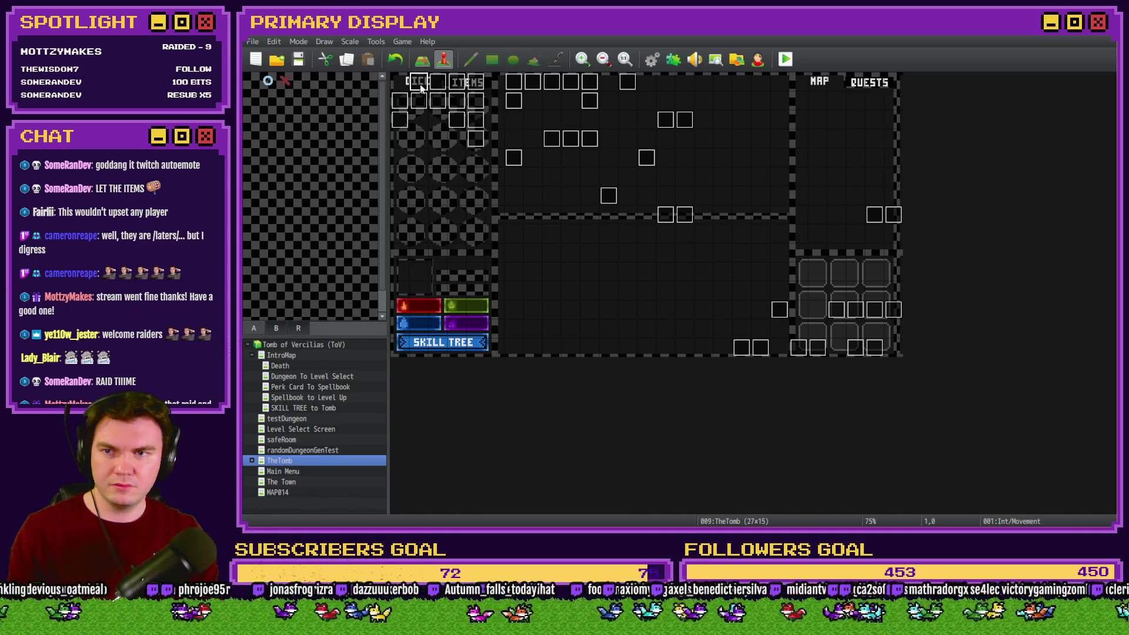
Open page 4 of the Int/Movement event and select the value(95) == 104 condition.
{"action": "double_click", "coordinate": [418, 82]}
{"action": "left_click", "coordinate": [476, 134]}
{"action": "scroll", "coordinate": [728, 256], "scroll_direction": "down", "scroll_amount": 5}
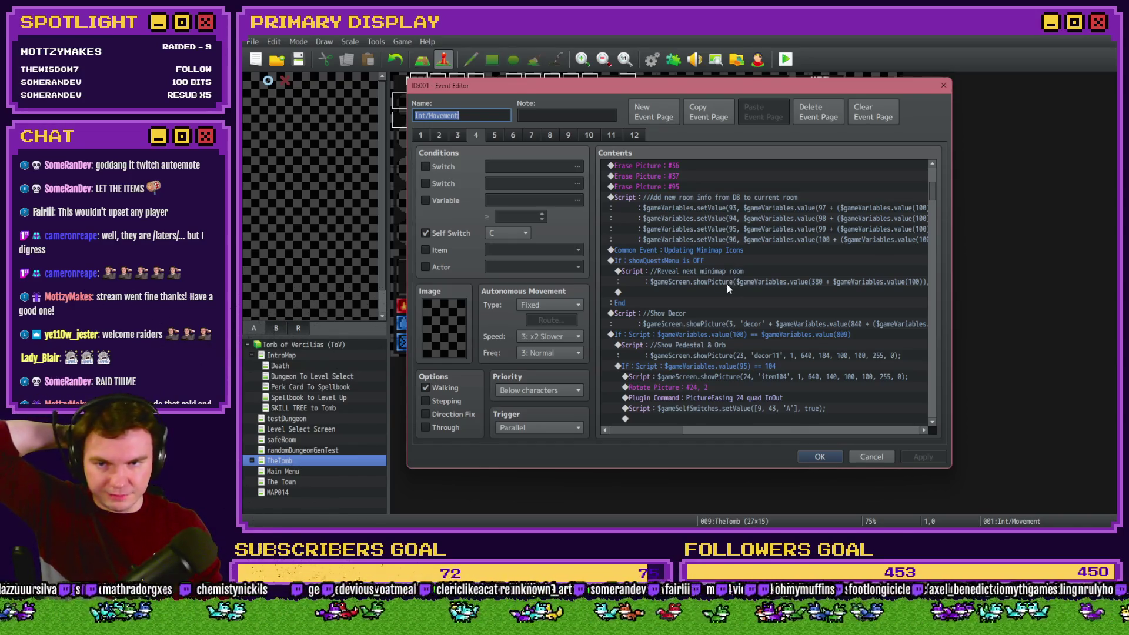
{"action": "scroll", "coordinate": [727, 288], "scroll_direction": "down", "scroll_amount": 2}
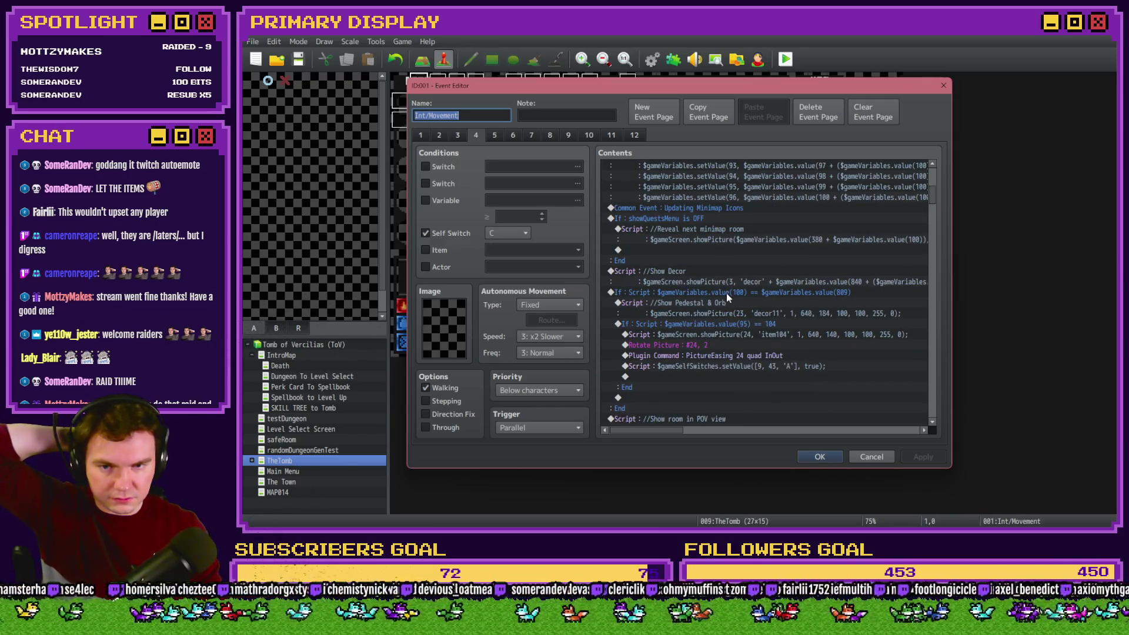
{"action": "left_click", "coordinate": [734, 323]}
{"action": "left_click", "coordinate": [741, 322]}
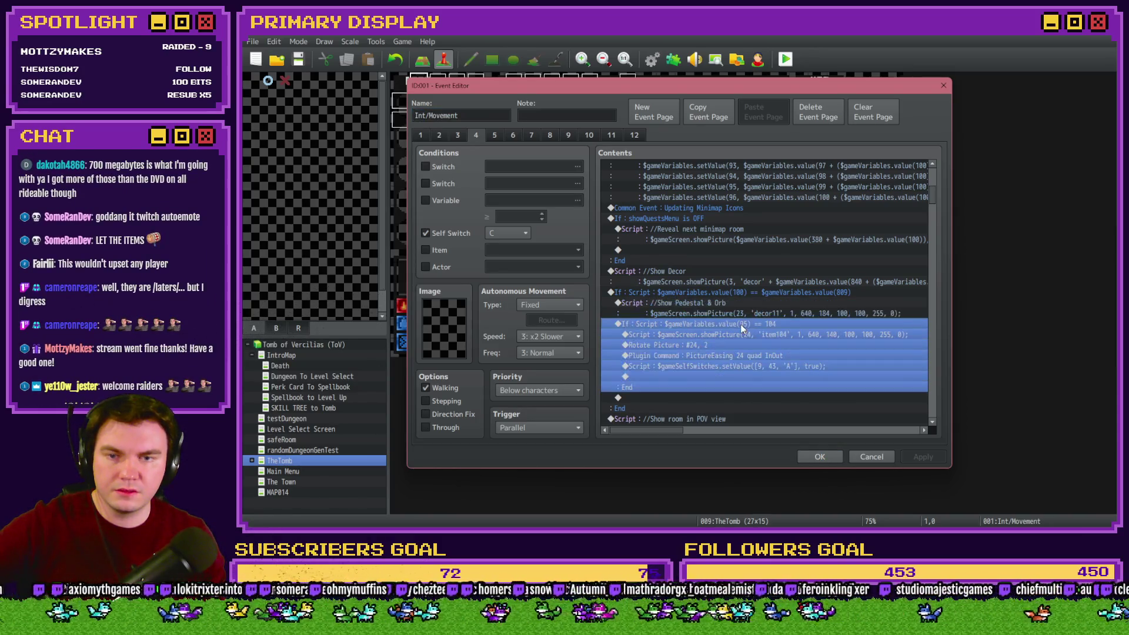
{"action": "scroll", "coordinate": [739, 327], "scroll_direction": "up", "scroll_amount": 2}
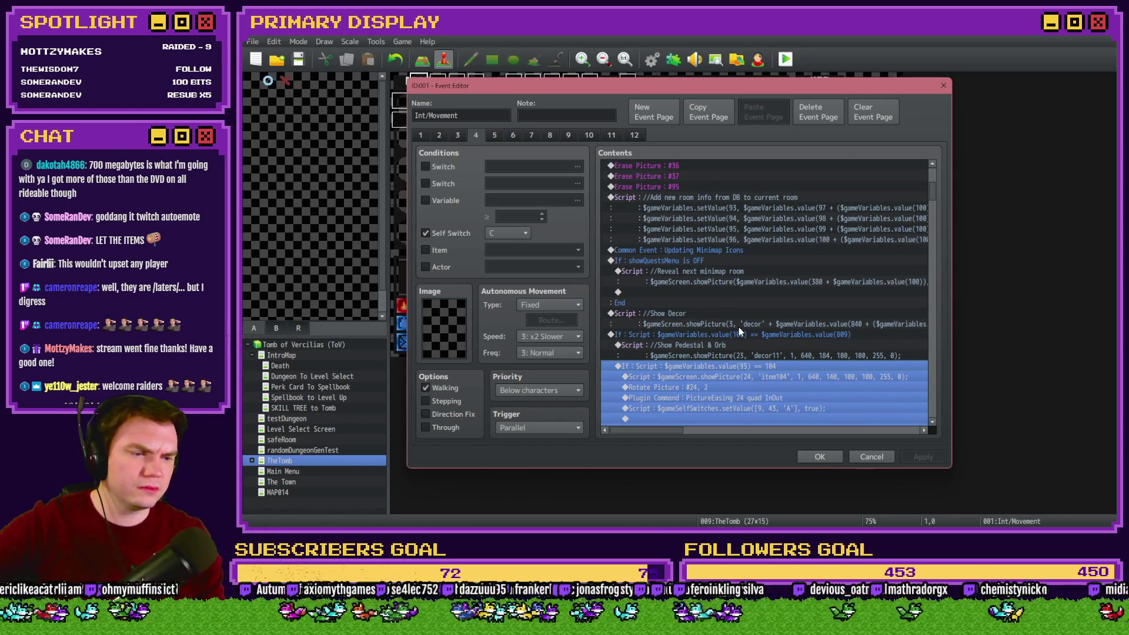
{"action": "scroll", "coordinate": [739, 327], "scroll_direction": "down", "scroll_amount": 2}
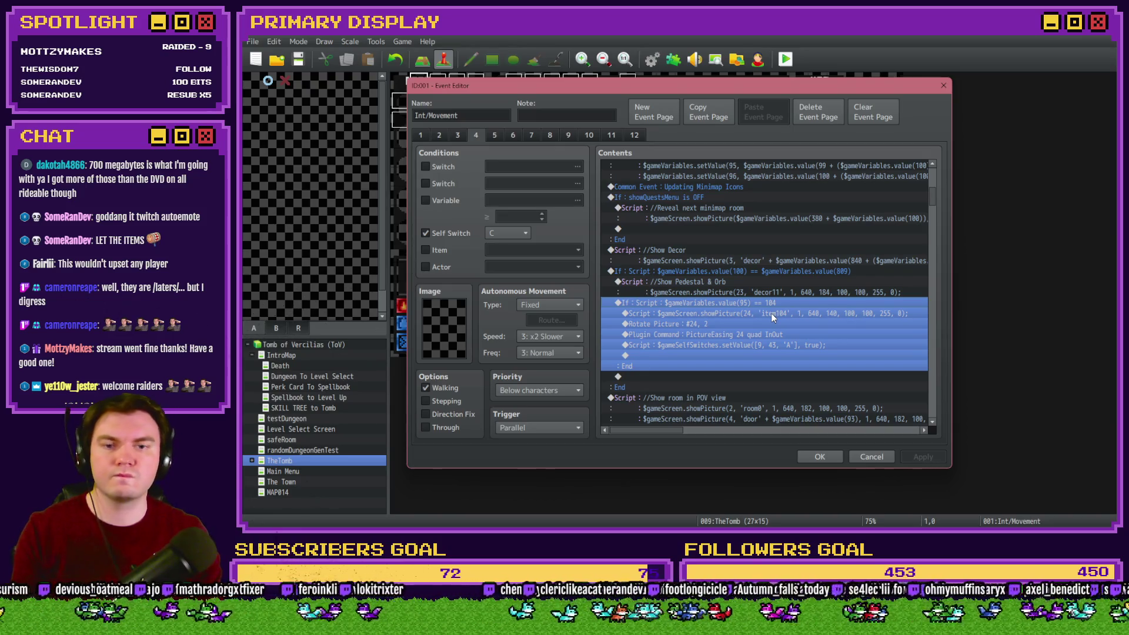
Move the four commands above the value(95) == 104 condition and delete the empty branch.
{"action": "left_click", "coordinate": [775, 285]}
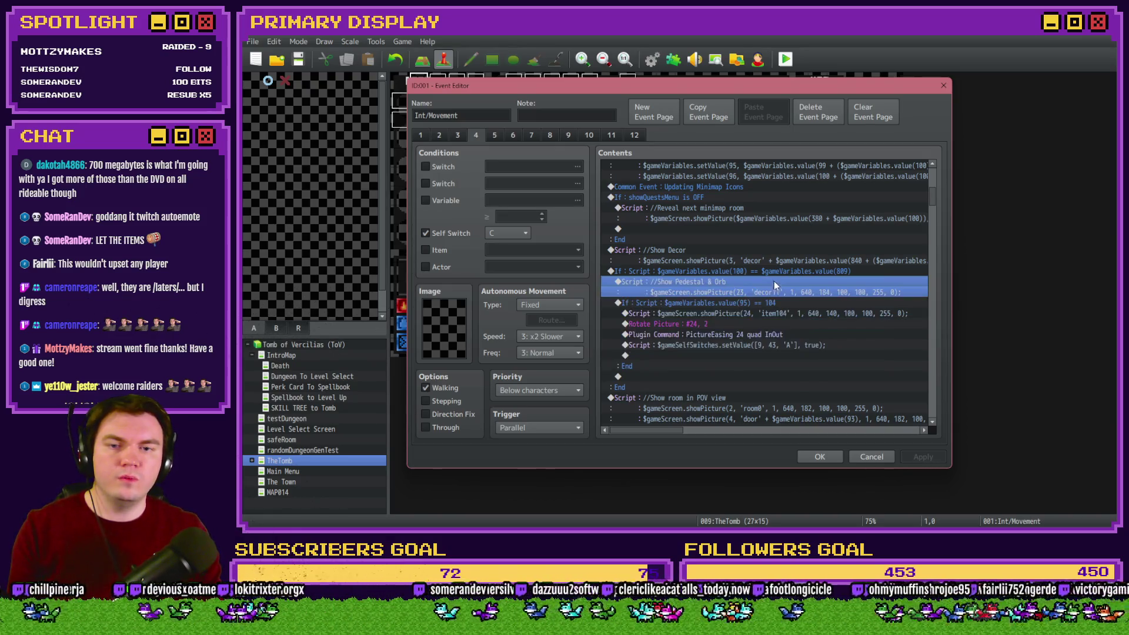
{"action": "left_click", "coordinate": [774, 303]}
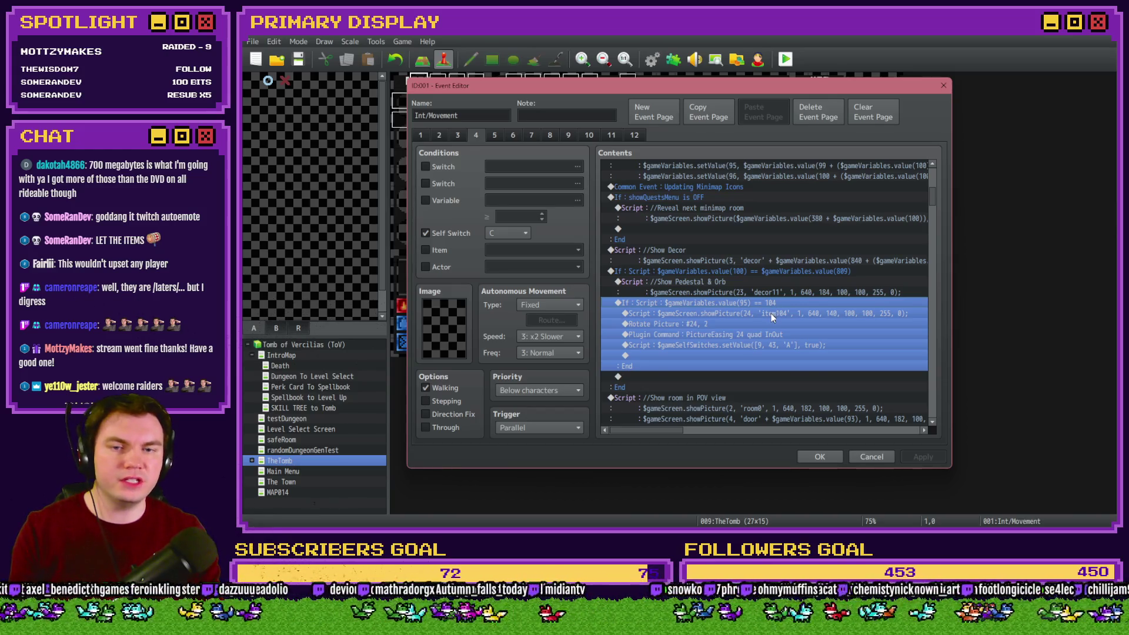
{"action": "left_click", "coordinate": [771, 313]}
{"action": "left_click", "coordinate": [753, 343], "text": "shift"}
{"action": "key", "text": "Delete"}
{"action": "left_click", "coordinate": [764, 303]}
{"action": "key", "text": "ctrl+v"}
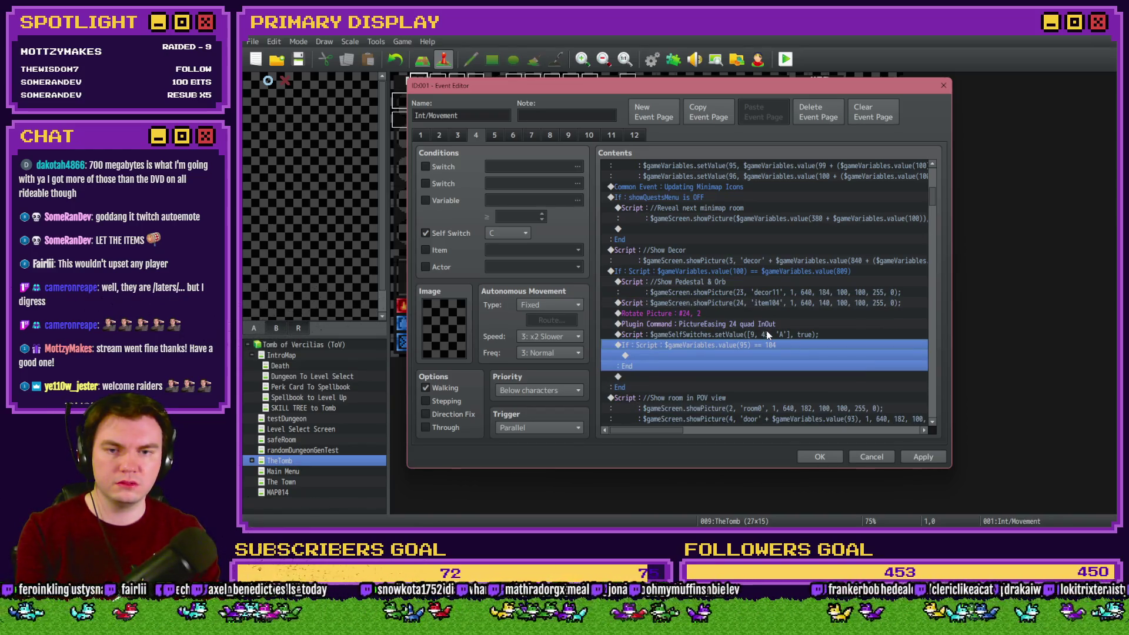
{"action": "key", "text": "Delete"}
Open the item104 picture script and delete '104' from the picture name.
{"action": "left_click", "coordinate": [773, 292]}
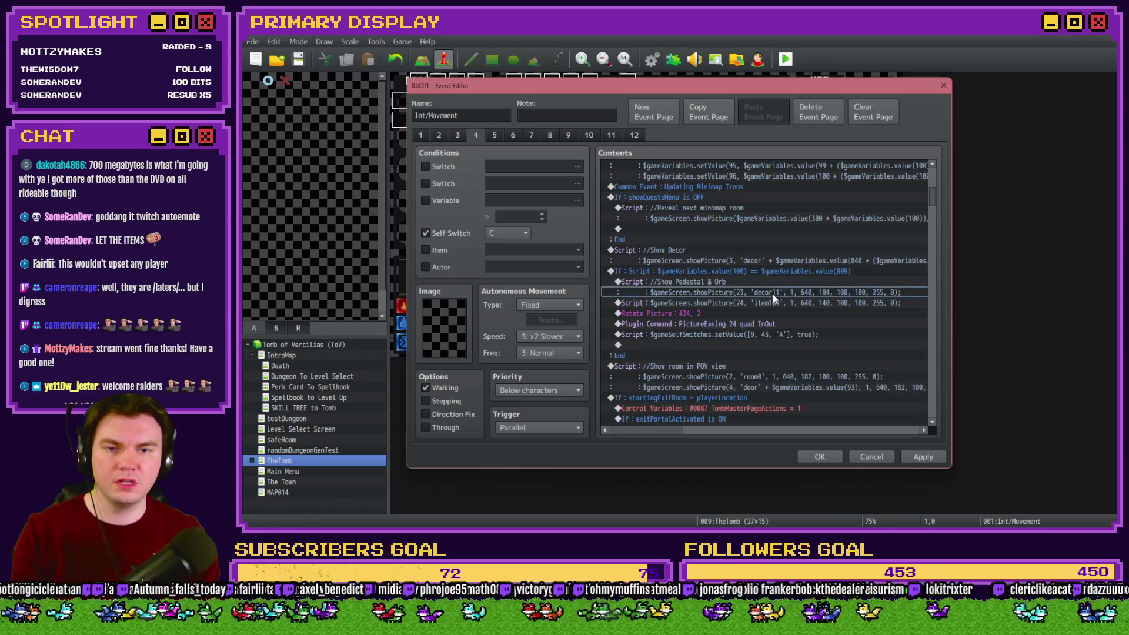
{"action": "double_click", "coordinate": [774, 303]}
{"action": "left_click", "coordinate": [749, 227]}
{"action": "key", "text": "BackSpace"}
{"action": "key", "text": "BackSpace"}
{"action": "key", "text": "BackSpace"}
Set the picture name to 'item' + $gameVariables.value(95), save the event, and start a playtest.
{"action": "type", "text": "+ $ga"}
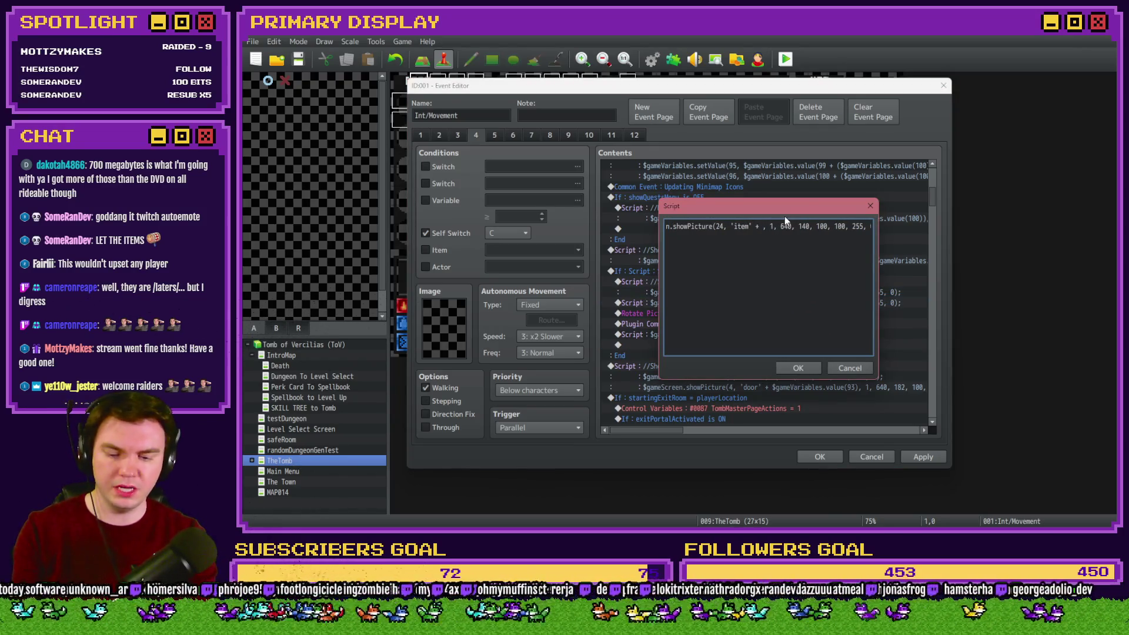
{"action": "type", "text": "meVaria"}
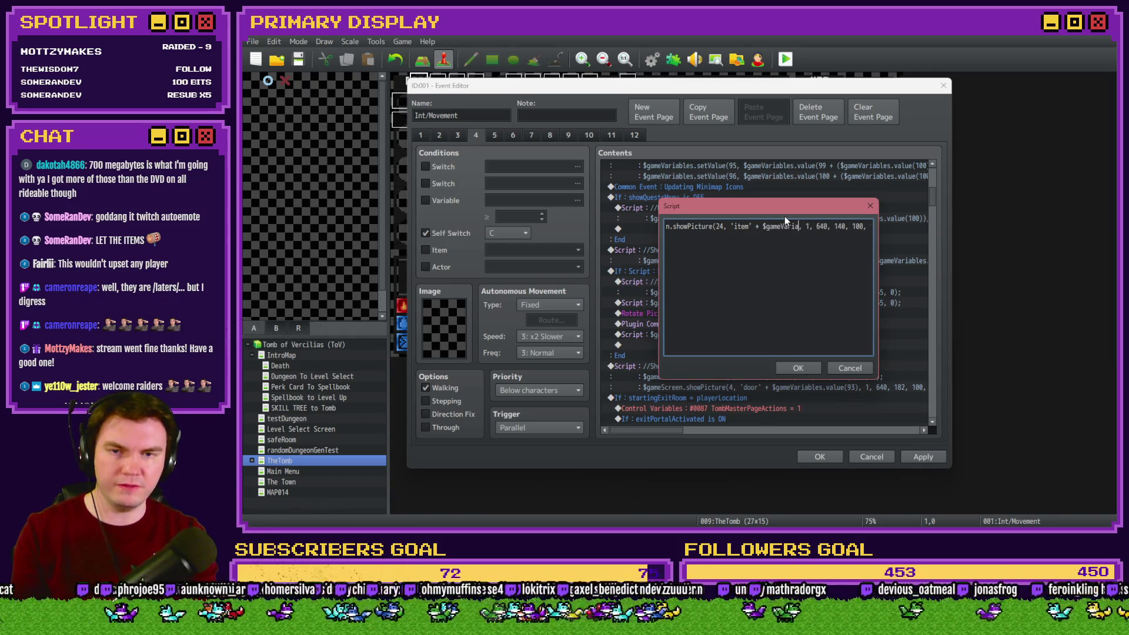
{"action": "type", "text": "bles."}
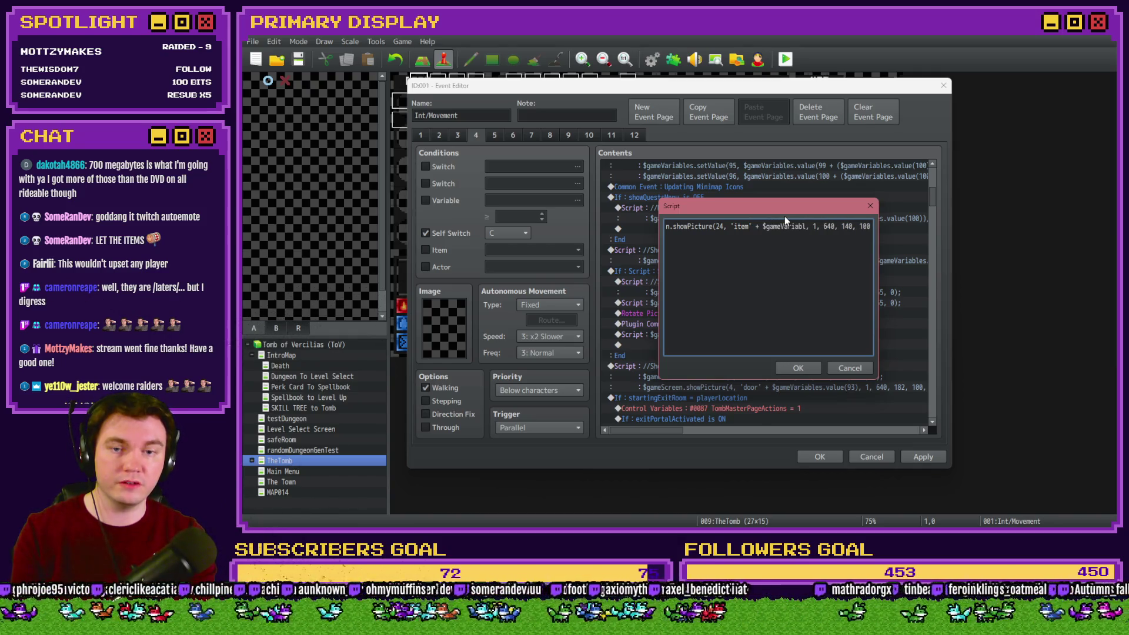
{"action": "type", "text": "value()"}
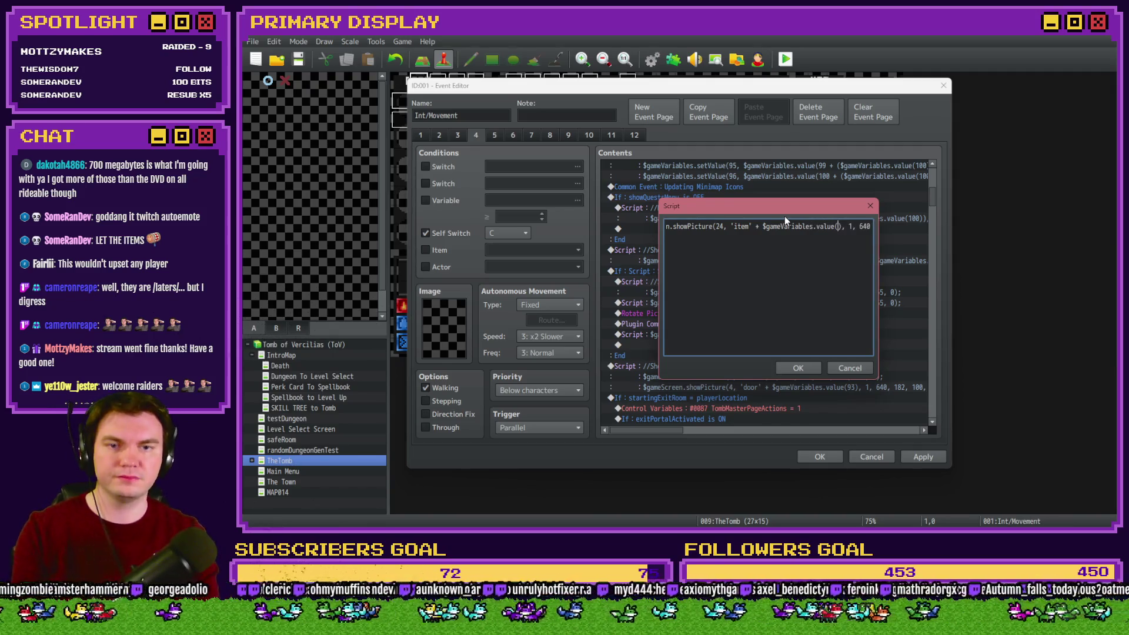
{"action": "type", "text": "95"}
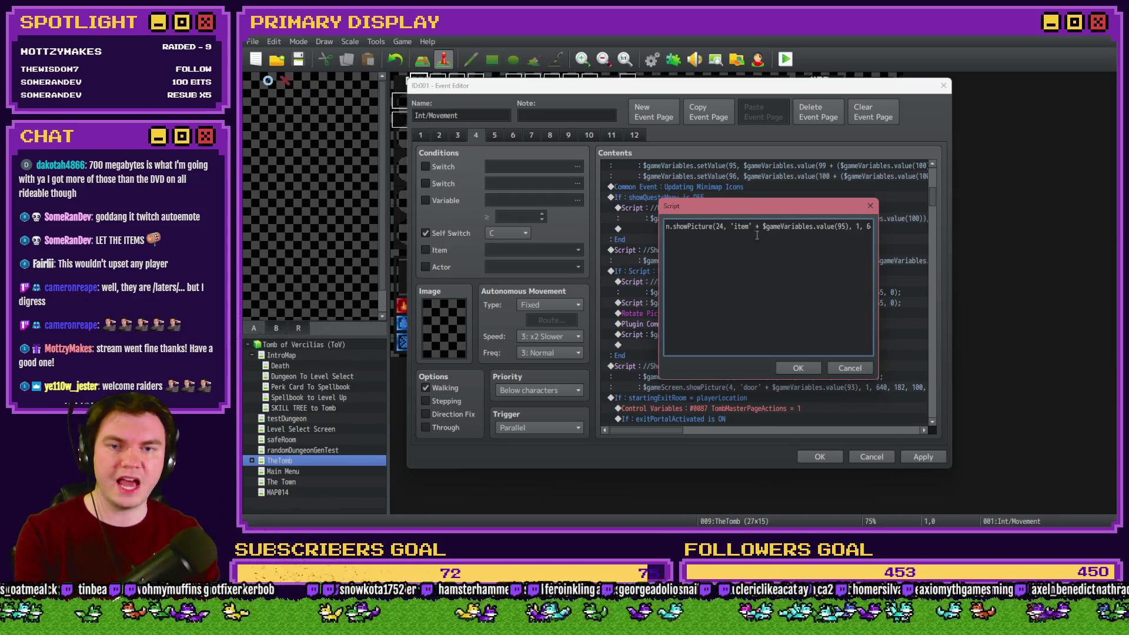
{"action": "left_click", "coordinate": [807, 368]}
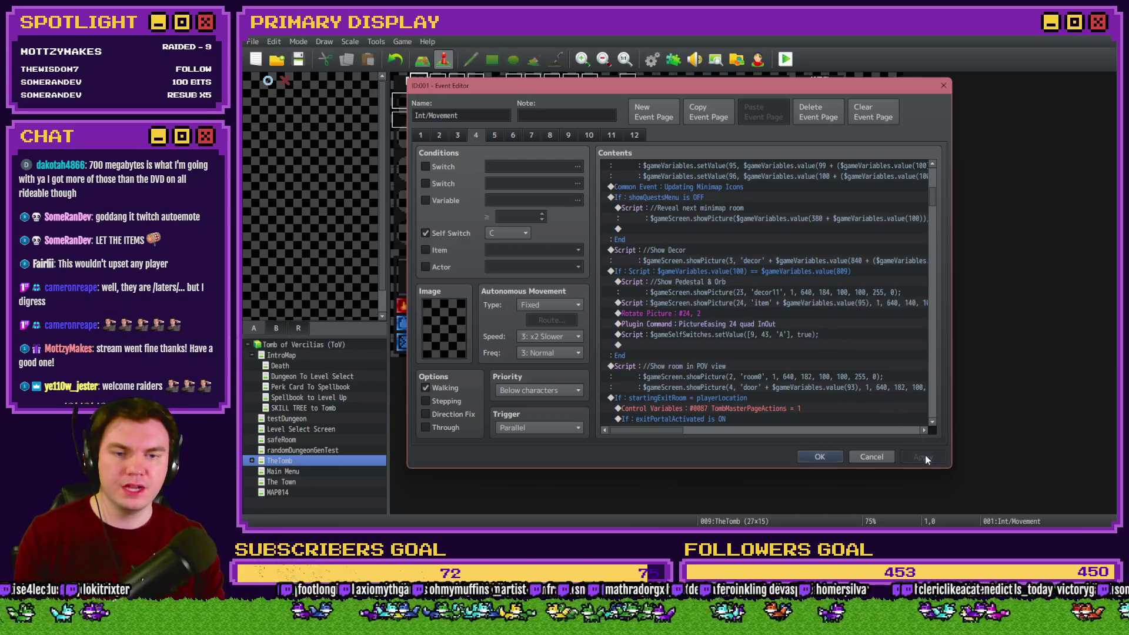
{"action": "left_click", "coordinate": [819, 457]}
{"action": "left_click", "coordinate": [785, 59]}
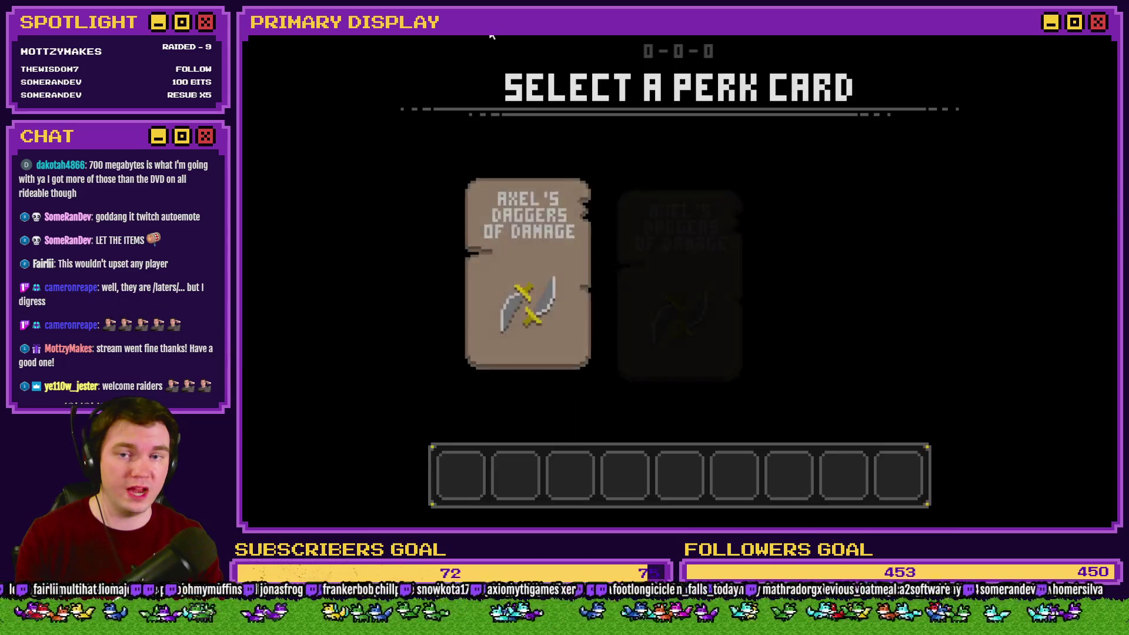
Pick the daggers perk card and walk through the dungeon to the glyph pedestal room.
{"action": "left_click", "coordinate": [638, 222]}
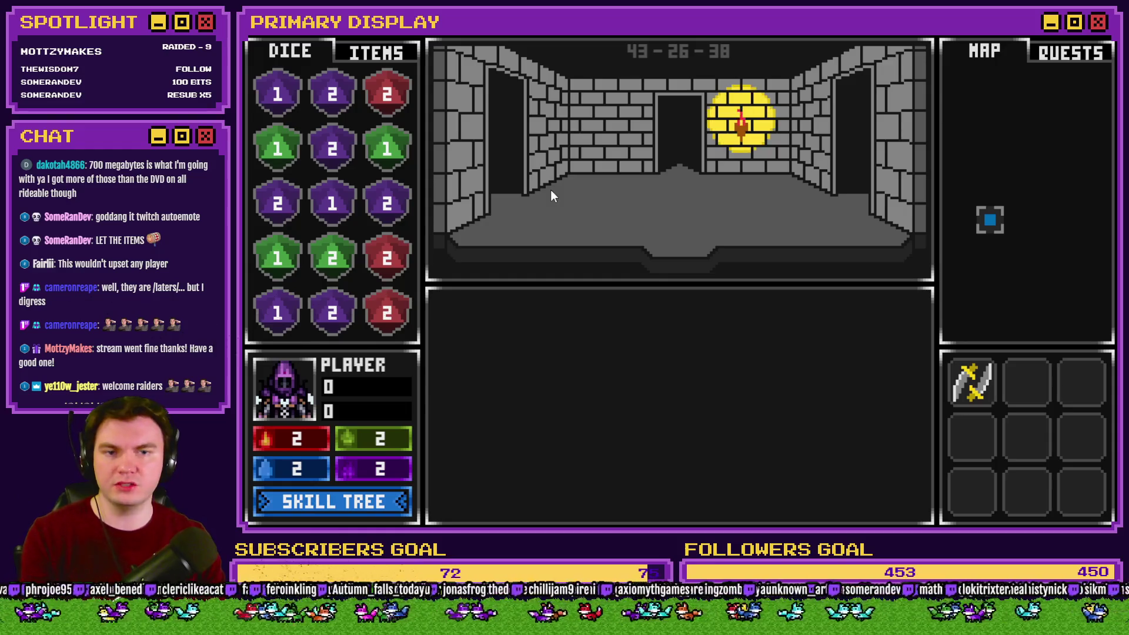
{"action": "key", "text": "w"}
{"action": "key", "text": "w"}
{"action": "key", "text": "w"}
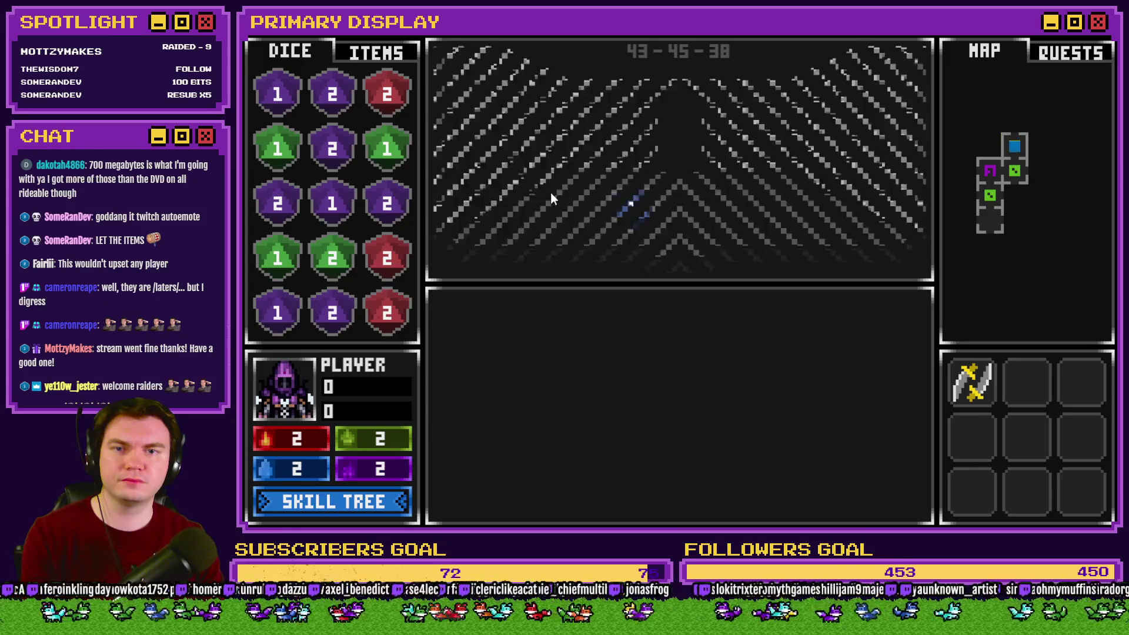
{"action": "key", "text": "w"}
{"action": "key", "text": "s"}
{"action": "key", "text": "s"}
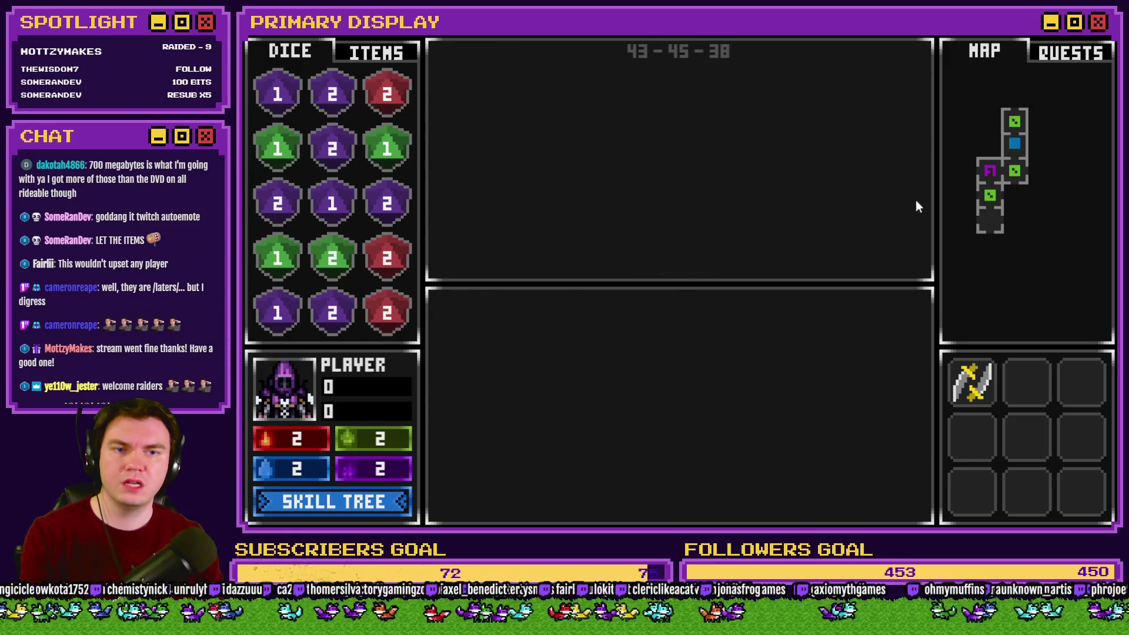
{"action": "key", "text": "d"}
{"action": "key", "text": "d"}
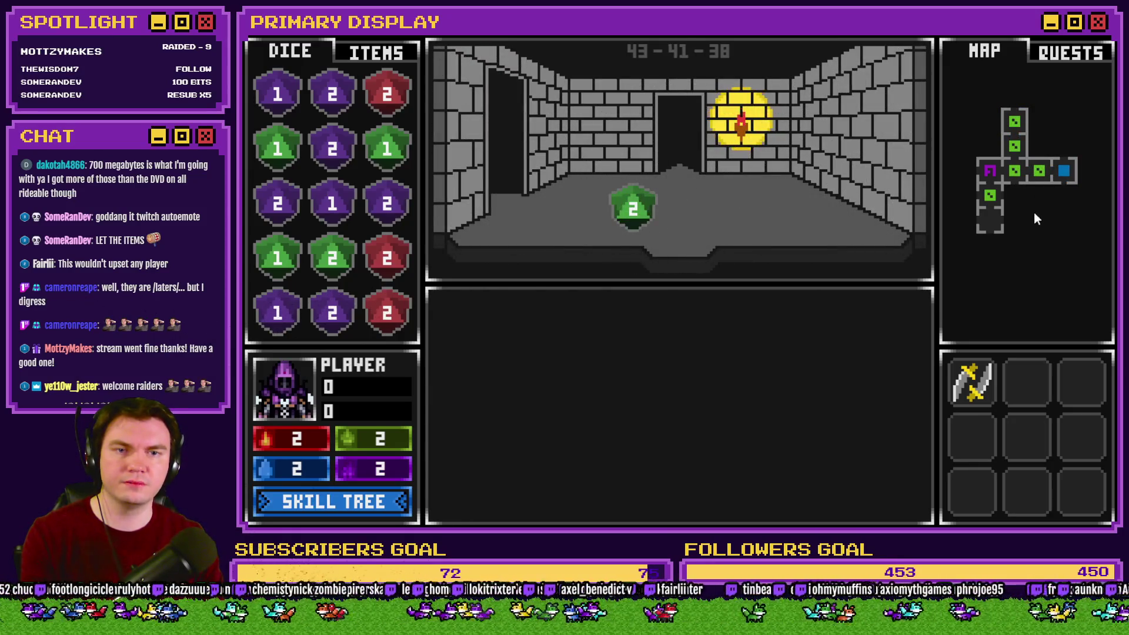
{"action": "key", "text": "w"}
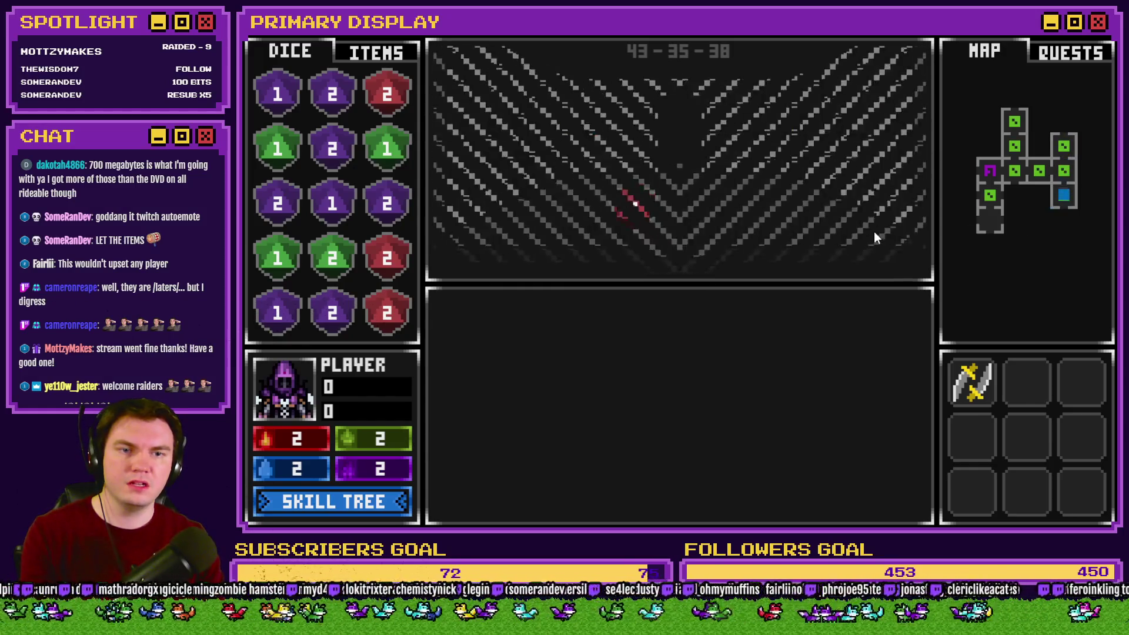
{"action": "key", "text": "s"}
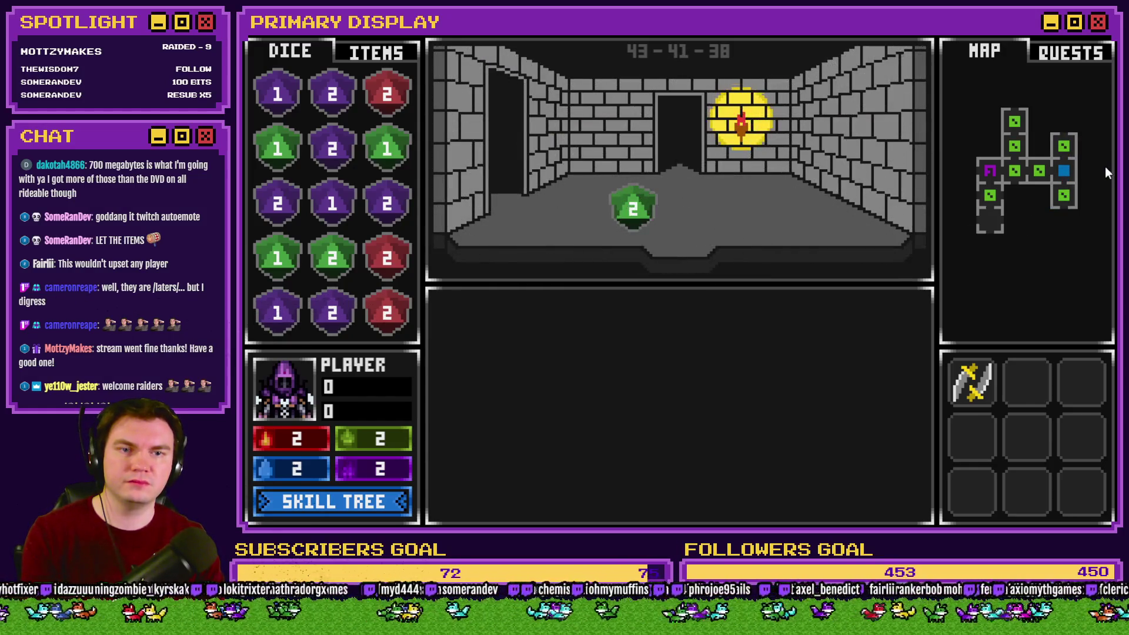
{"action": "key", "text": "a"}
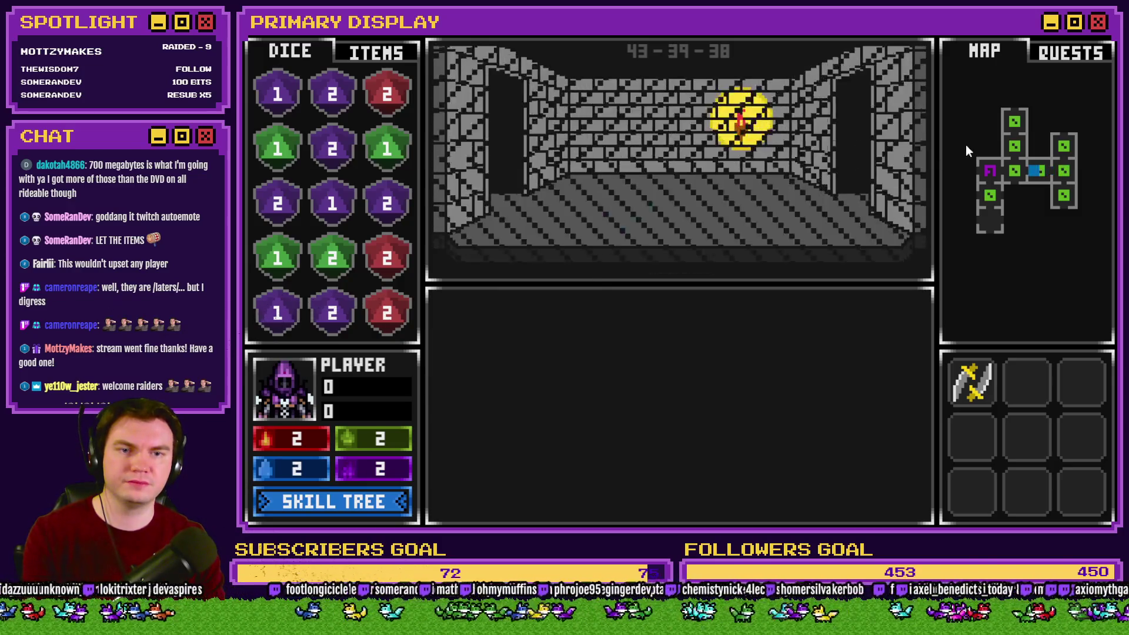
{"action": "key", "text": "a"}
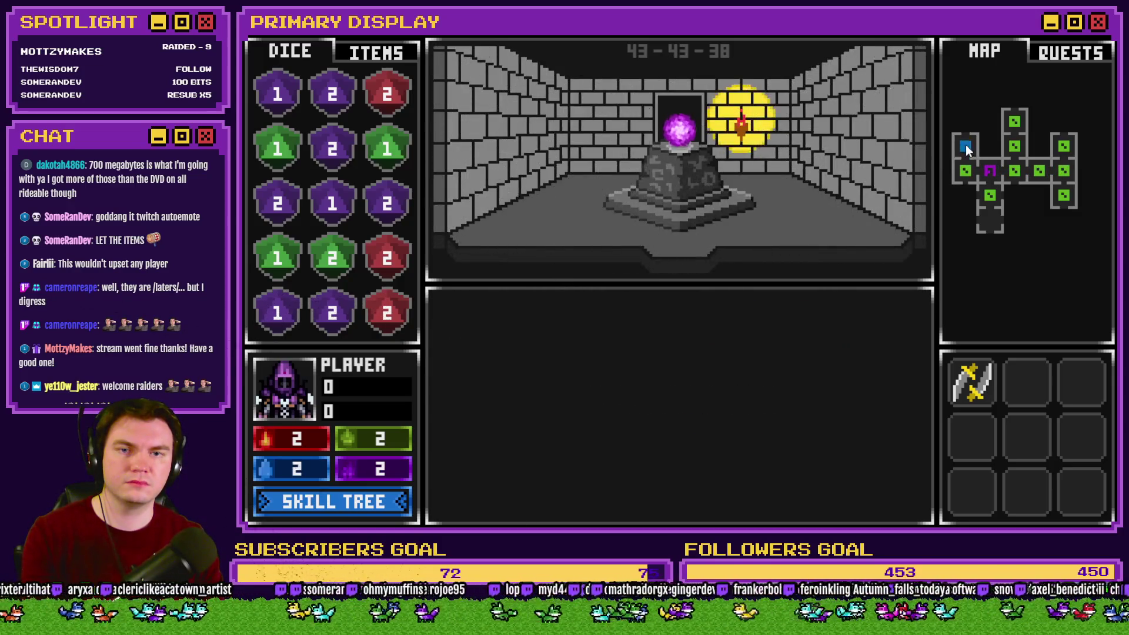
Take the purple orb, put a green slime on the pedestal, and retry after the item-1.png error.
{"action": "left_click", "coordinate": [347, 55]}
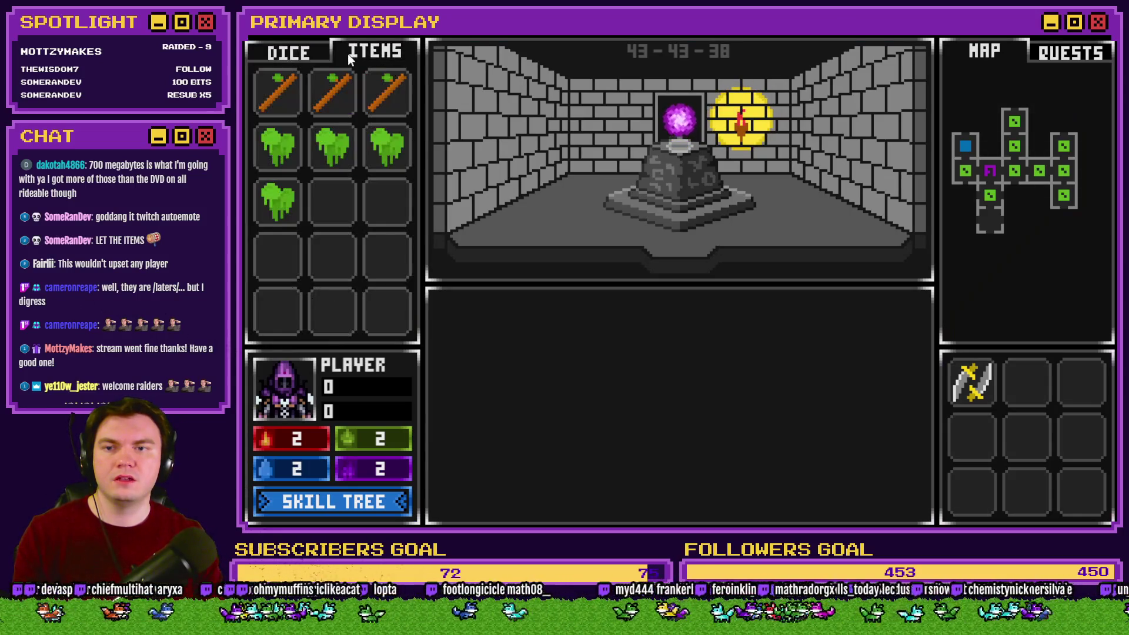
{"action": "left_click", "coordinate": [680, 136]}
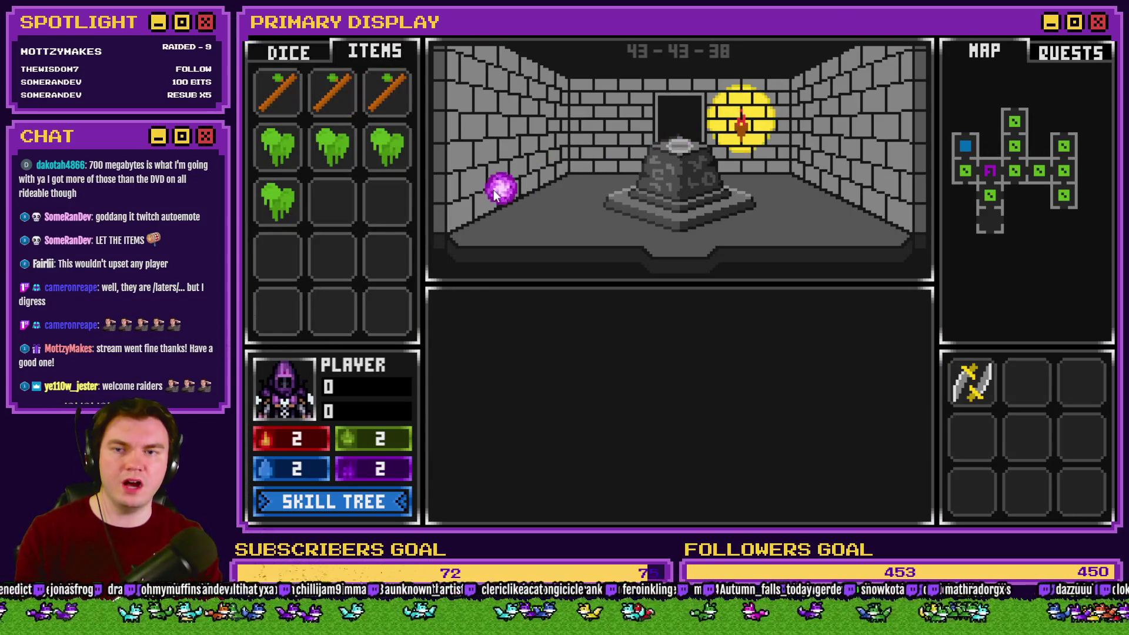
{"action": "key", "text": "Left"}
{"action": "key", "text": "Left"}
{"action": "key", "text": "Left"}
{"action": "key", "text": "Left"}
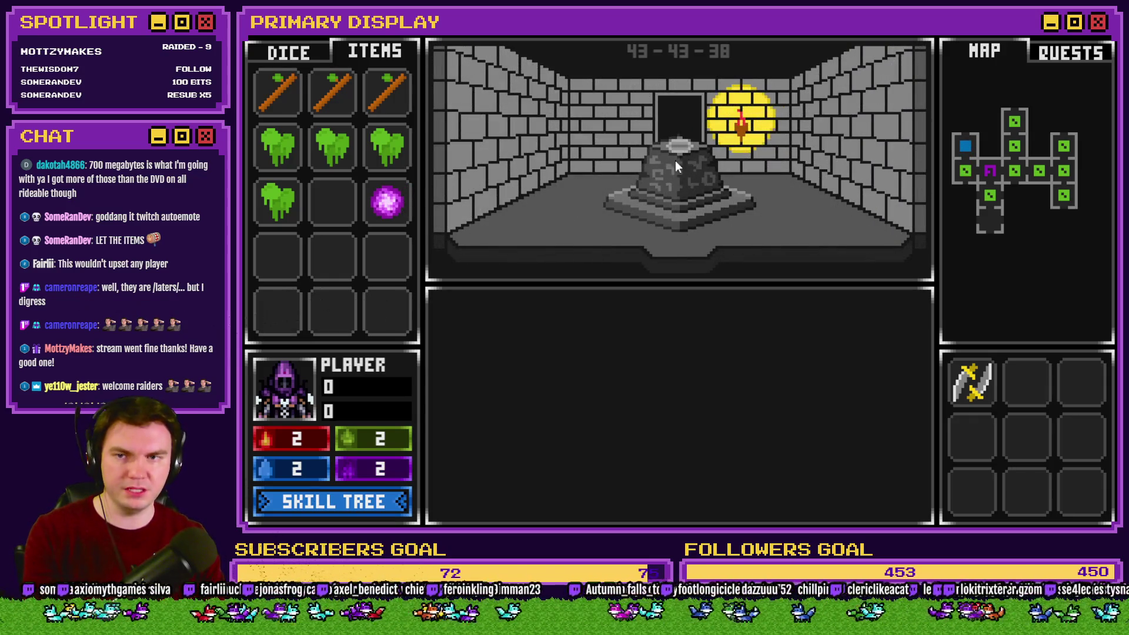
{"action": "mouse_move", "coordinate": [387, 147]}
{"action": "left_mouse_down"}
{"action": "mouse_move", "coordinate": [455, 164]}
{"action": "mouse_move", "coordinate": [675, 148]}
{"action": "left_mouse_up"}
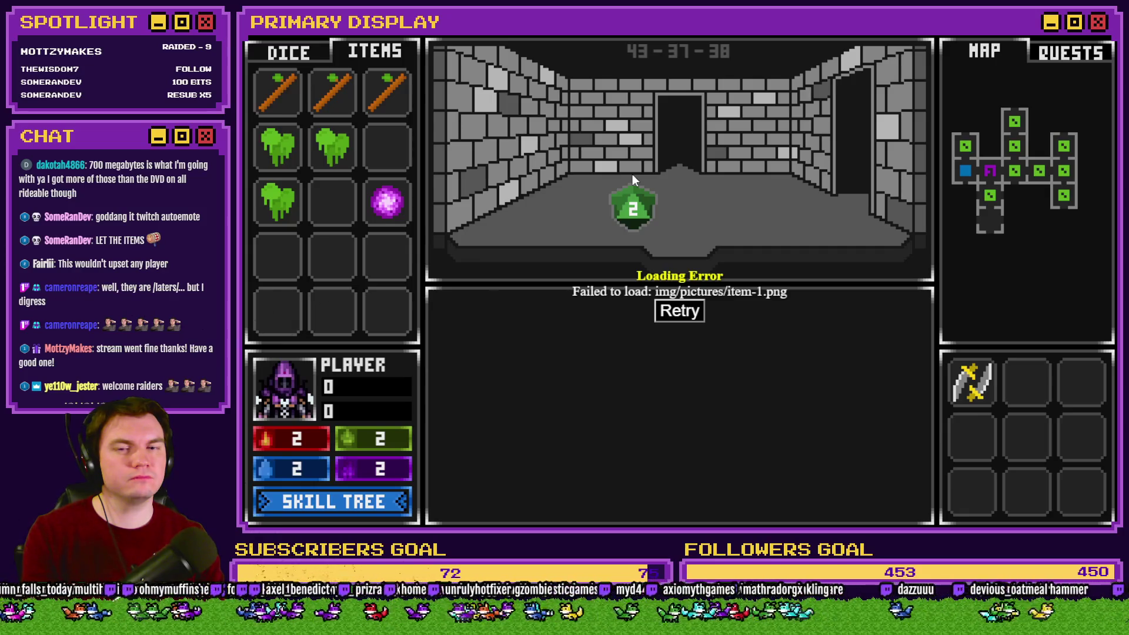
{"action": "left_click", "coordinate": [690, 315]}
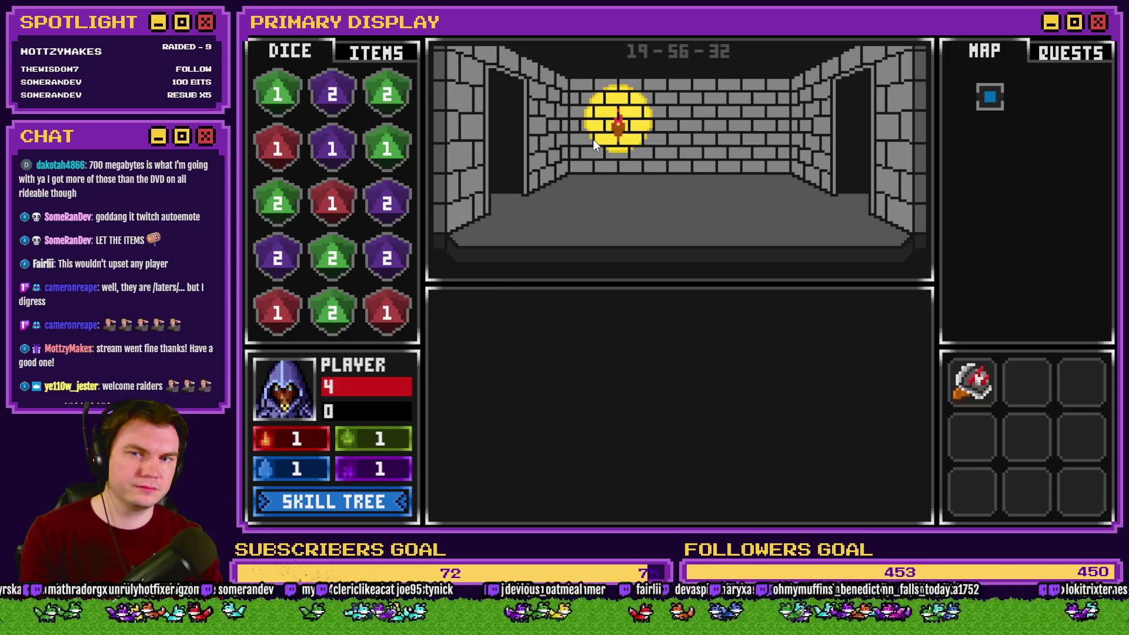
Go to the pedestal room and drag the purple orb into the item inventory.
{"action": "left_click", "coordinate": [595, 142]}
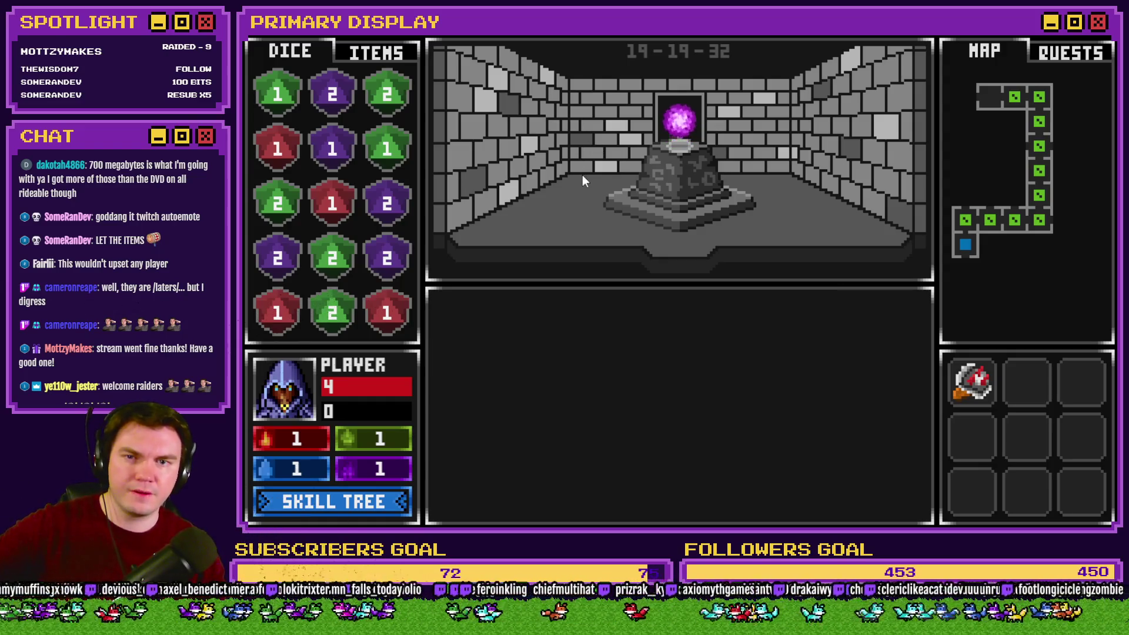
{"action": "left_click", "coordinate": [386, 55]}
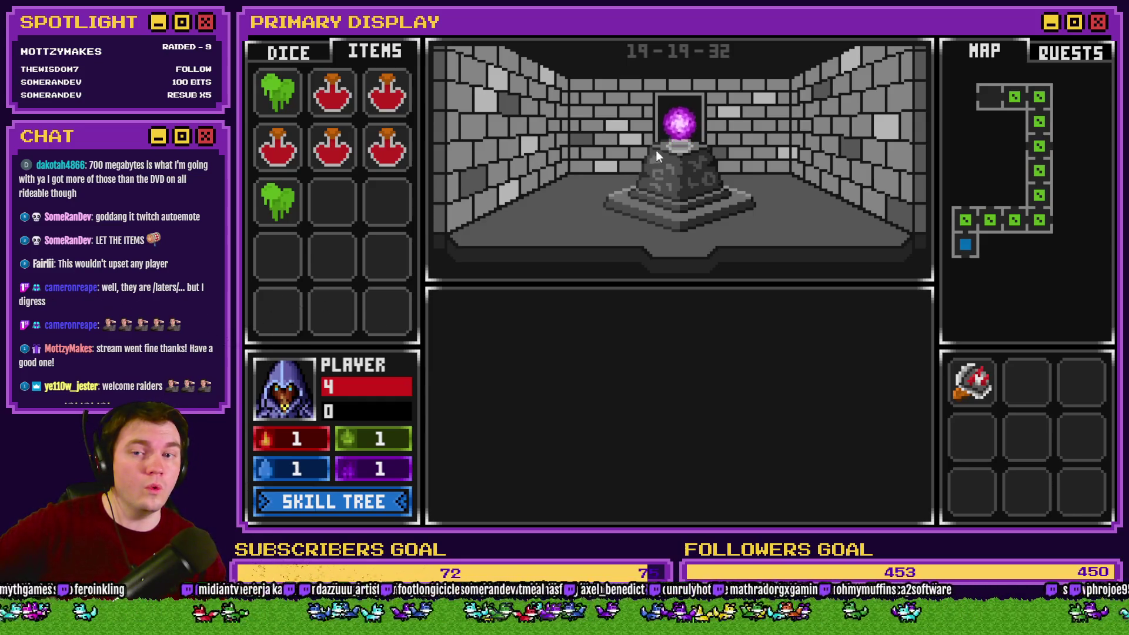
{"action": "mouse_move", "coordinate": [656, 155]}
{"action": "left_mouse_down"}
{"action": "mouse_move", "coordinate": [657, 132]}
{"action": "mouse_move", "coordinate": [402, 202]}
{"action": "left_mouse_up"}
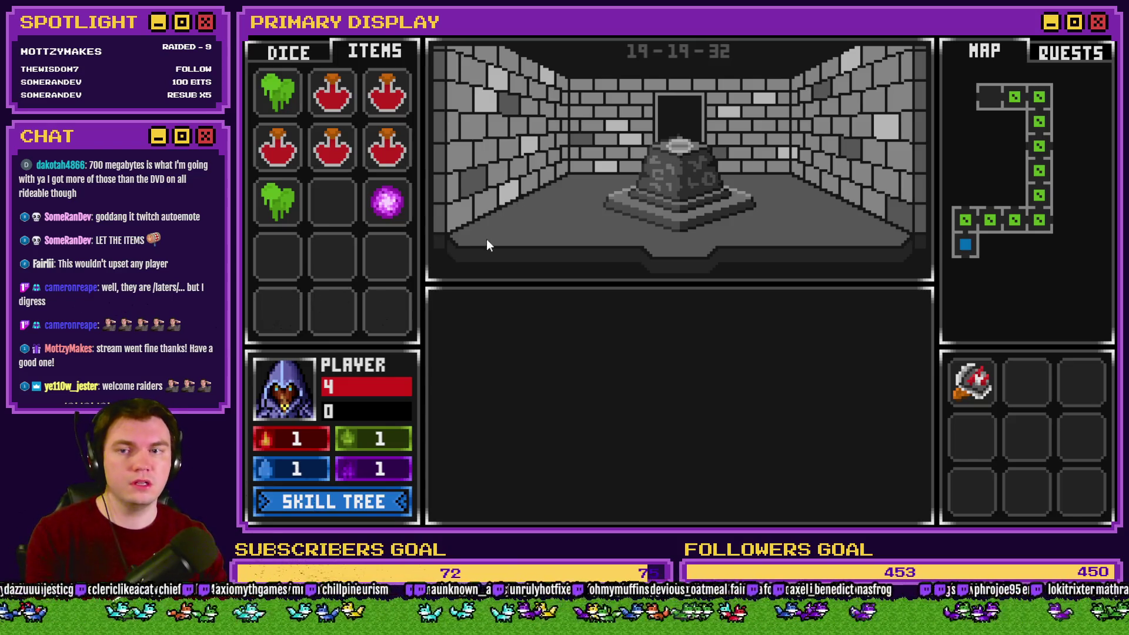
Check debug variables 0091–0100 for the room items, then step to the die room and back.
{"action": "key", "text": "F1"}
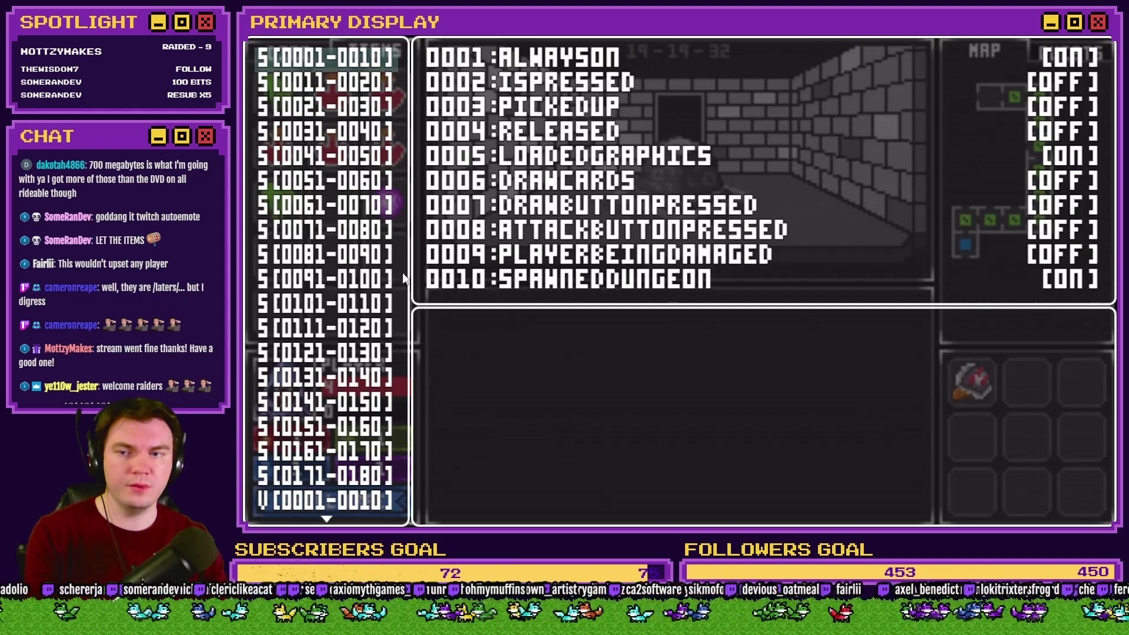
{"action": "scroll", "coordinate": [365, 306], "scroll_direction": "down", "scroll_amount": 10}
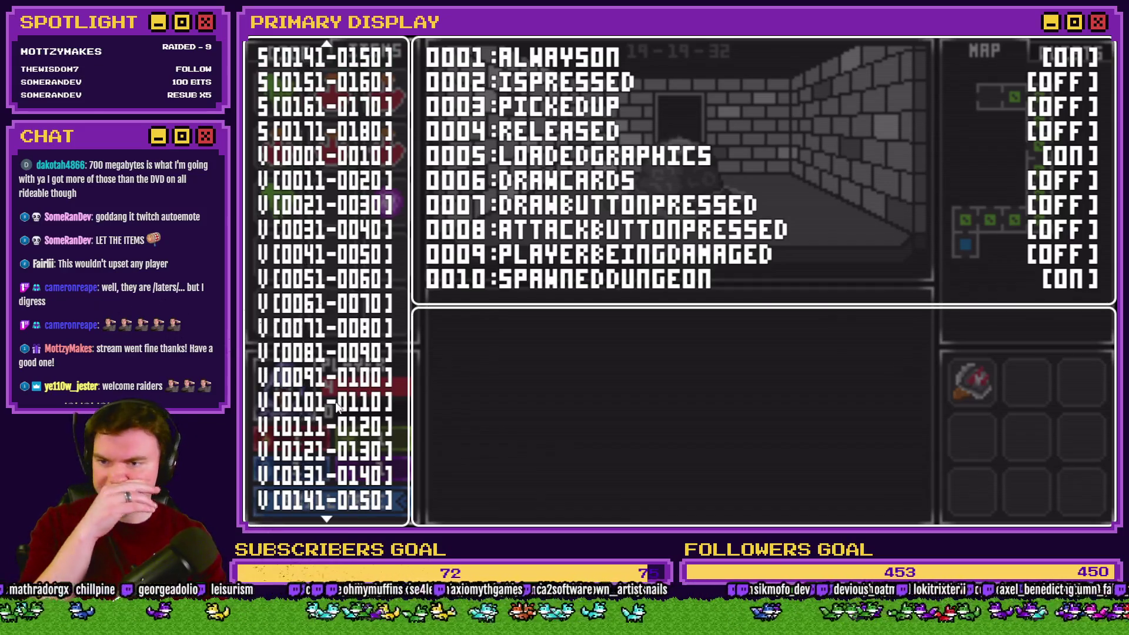
{"action": "left_click", "coordinate": [340, 405]}
{"action": "left_click", "coordinate": [344, 389]}
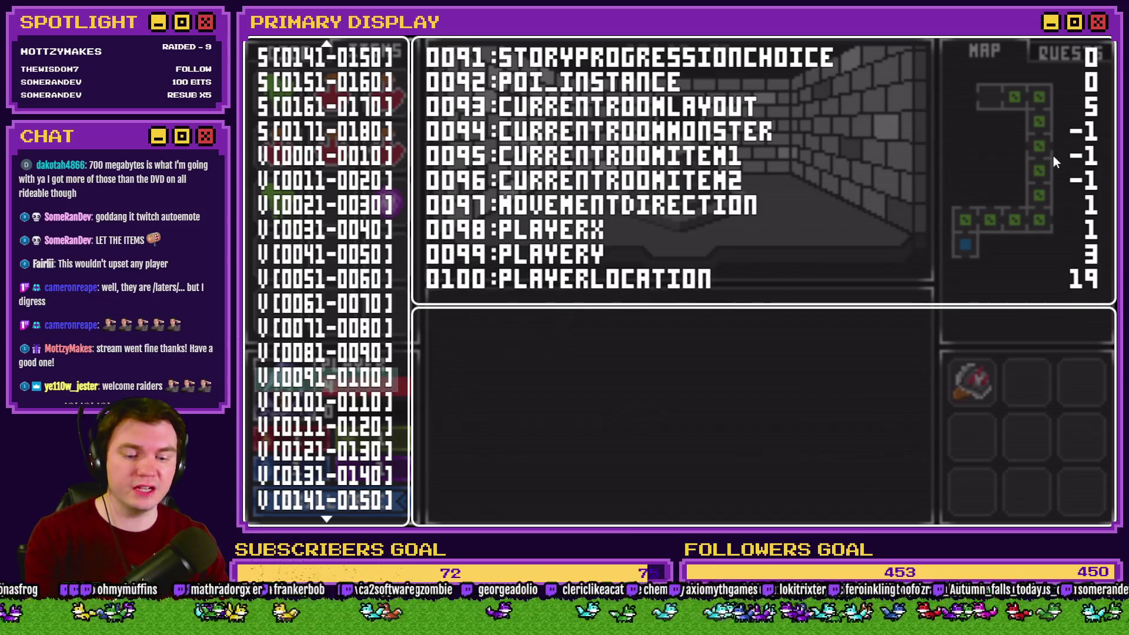
{"action": "key", "text": "F1"}
{"action": "key", "text": "Up"}
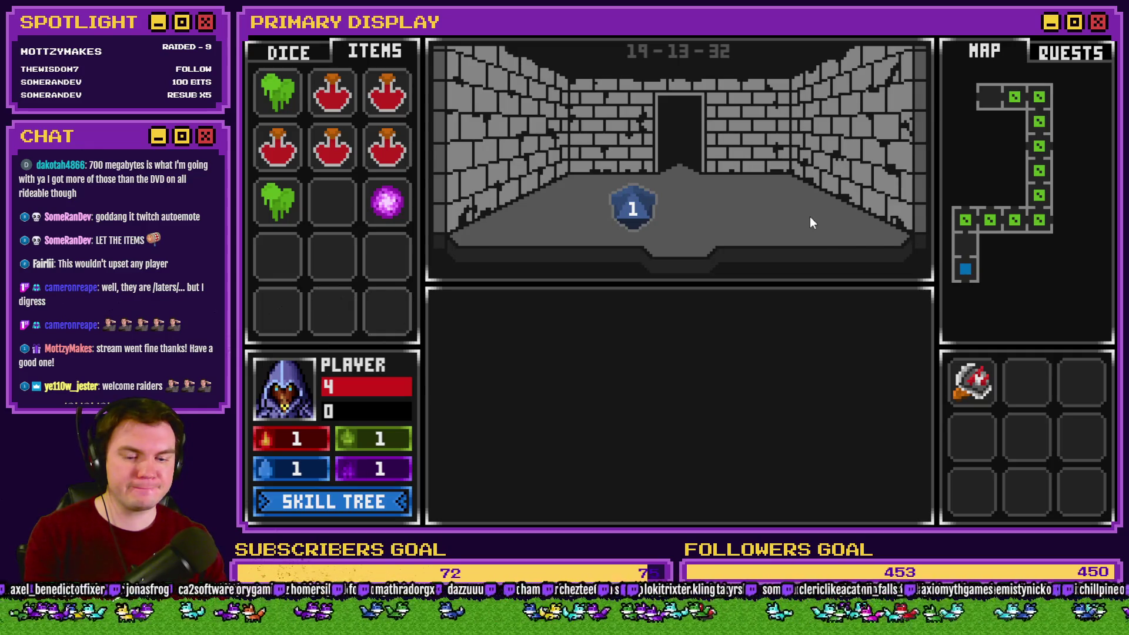
{"action": "key", "text": "Down"}
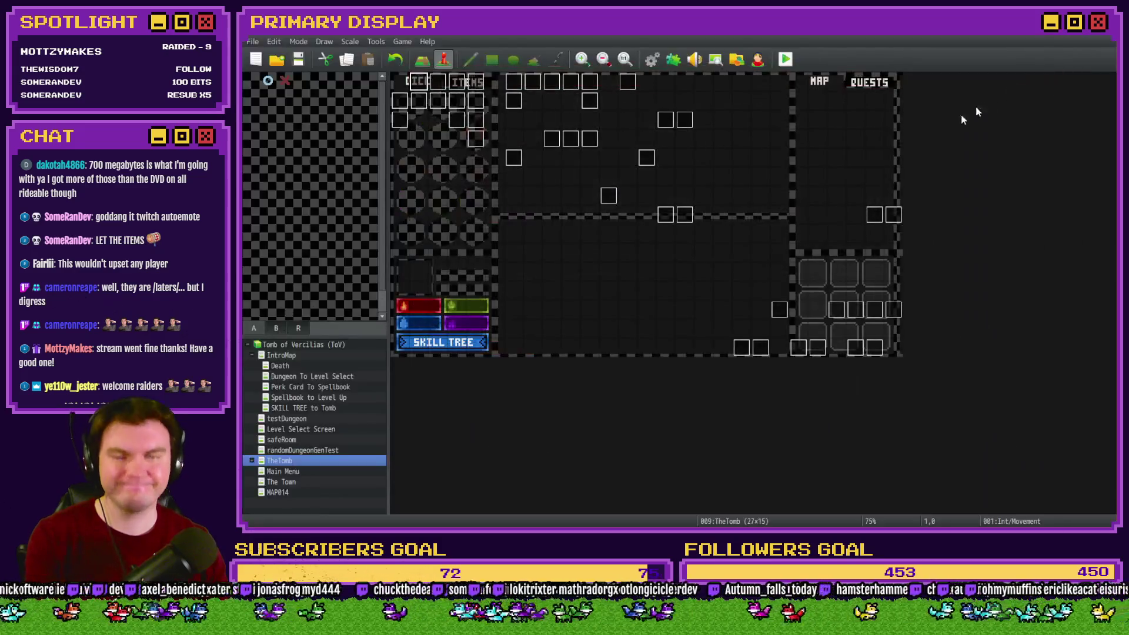
Open the pedestal item picture script on page 4 of the Int/Movement event.
{"action": "double_click", "coordinate": [420, 84]}
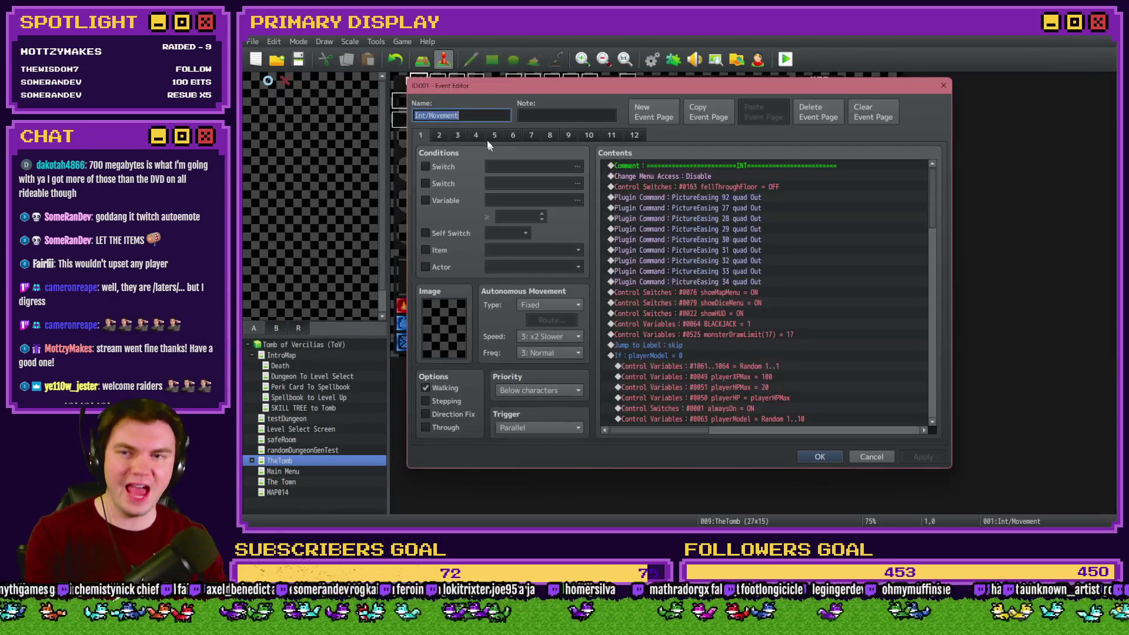
{"action": "left_click", "coordinate": [481, 135]}
{"action": "scroll", "coordinate": [705, 193], "scroll_direction": "down", "scroll_amount": 2}
{"action": "scroll", "coordinate": [705, 190], "scroll_direction": "down", "scroll_amount": 5}
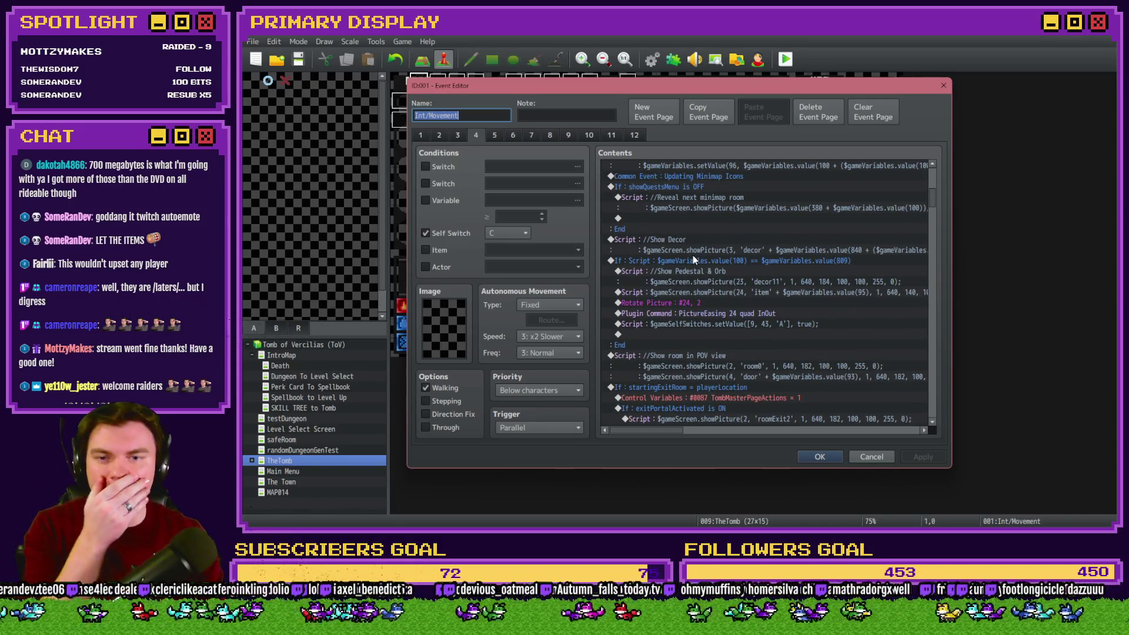
{"action": "left_click", "coordinate": [758, 292]}
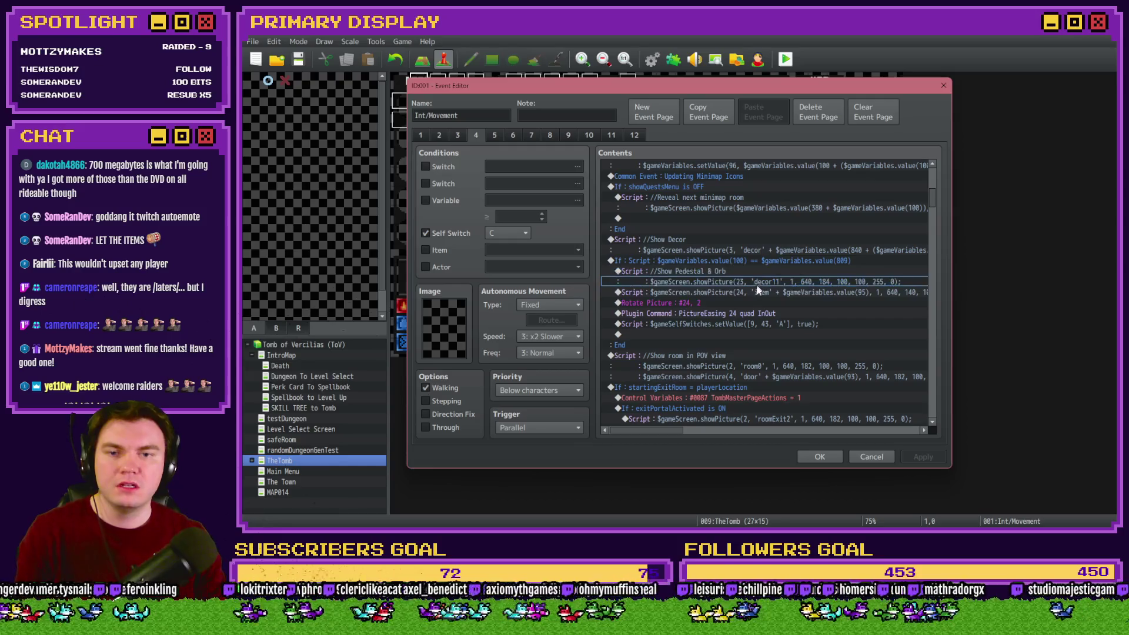
{"action": "key", "text": "Return"}
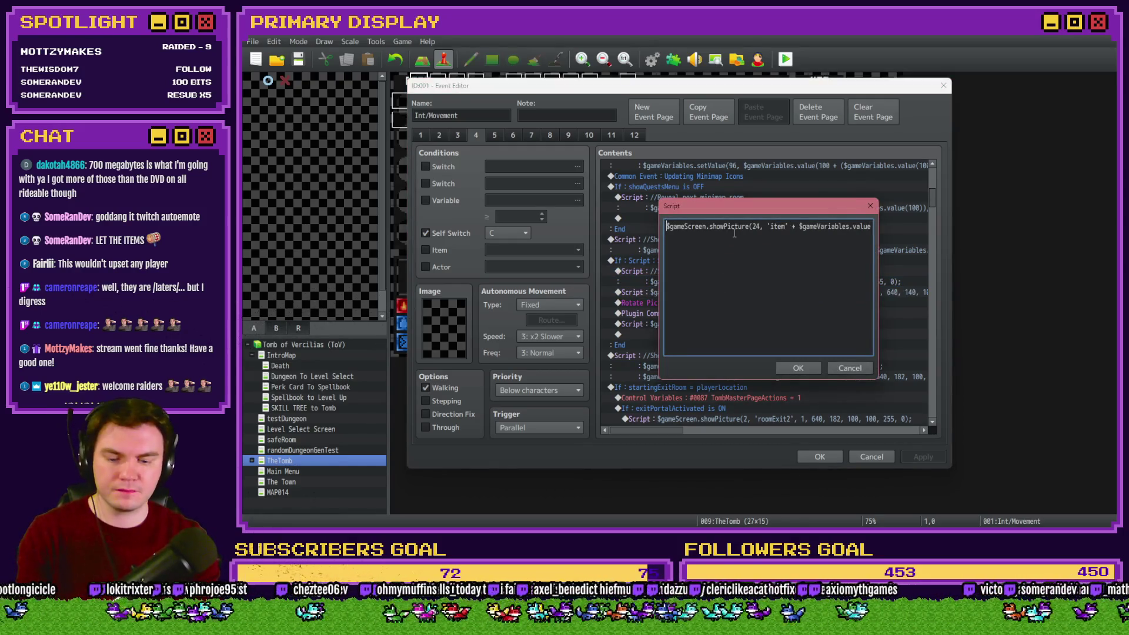
Wrap the showPicture call in if ($gameVariables.value(95) >= 100) and launch a playtest.
{"action": "type", "text": "if "}
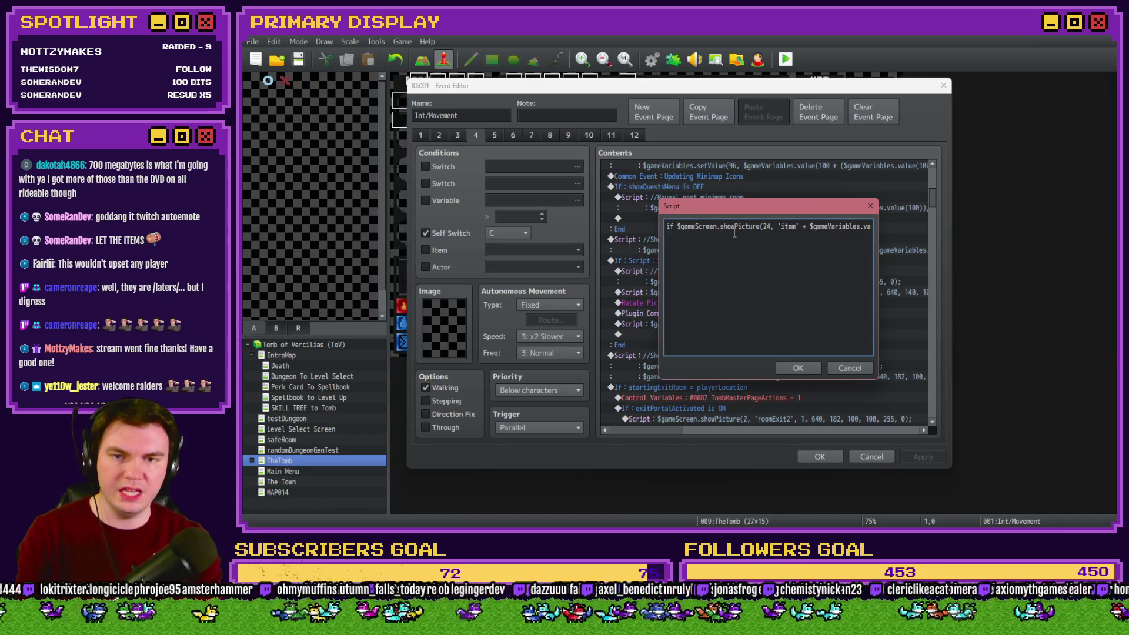
{"action": "type", "text": "()"}
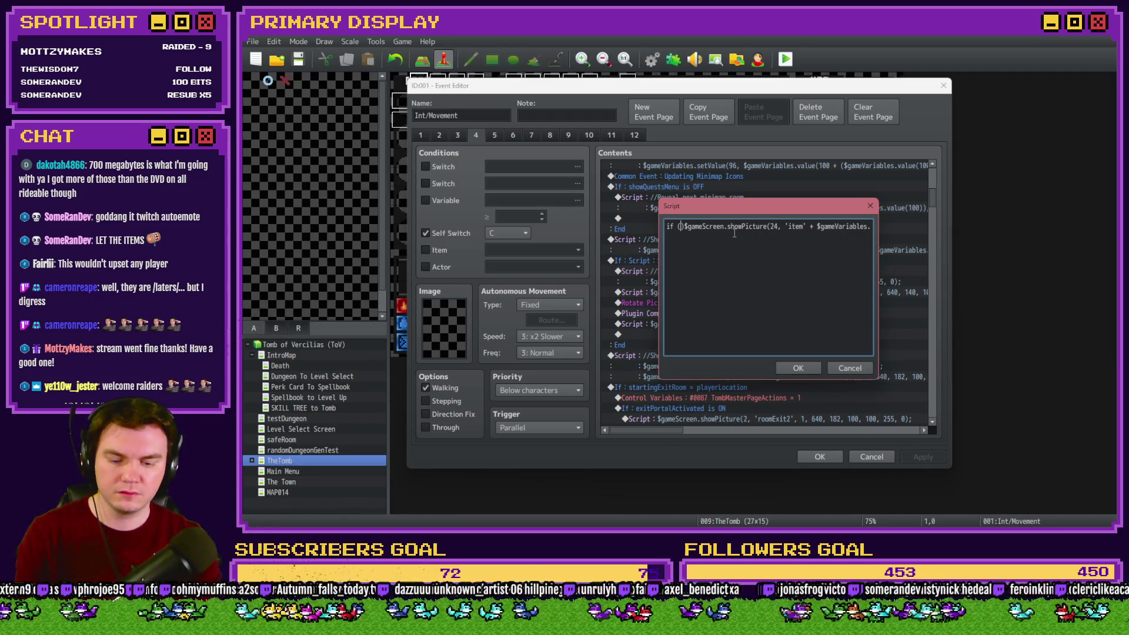
{"action": "type", "text": "$gameVarbi"}
{"action": "key", "text": "BackSpace"}
{"action": "key", "text": "BackSpace"}
{"action": "type", "text": "iables.value("}
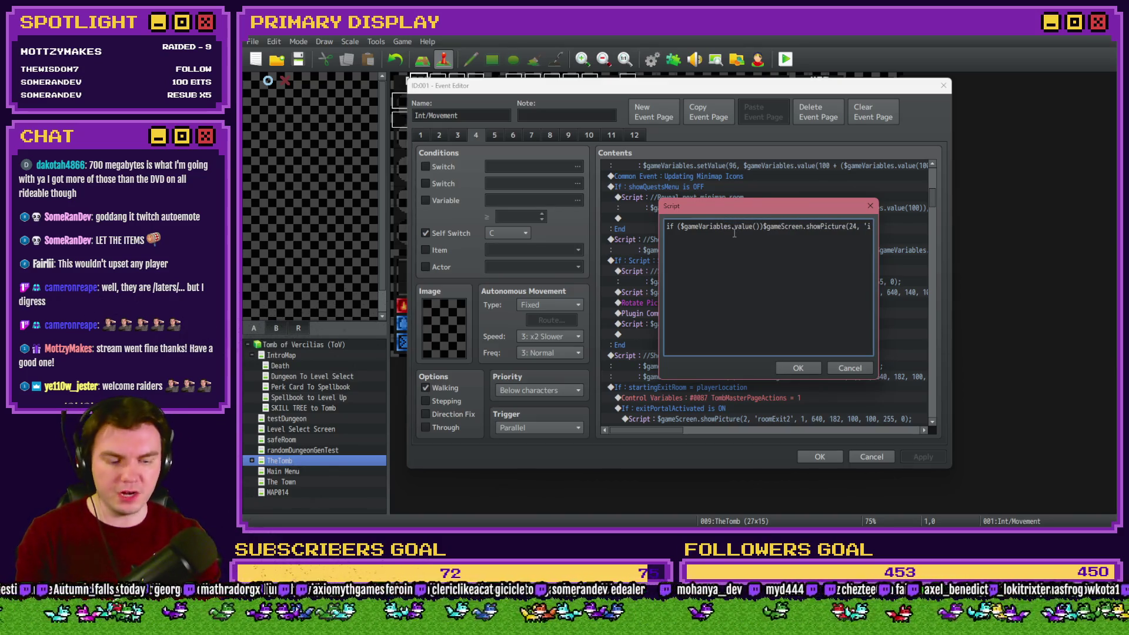
{"action": "type", "text": "95)"}
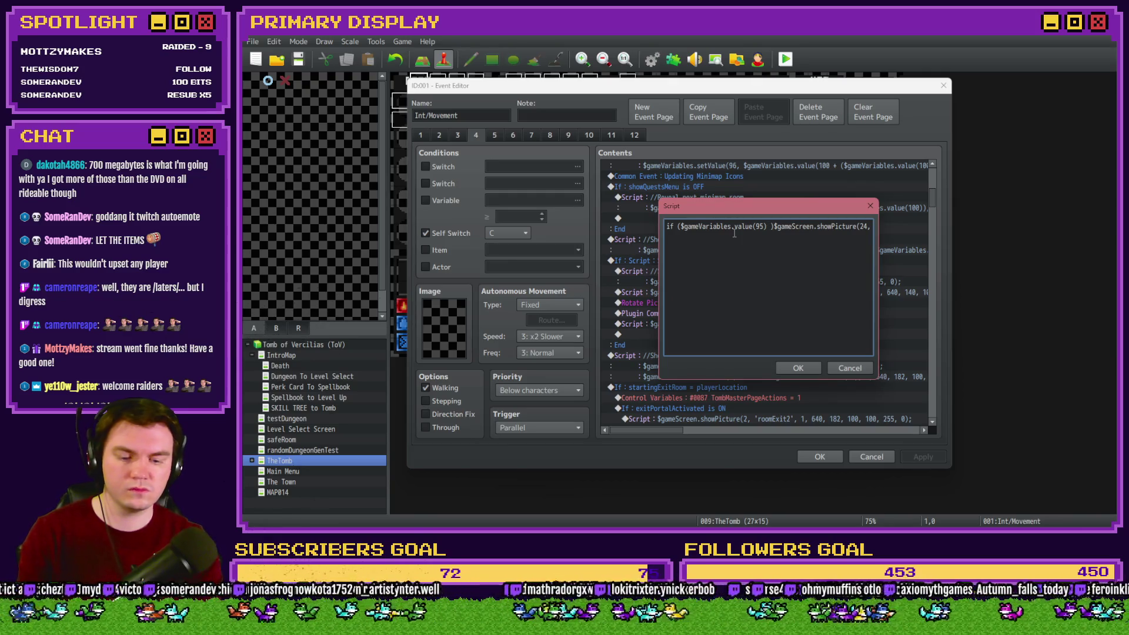
{"action": "type", "text": ">="}
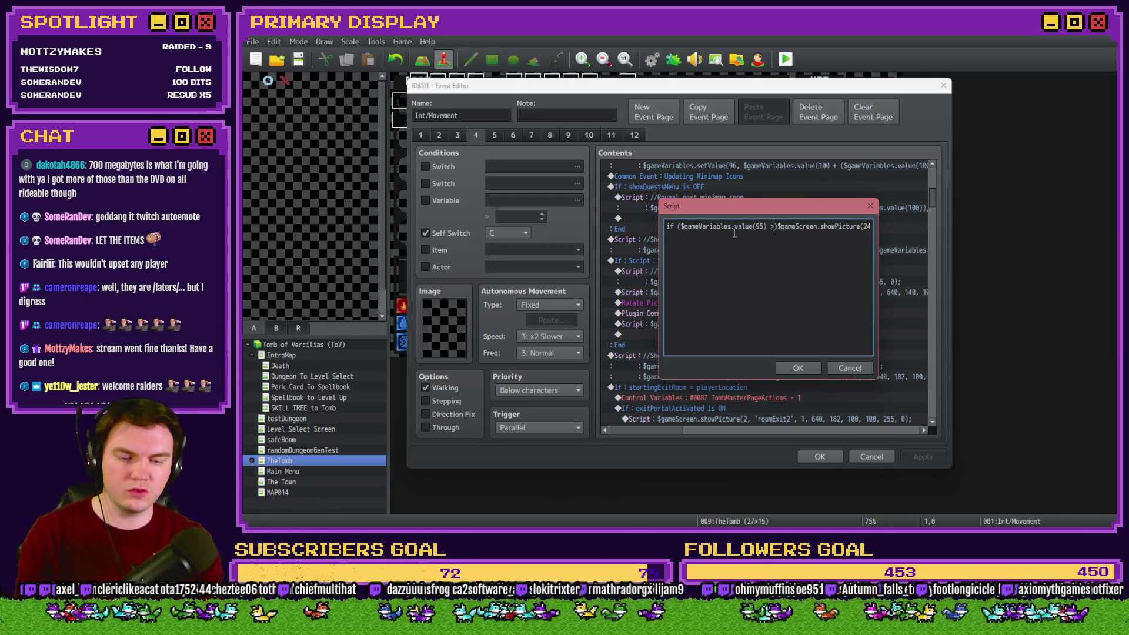
{"action": "type", "text": ")"}
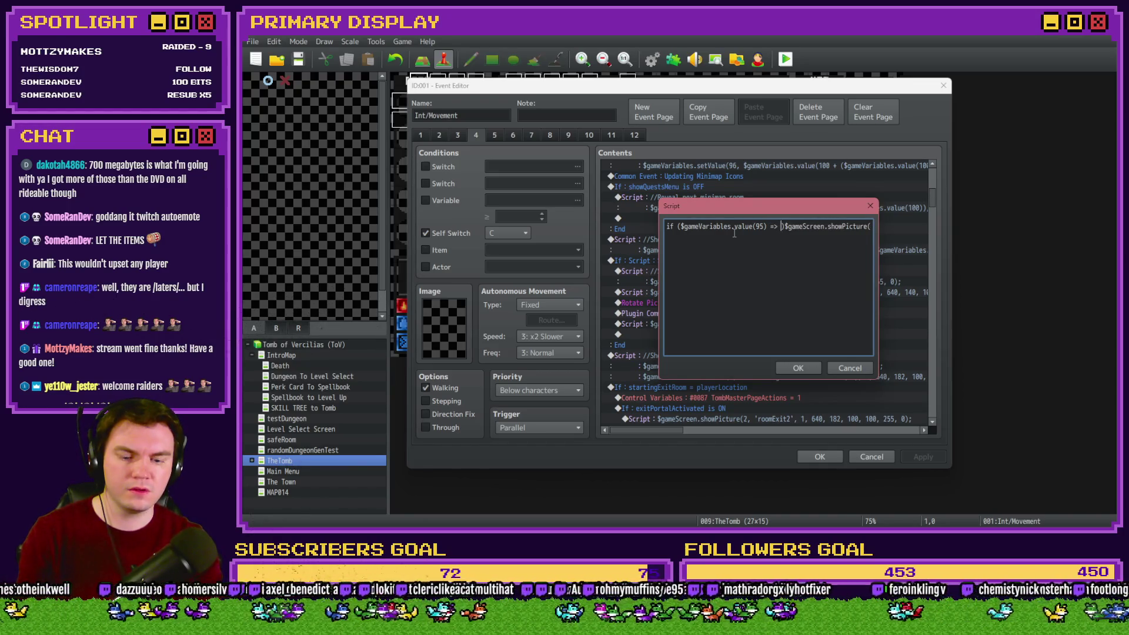
{"action": "type", "text": " 100"}
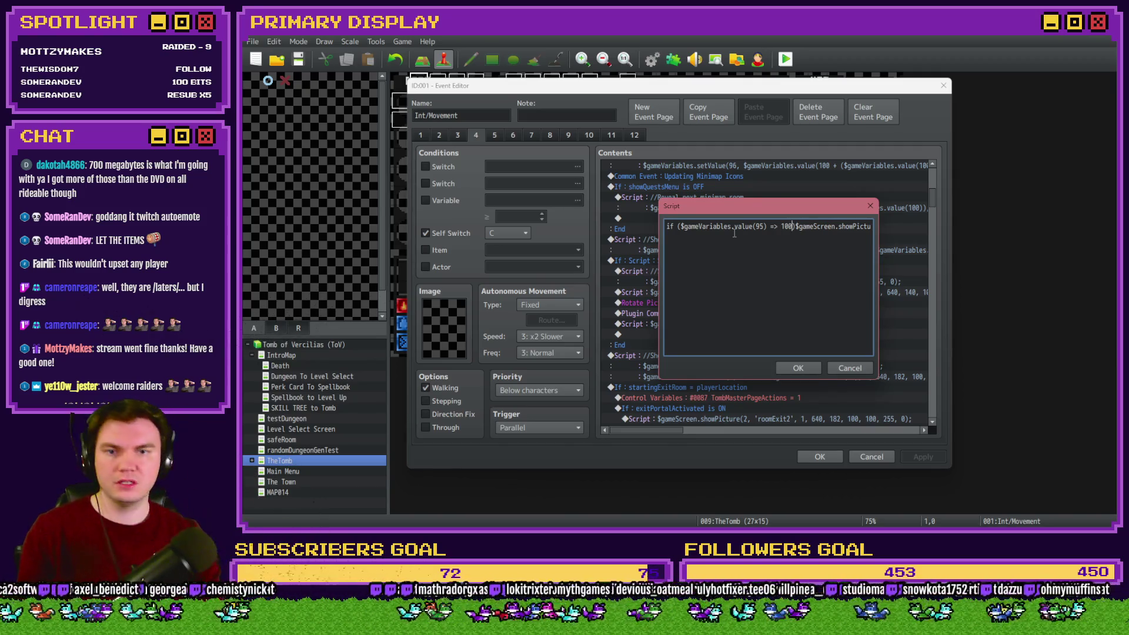
{"action": "key", "text": "alt+Tab"}
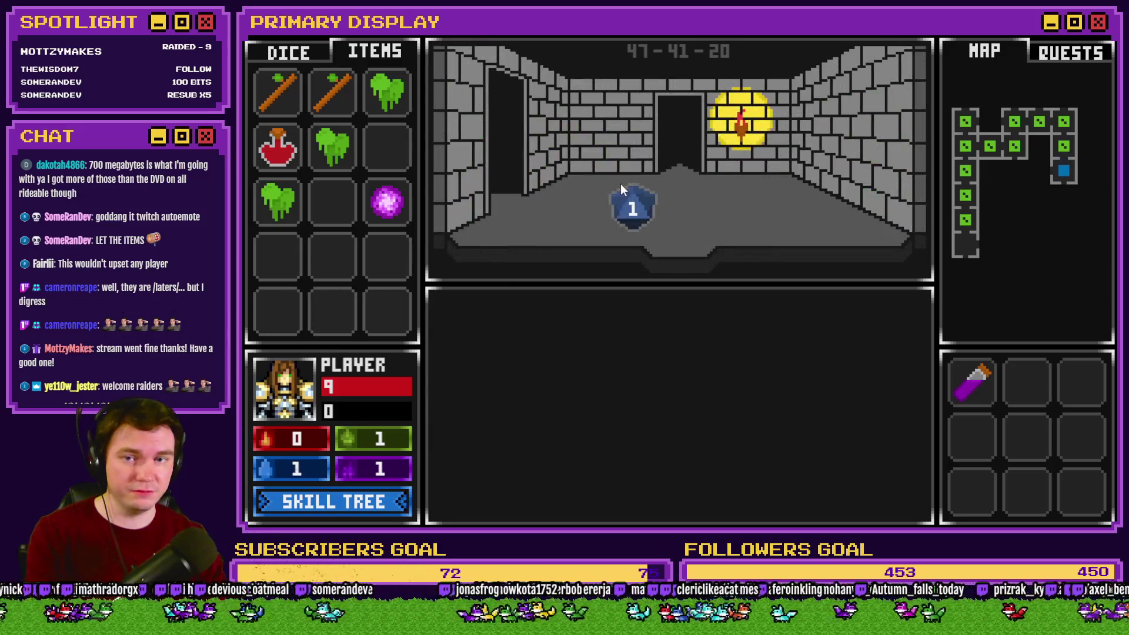
Pick up the stick by the pedestal, drag the orb toward it, and close the game after the error.
{"action": "key", "text": "Up"}
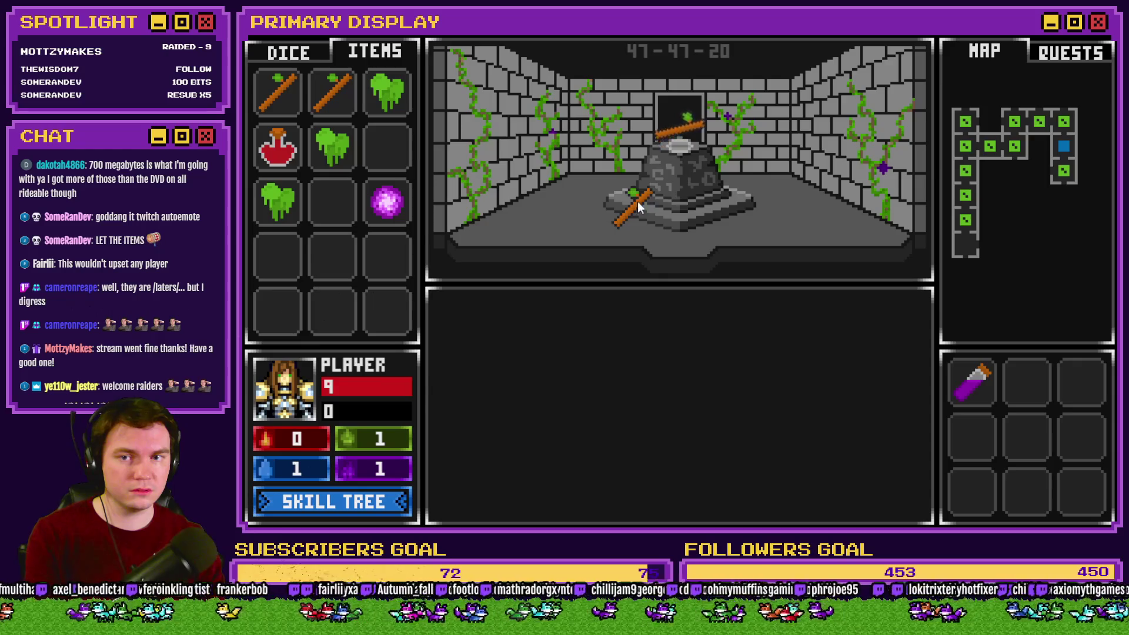
{"action": "left_click", "coordinate": [626, 209]}
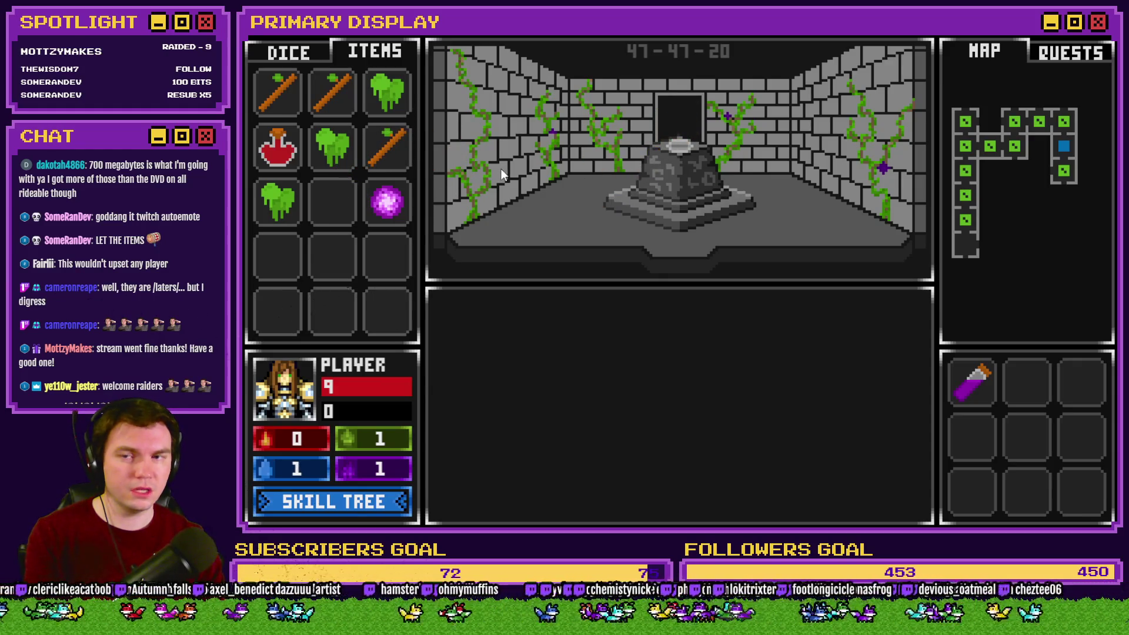
{"action": "mouse_move", "coordinate": [388, 202]}
{"action": "left_mouse_down"}
{"action": "mouse_move", "coordinate": [361, 204]}
{"action": "mouse_move", "coordinate": [337, 232]}
{"action": "left_mouse_up"}
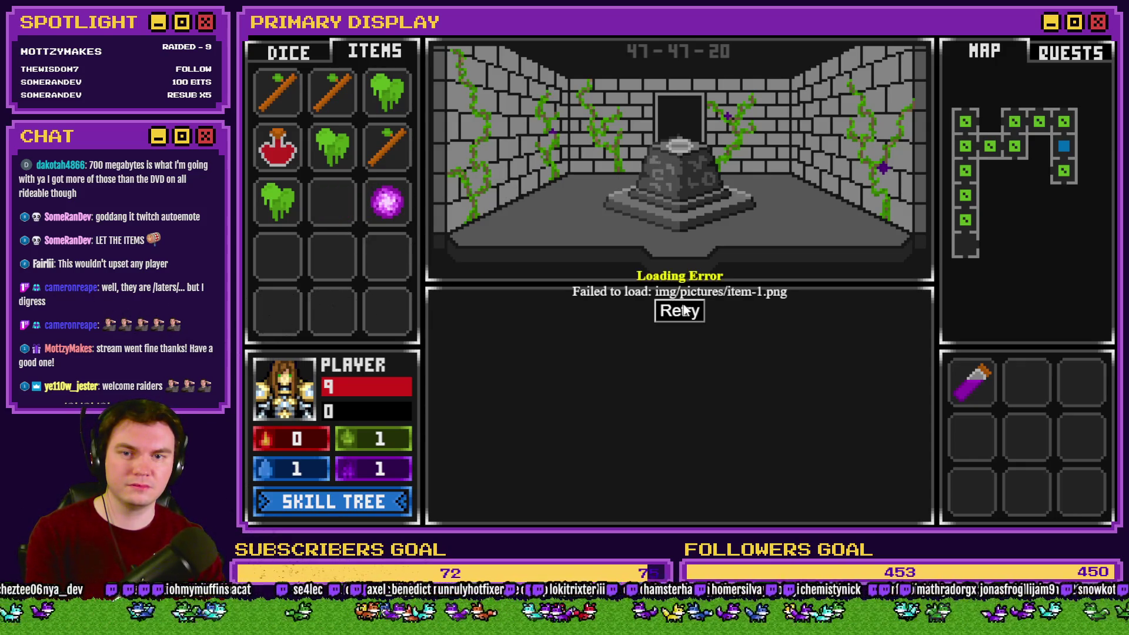
{"action": "left_click", "coordinate": [1095, 35]}
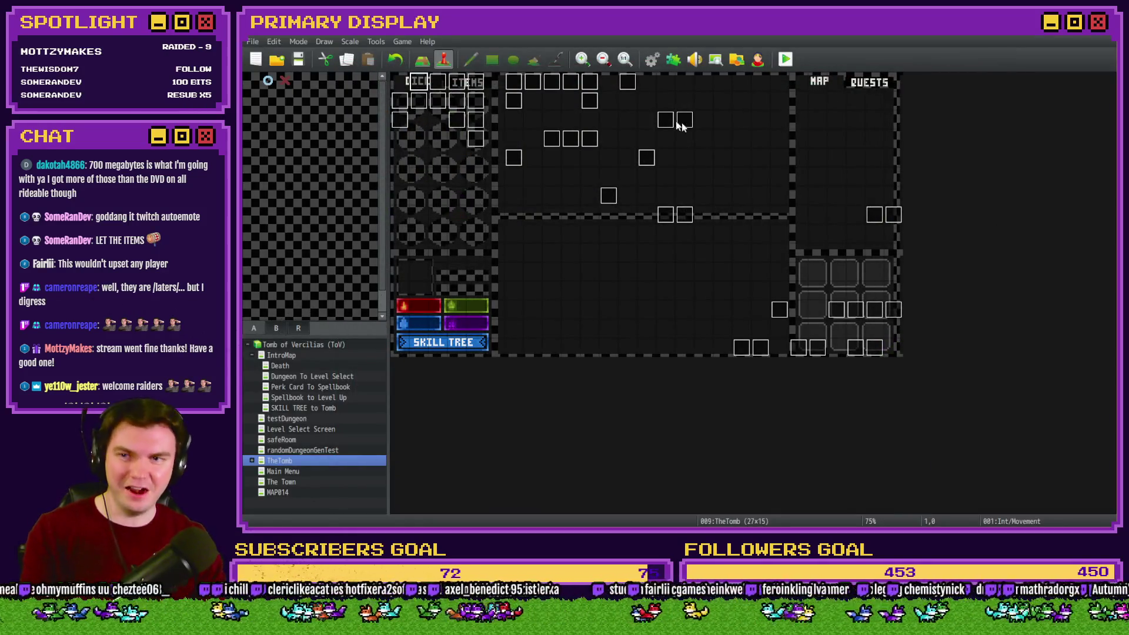
{"action": "double_click", "coordinate": [427, 85]}
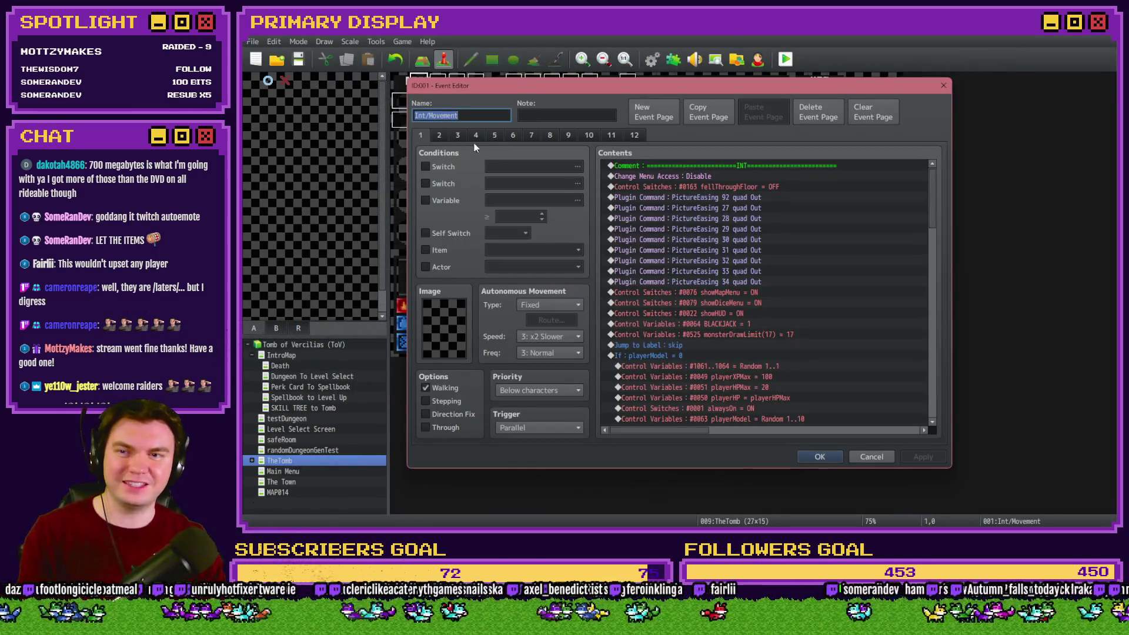
{"action": "left_click", "coordinate": [476, 136]}
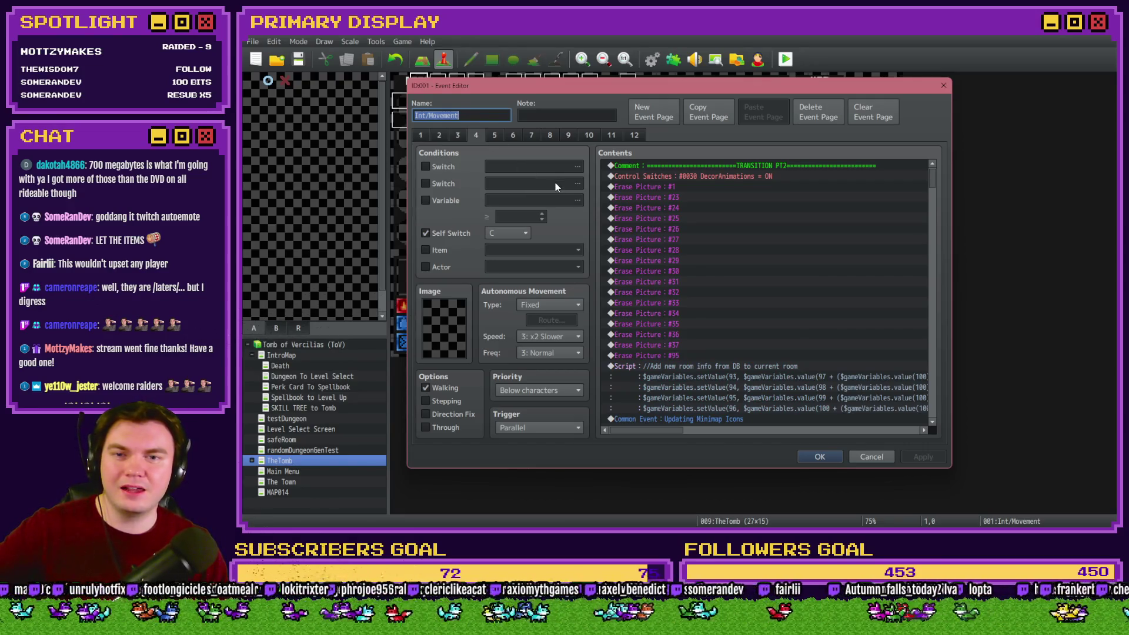
{"action": "left_click_drag", "start_coordinate": [930, 182], "coordinate": [927, 204]}
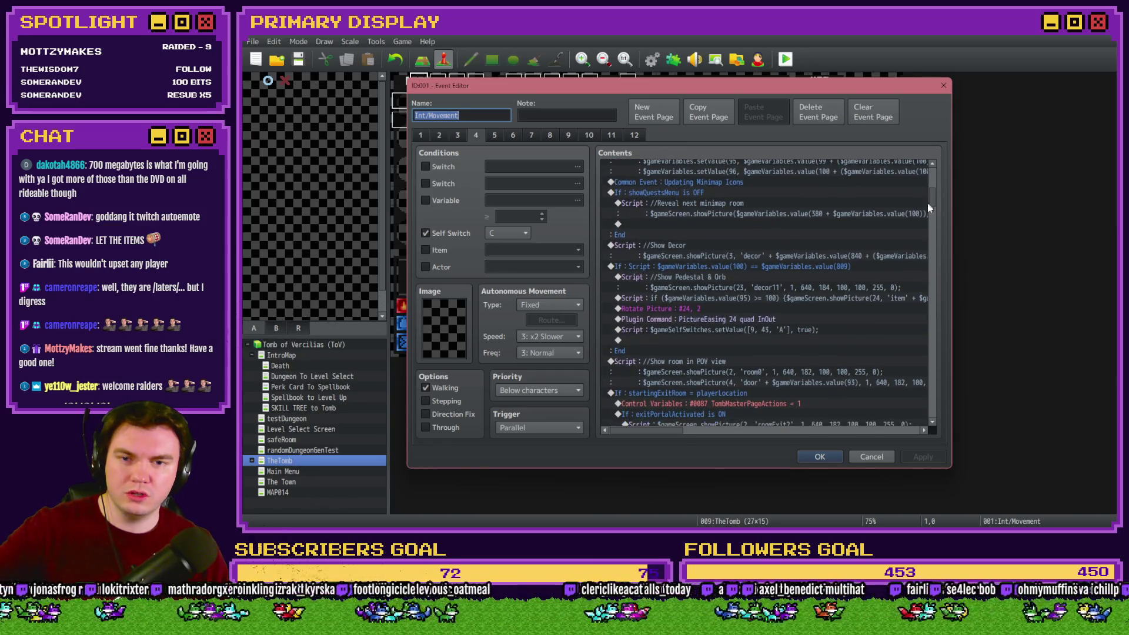
{"action": "left_click", "coordinate": [759, 267]}
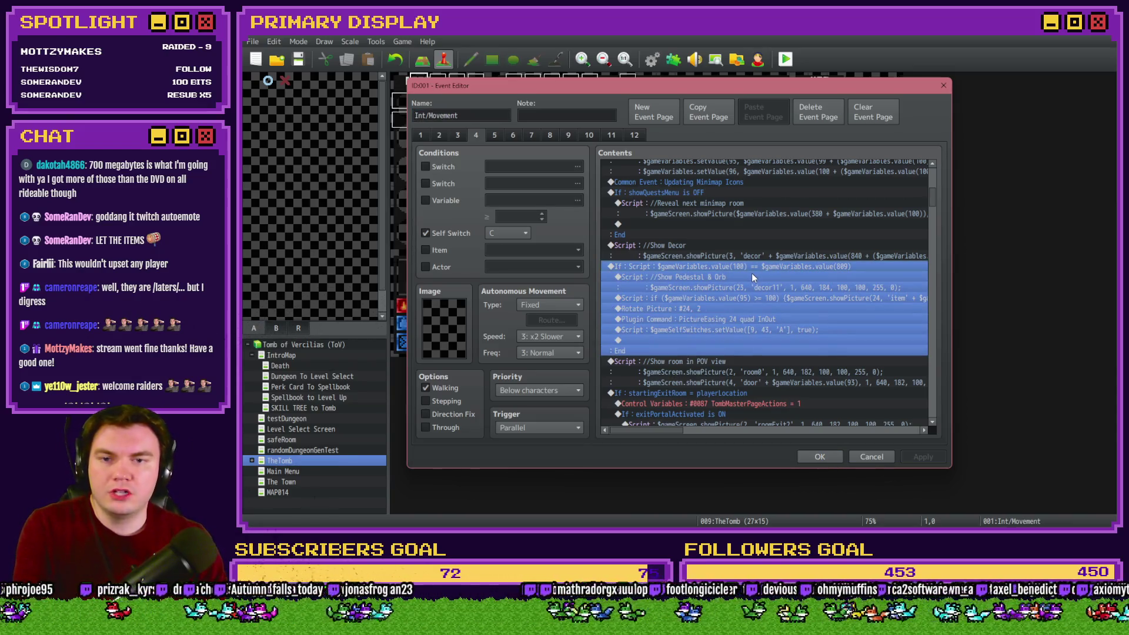
{"action": "scroll", "coordinate": [751, 273], "scroll_direction": "down", "scroll_amount": 5}
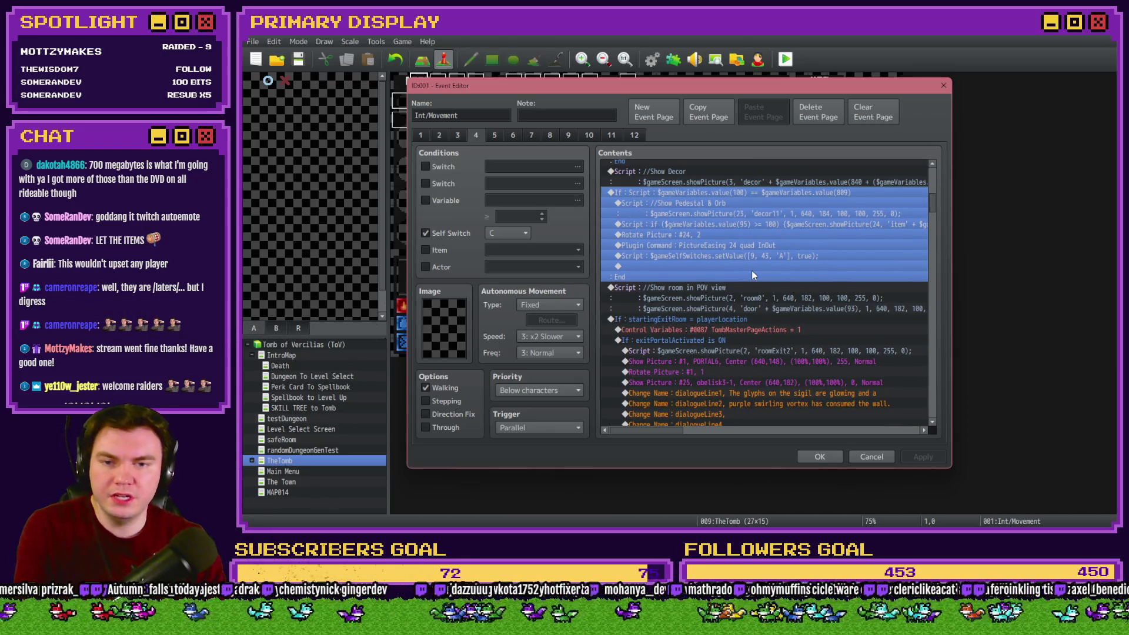
{"action": "scroll", "coordinate": [753, 271], "scroll_direction": "down", "scroll_amount": 10}
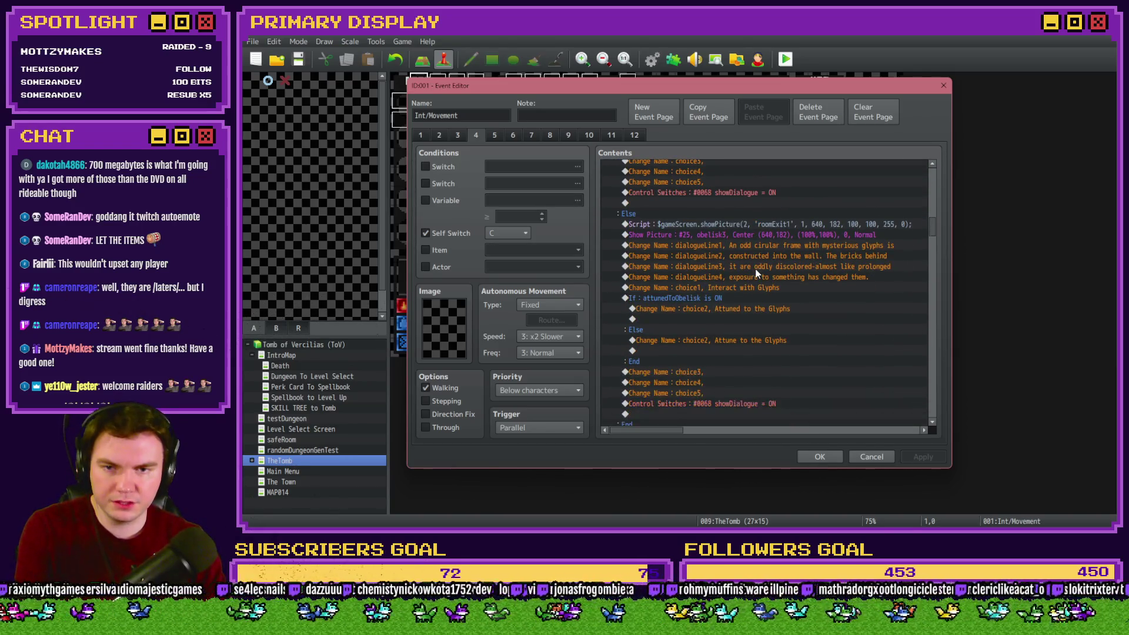
{"action": "scroll", "coordinate": [757, 272], "scroll_direction": "down", "scroll_amount": 4}
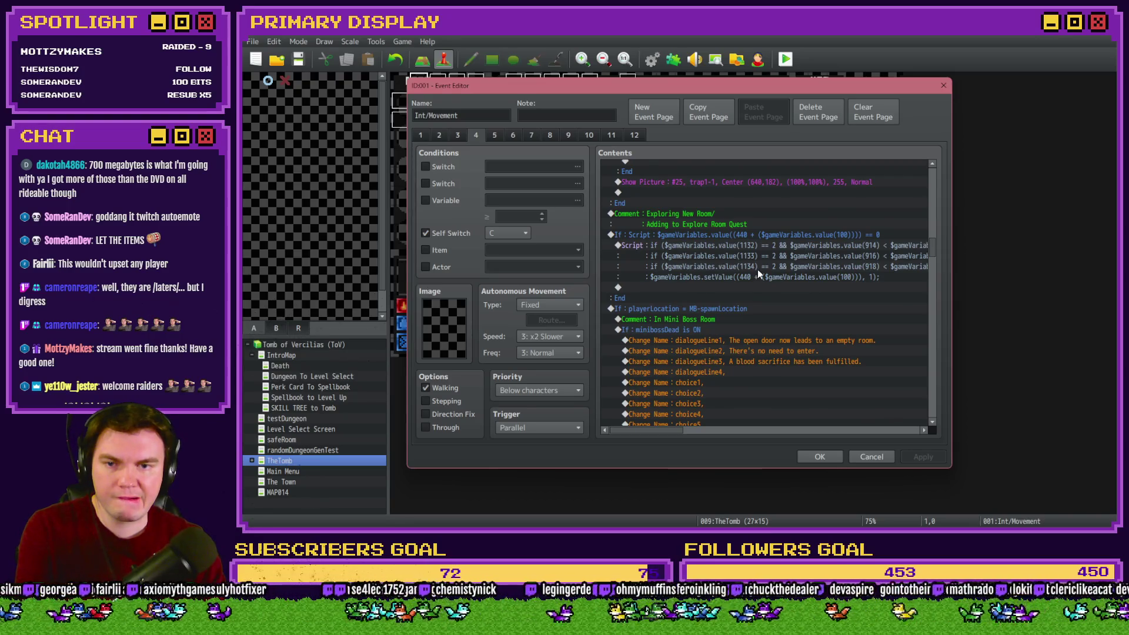
{"action": "scroll", "coordinate": [757, 274], "scroll_direction": "down", "scroll_amount": 8}
{"action": "scroll", "coordinate": [757, 270], "scroll_direction": "down", "scroll_amount": 7}
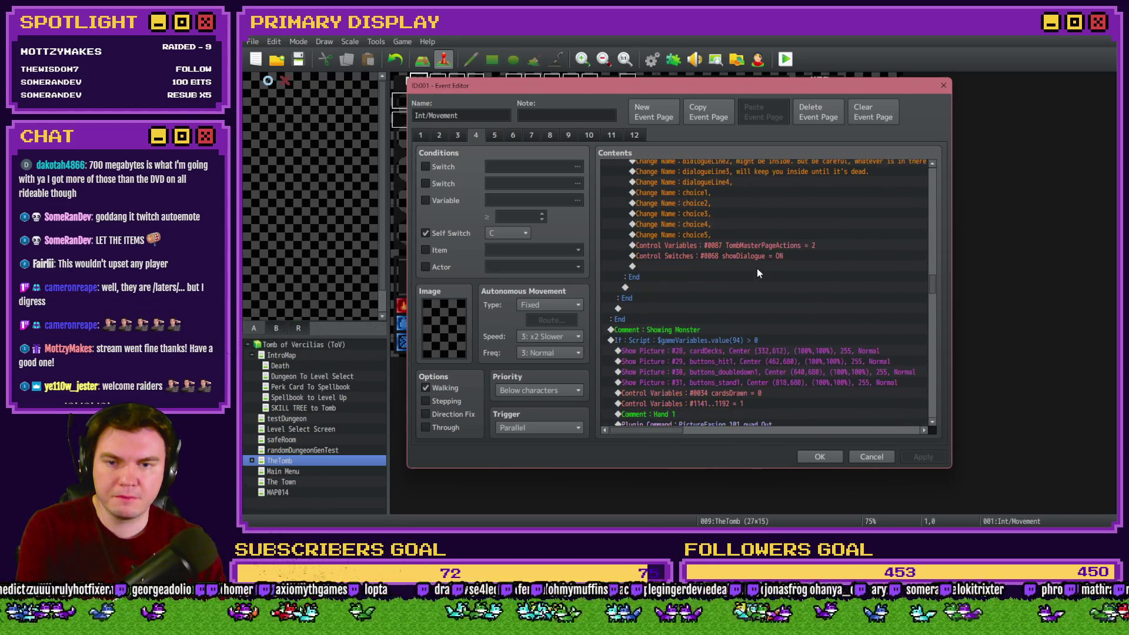
{"action": "scroll", "coordinate": [757, 270], "scroll_direction": "down", "scroll_amount": 9}
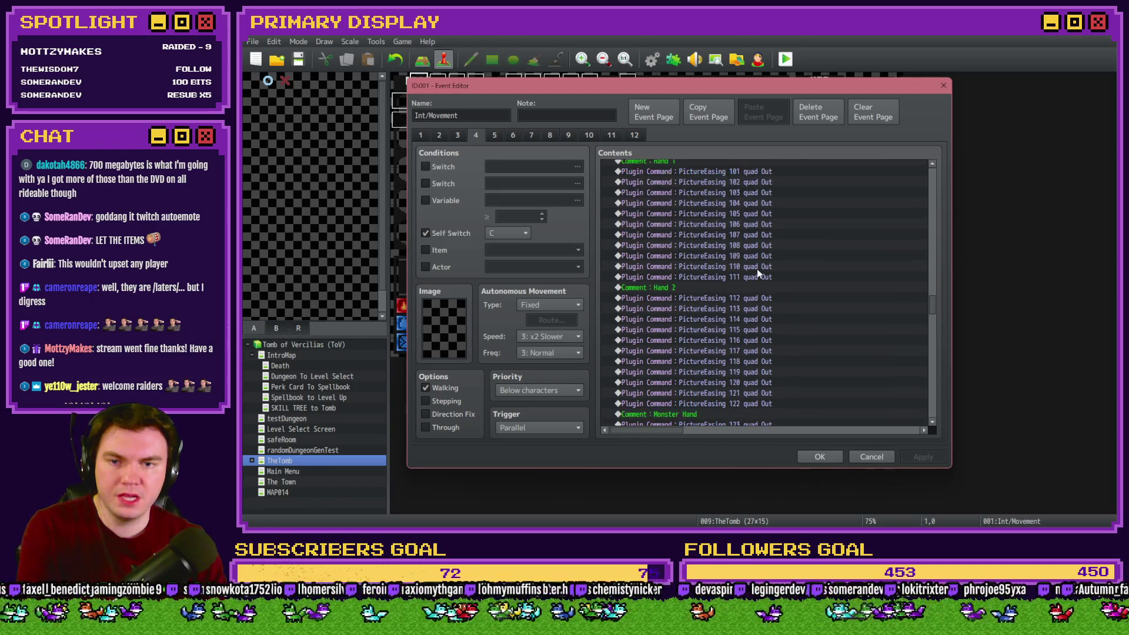
{"action": "scroll", "coordinate": [757, 274], "scroll_direction": "down", "scroll_amount": 2}
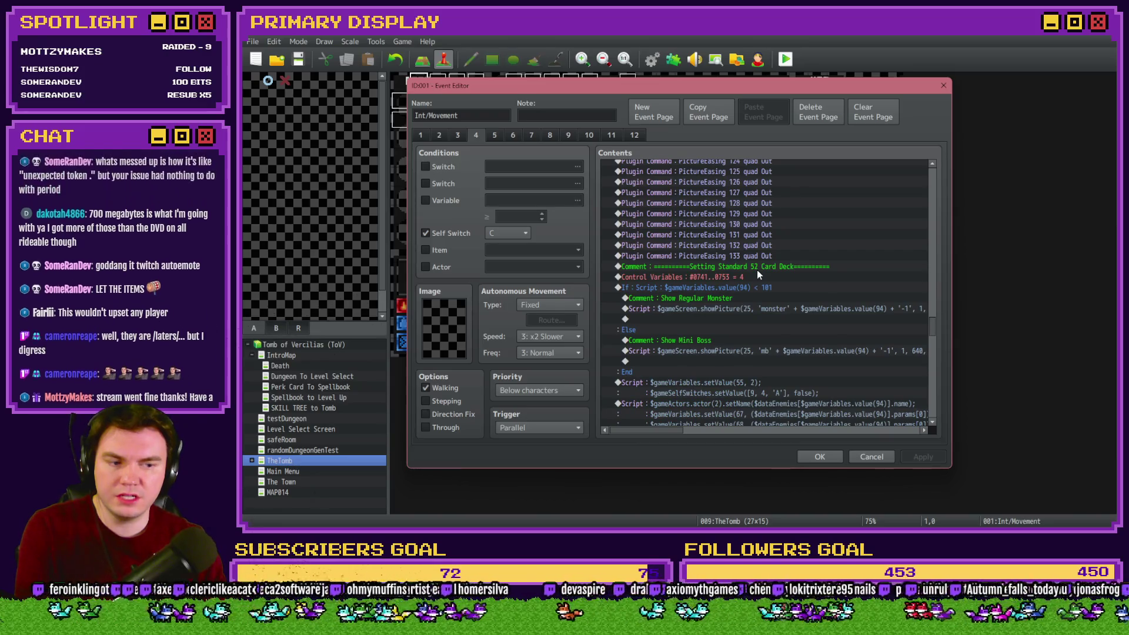
{"action": "scroll", "coordinate": [756, 270], "scroll_direction": "down", "scroll_amount": 4}
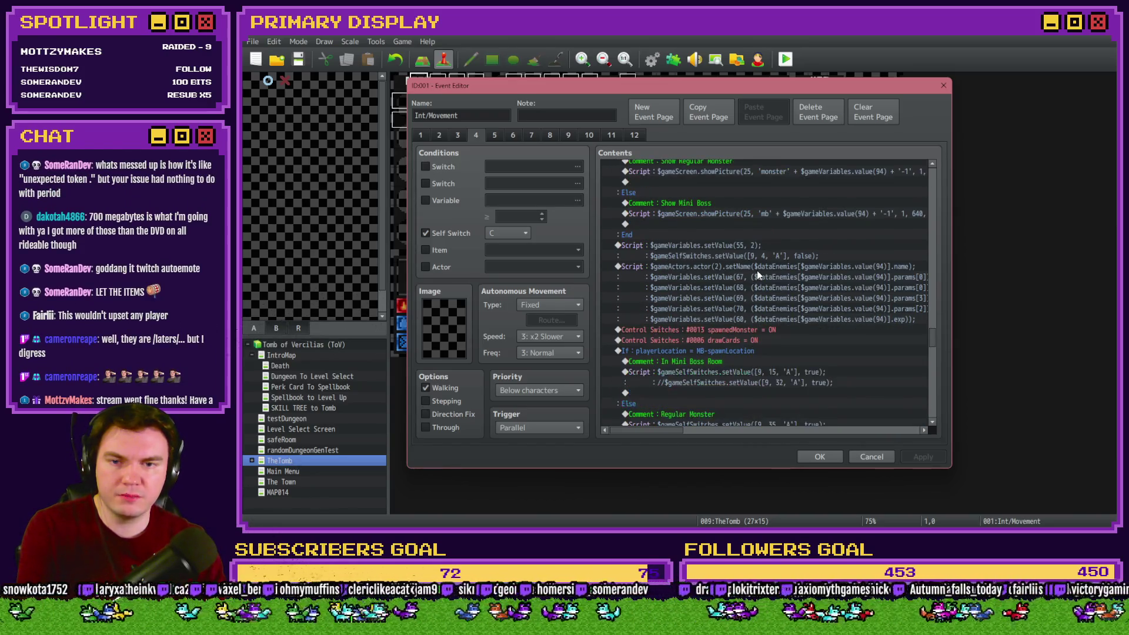
{"action": "scroll", "coordinate": [756, 274], "scroll_direction": "down", "scroll_amount": 3}
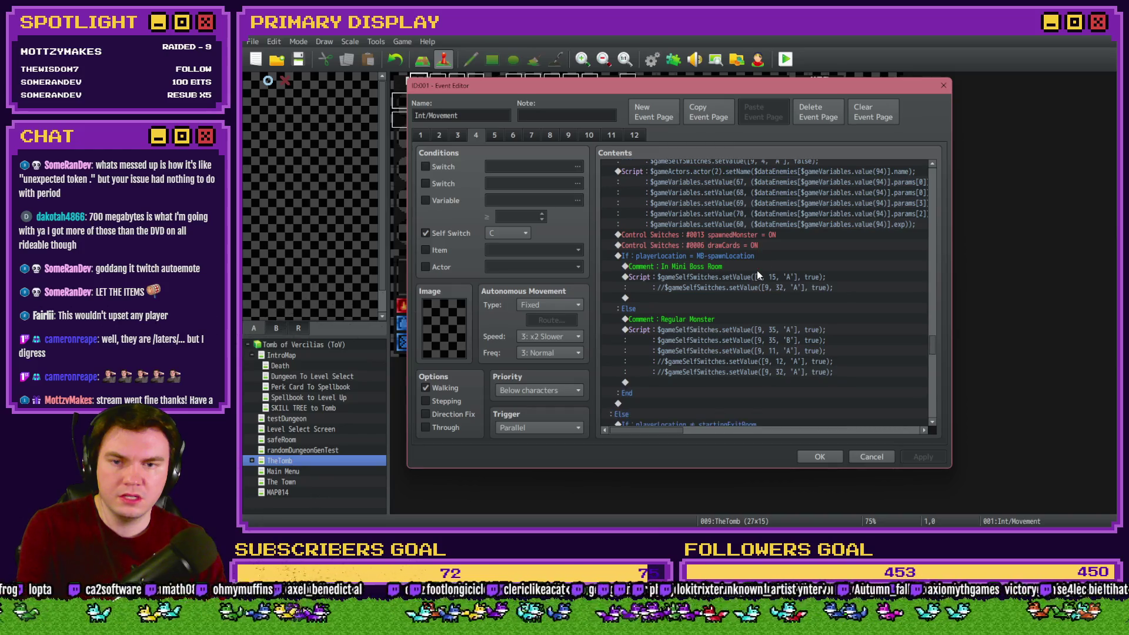
{"action": "scroll", "coordinate": [757, 273], "scroll_direction": "down", "scroll_amount": 6}
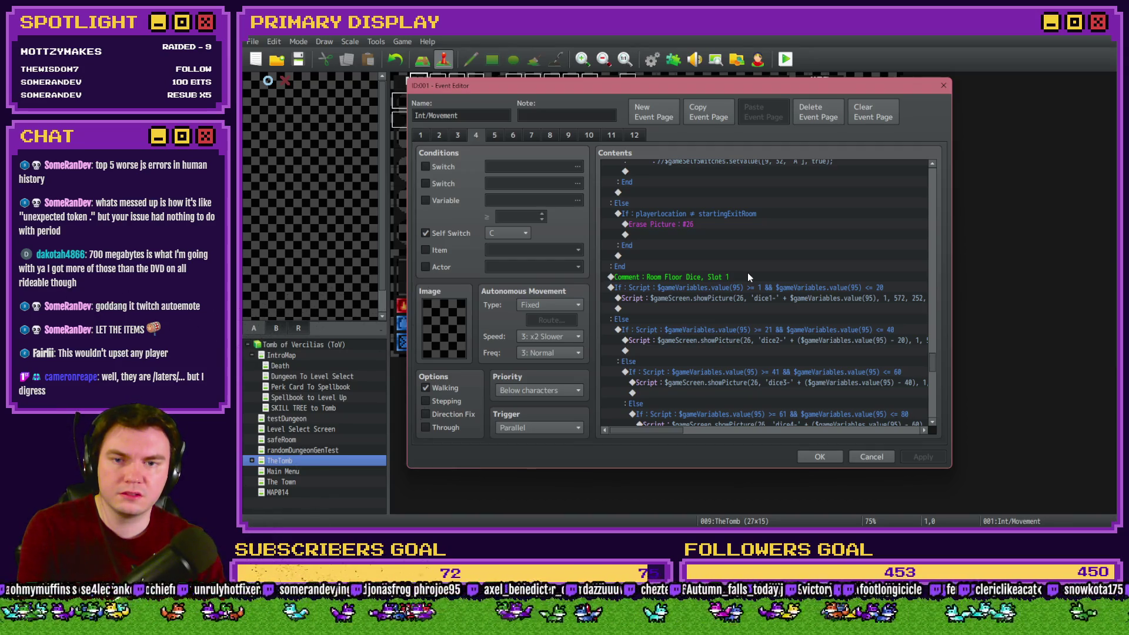
{"action": "scroll", "coordinate": [748, 277], "scroll_direction": "down", "scroll_amount": 4}
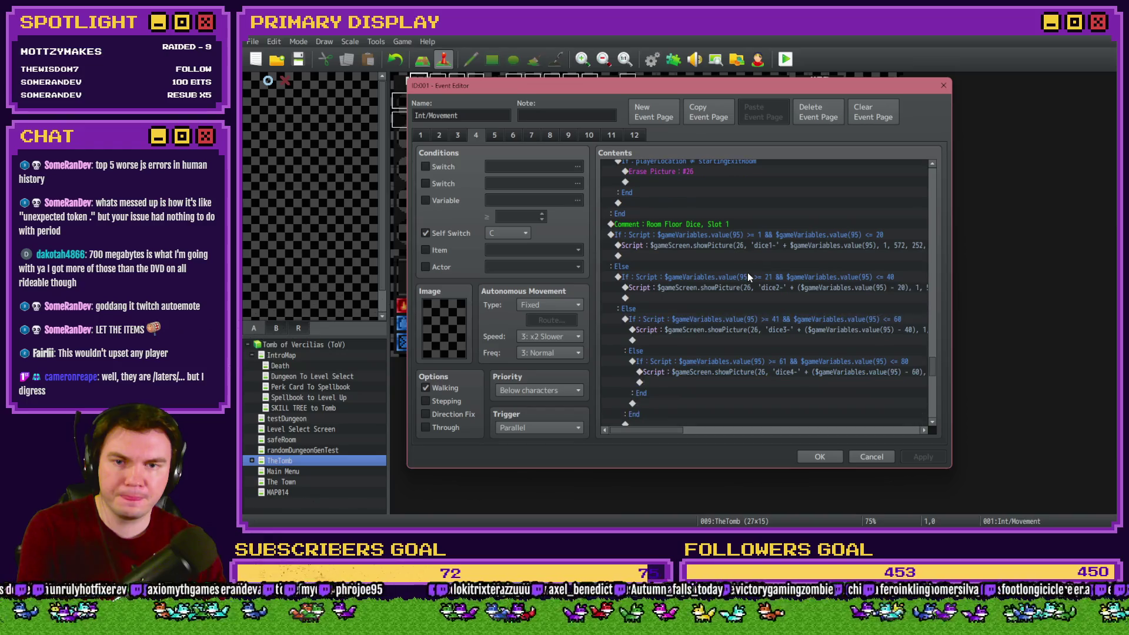
{"action": "scroll", "coordinate": [746, 273], "scroll_direction": "down", "scroll_amount": 12}
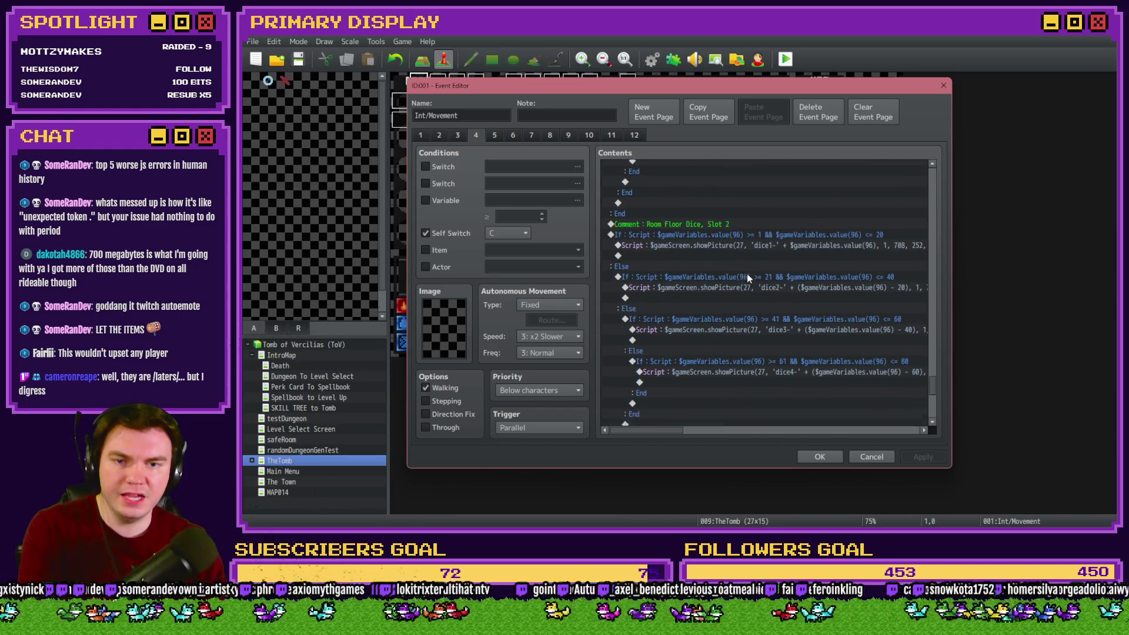
{"action": "scroll", "coordinate": [749, 278], "scroll_direction": "down", "scroll_amount": 1}
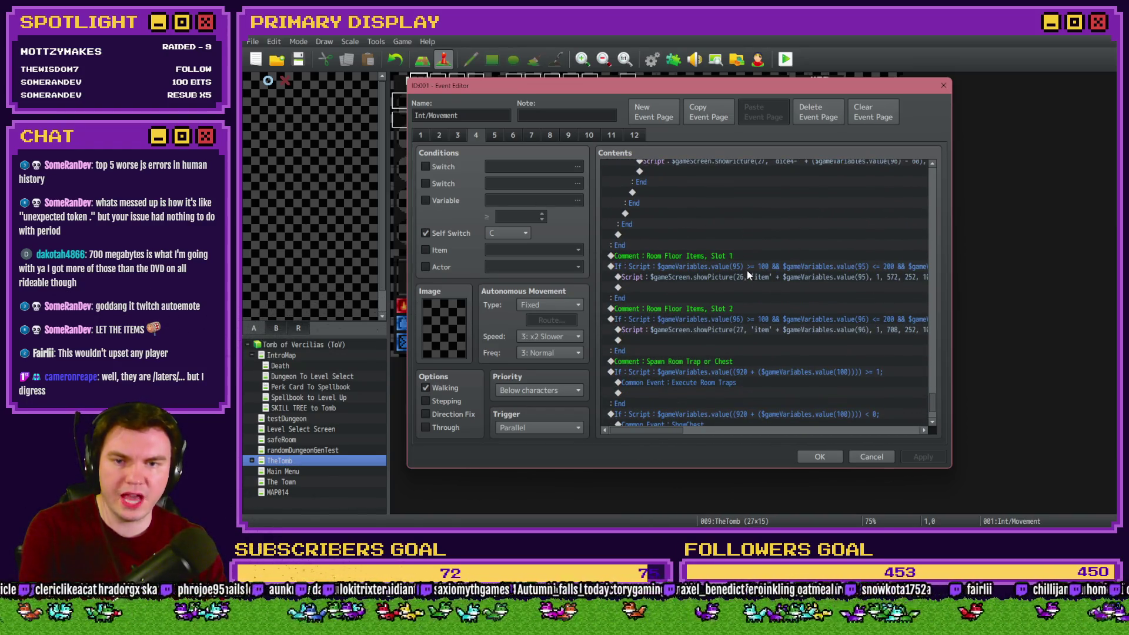
{"action": "scroll", "coordinate": [732, 271], "scroll_direction": "down", "scroll_amount": 1}
Review the Room Floor Items and Dice sections and read the pedestal condition's script.
{"action": "left_click", "coordinate": [732, 257]}
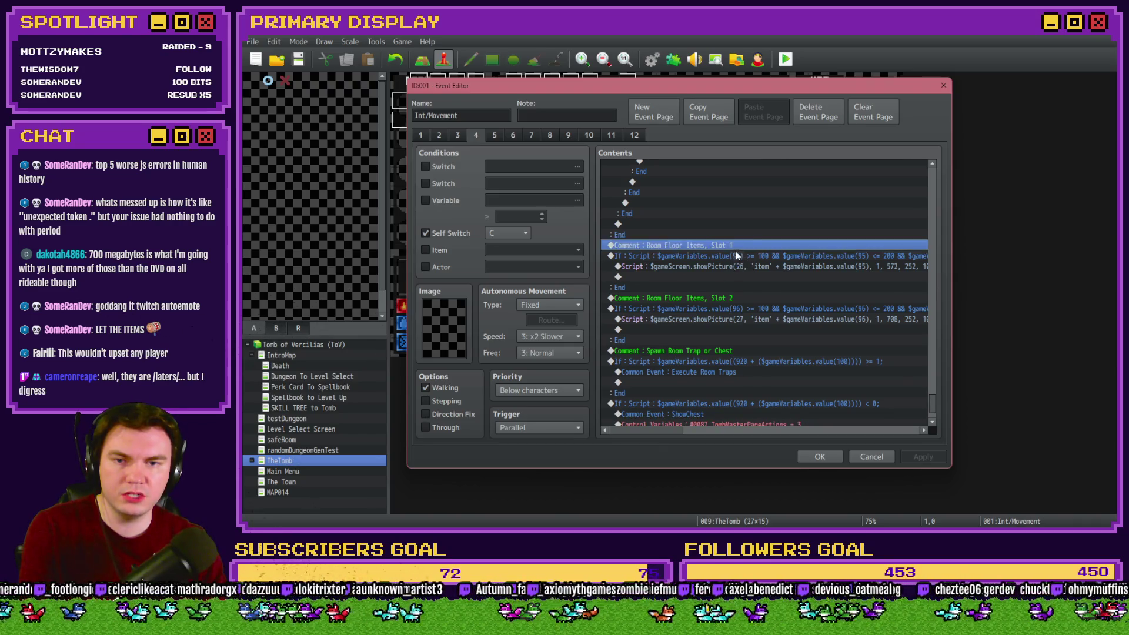
{"action": "left_click", "coordinate": [732, 309]}
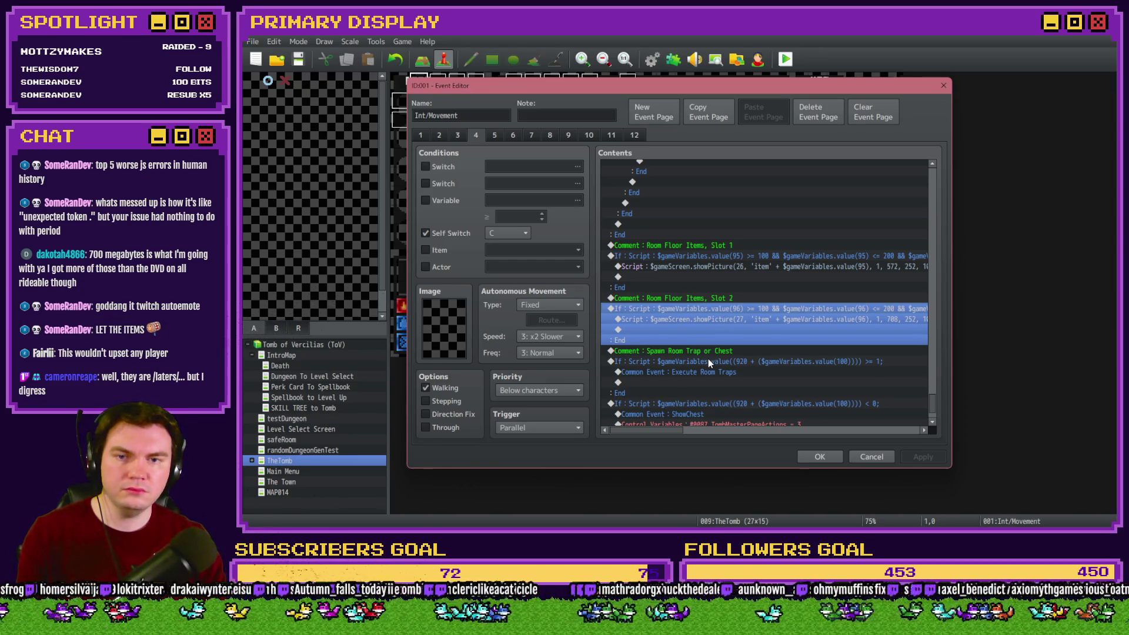
{"action": "scroll", "coordinate": [708, 359], "scroll_direction": "up", "scroll_amount": 5}
{"action": "scroll", "coordinate": [708, 358], "scroll_direction": "up", "scroll_amount": 10}
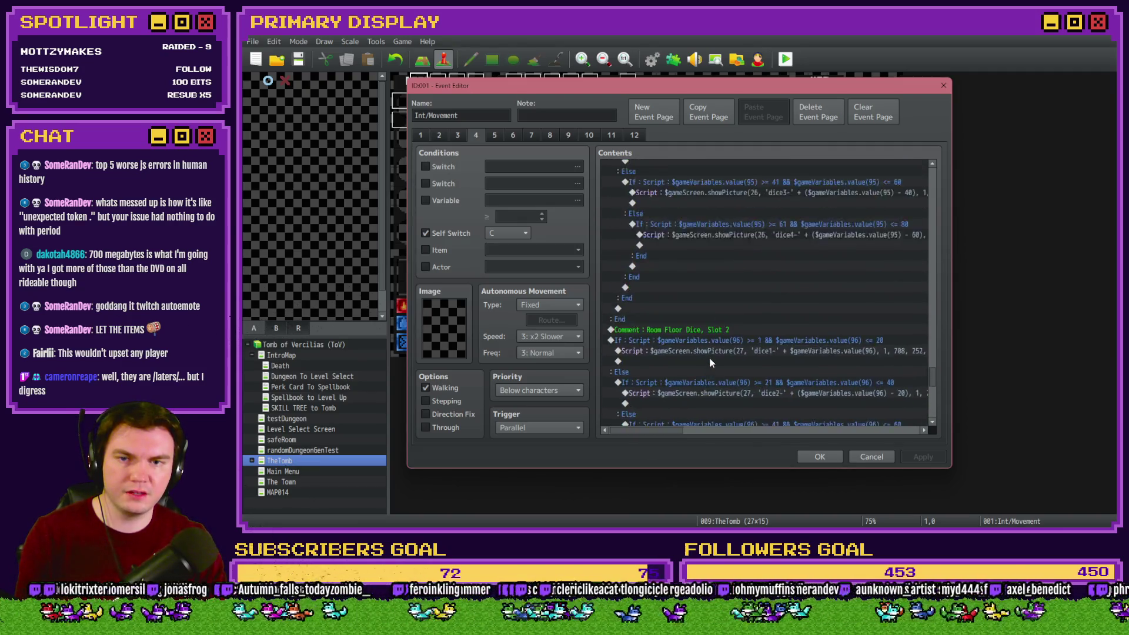
{"action": "left_click", "coordinate": [689, 243]}
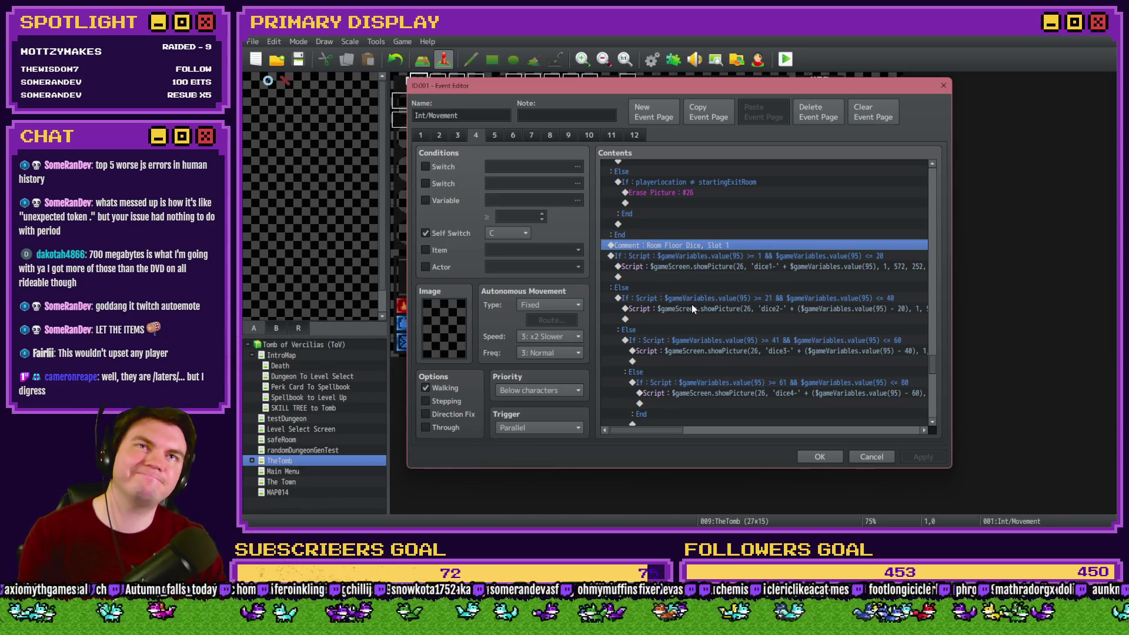
{"action": "mouse_move", "coordinate": [937, 367]}
{"action": "left_mouse_down"}
{"action": "mouse_move", "coordinate": [936, 192]}
{"action": "mouse_move", "coordinate": [927, 207]}
{"action": "left_mouse_up"}
{"action": "double_click", "coordinate": [796, 273]}
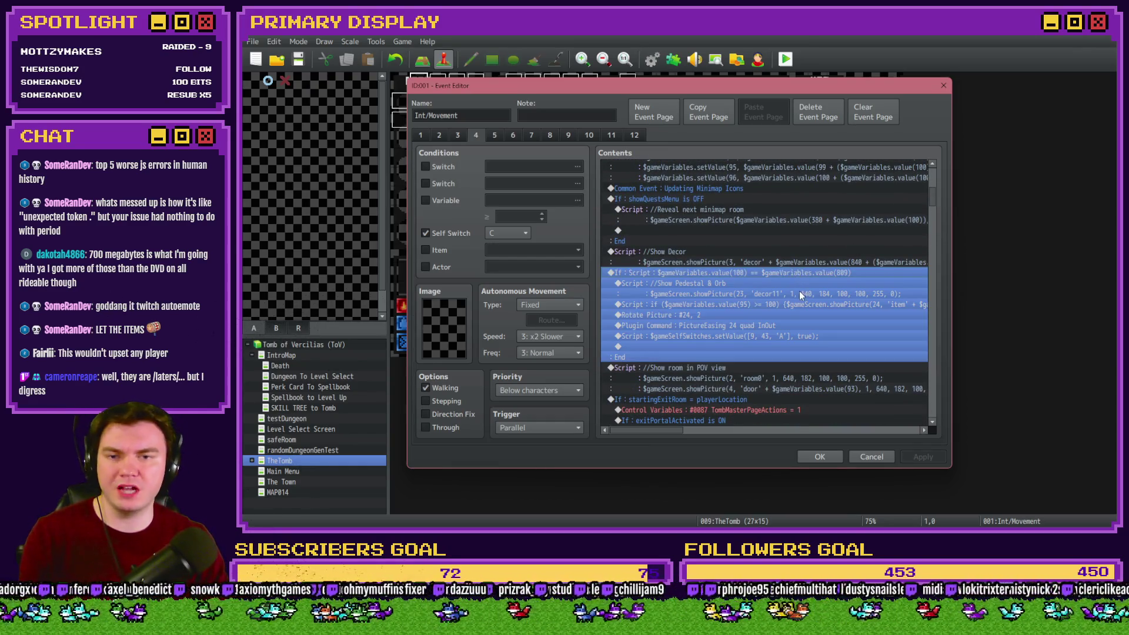
{"action": "key", "text": "Escape"}
{"action": "left_click_drag", "start_coordinate": [927, 205], "coordinate": [929, 364]}
Insert a script conditional $gameVariables.value(100) != $gameVariables.value(809) above the floor dice comment.
{"action": "left_click", "coordinate": [691, 240]}
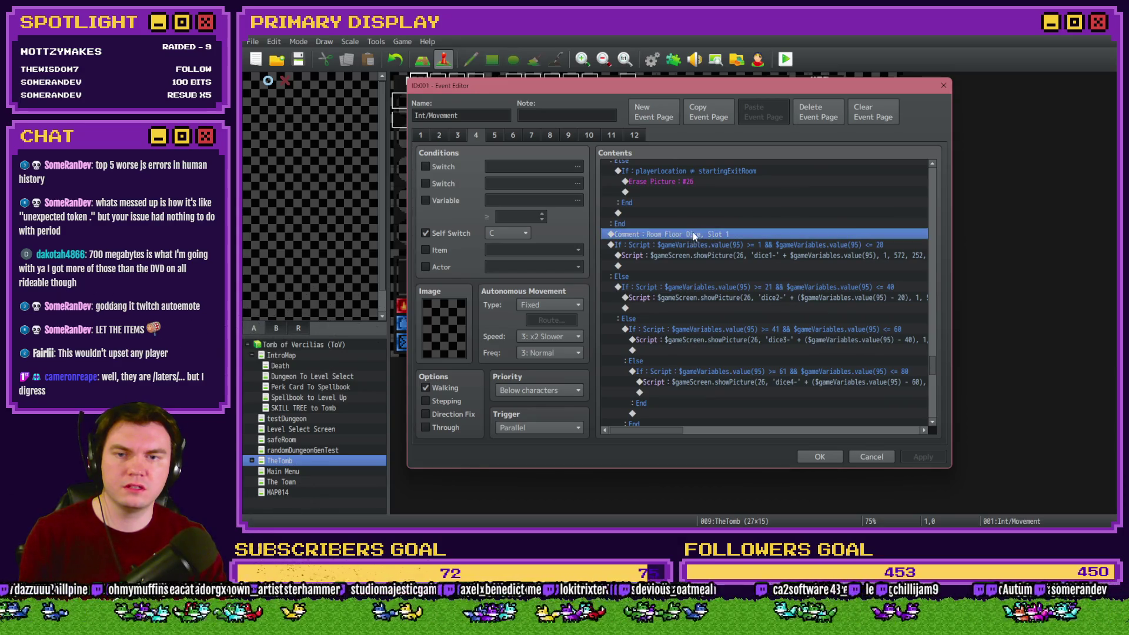
{"action": "key", "text": "Insert"}
{"action": "left_click", "coordinate": [703, 348]}
{"action": "left_click", "coordinate": [712, 208]}
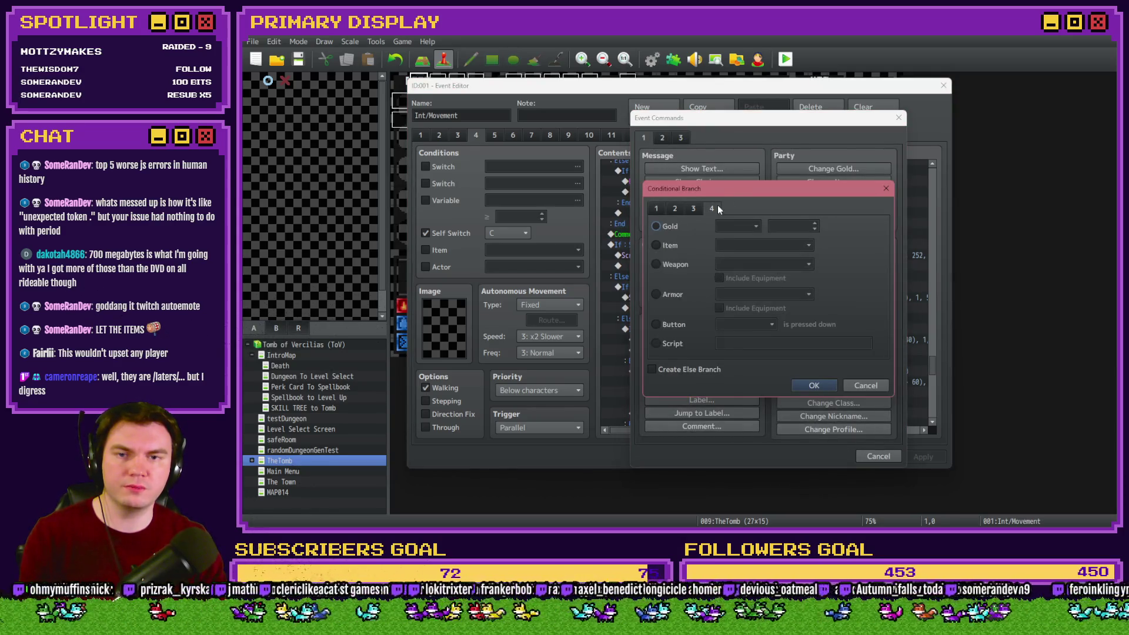
{"action": "left_click", "coordinate": [656, 343]}
{"action": "key", "text": "ctrl+v"}
{"action": "left_click", "coordinate": [812, 344]}
{"action": "key", "text": "BackSpace"}
{"action": "type", "text": "!"}
{"action": "left_click", "coordinate": [820, 385]}
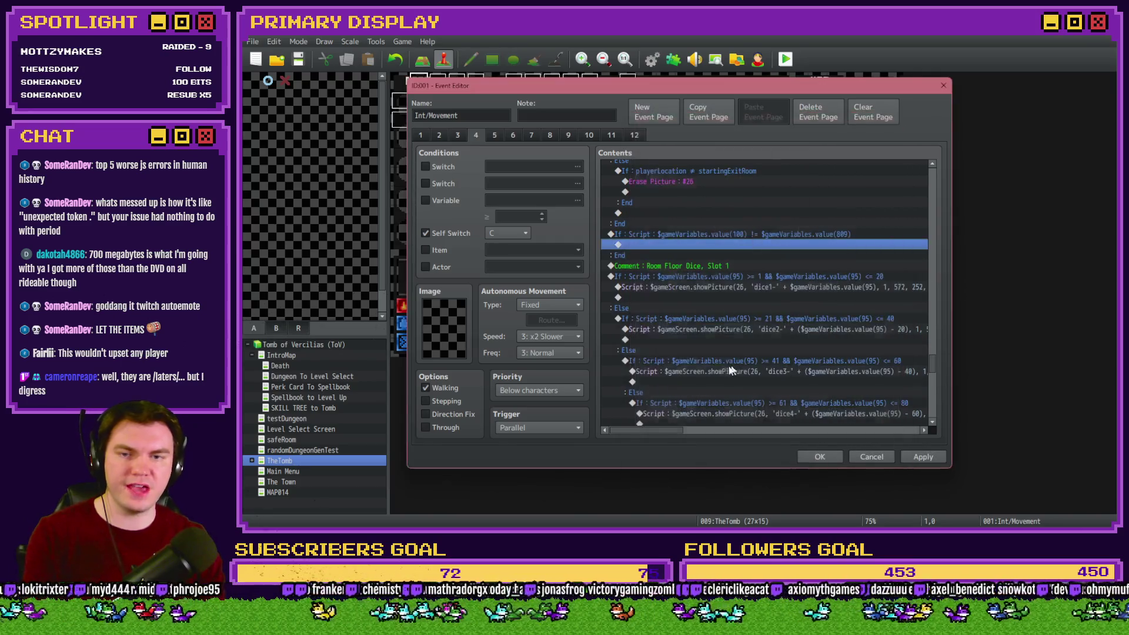
Select the floor dice comment together with the dice and item blocks below the new branch.
{"action": "left_click", "coordinate": [692, 266]}
{"action": "scroll", "coordinate": [694, 282], "scroll_direction": "down", "scroll_amount": 15}
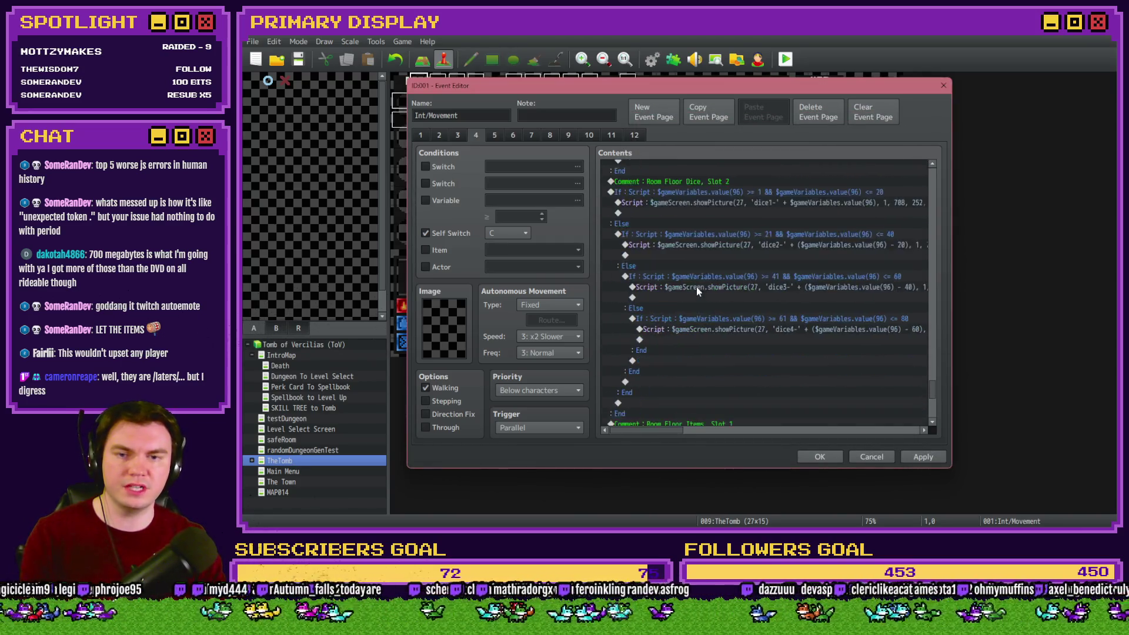
{"action": "left_click", "coordinate": [711, 320], "text": "shift"}
{"action": "scroll", "coordinate": [711, 330], "scroll_direction": "up", "scroll_amount": 10}
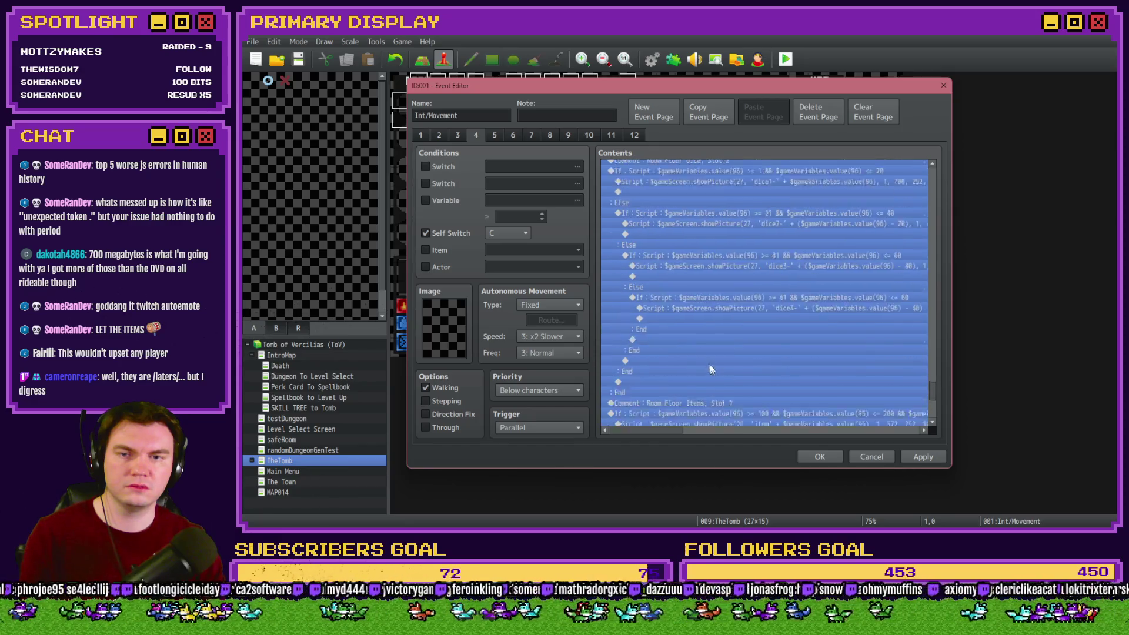
{"action": "scroll", "coordinate": [711, 362], "scroll_direction": "down", "scroll_amount": 10}
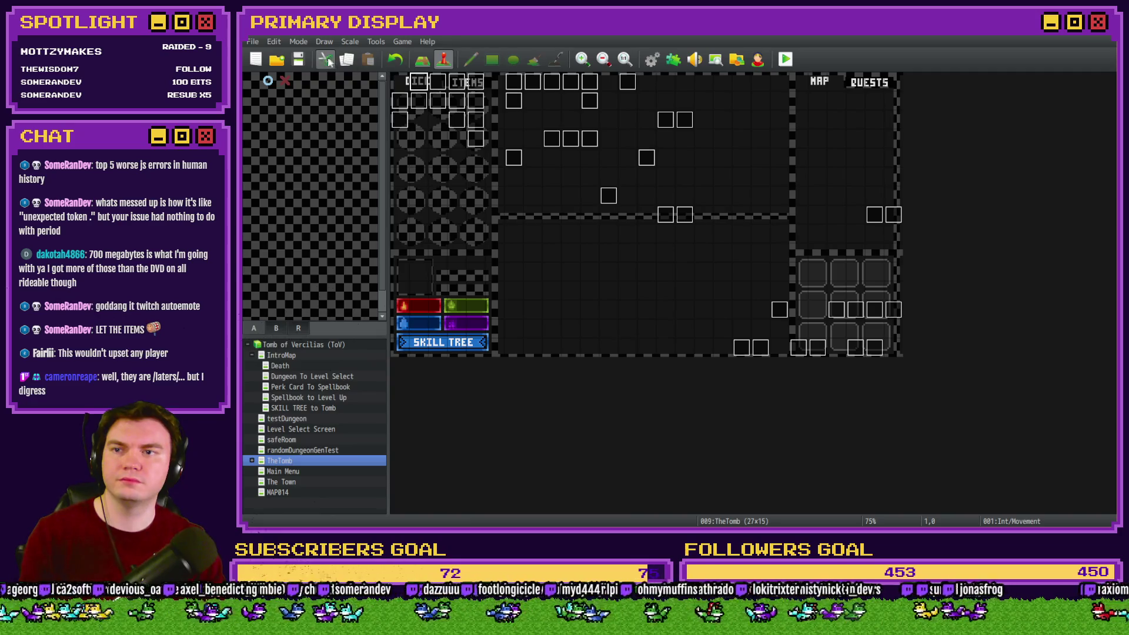
Start a playtest, pick the dagger perk card, and walk to the glyph pedestal room.
{"action": "left_click", "coordinate": [785, 58]}
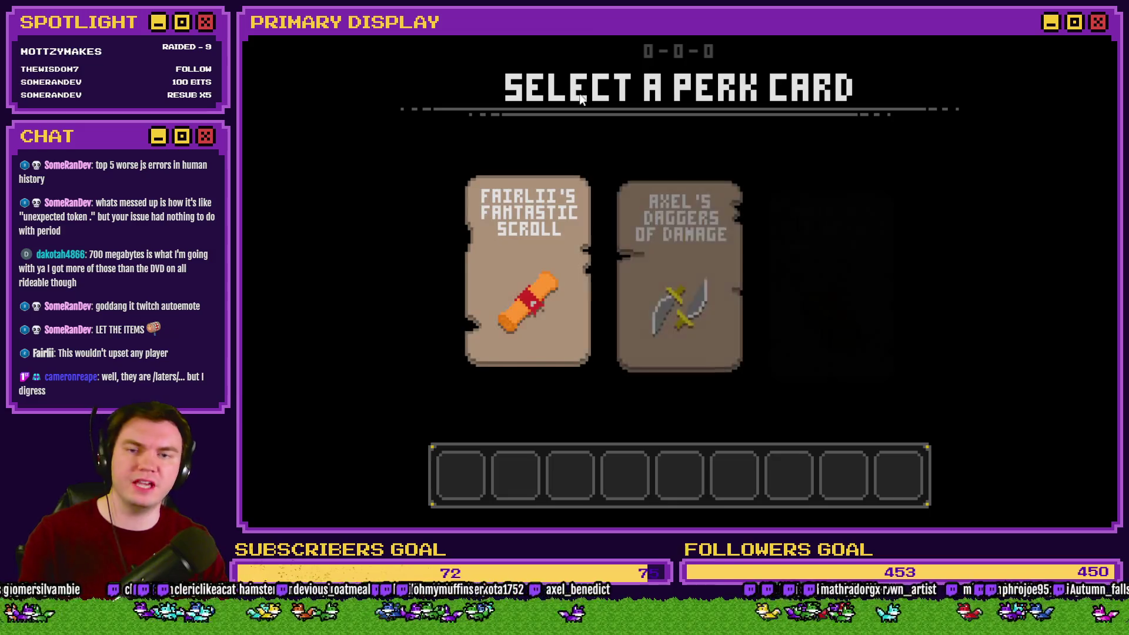
{"action": "left_click", "coordinate": [685, 235]}
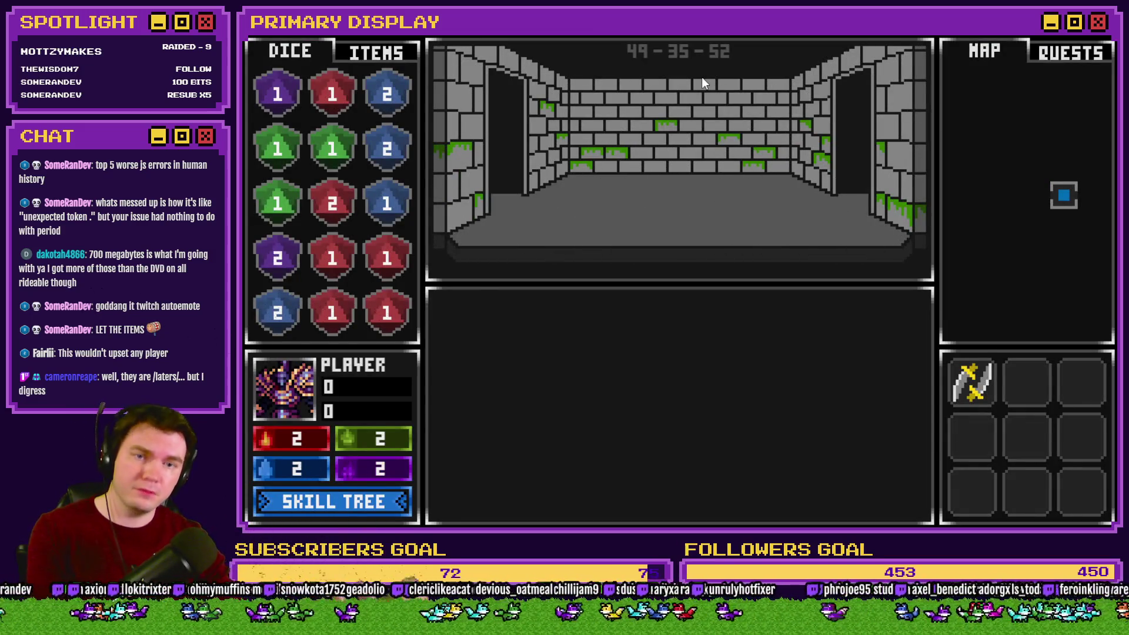
{"action": "key", "text": "w"}
{"action": "key", "text": "w"}
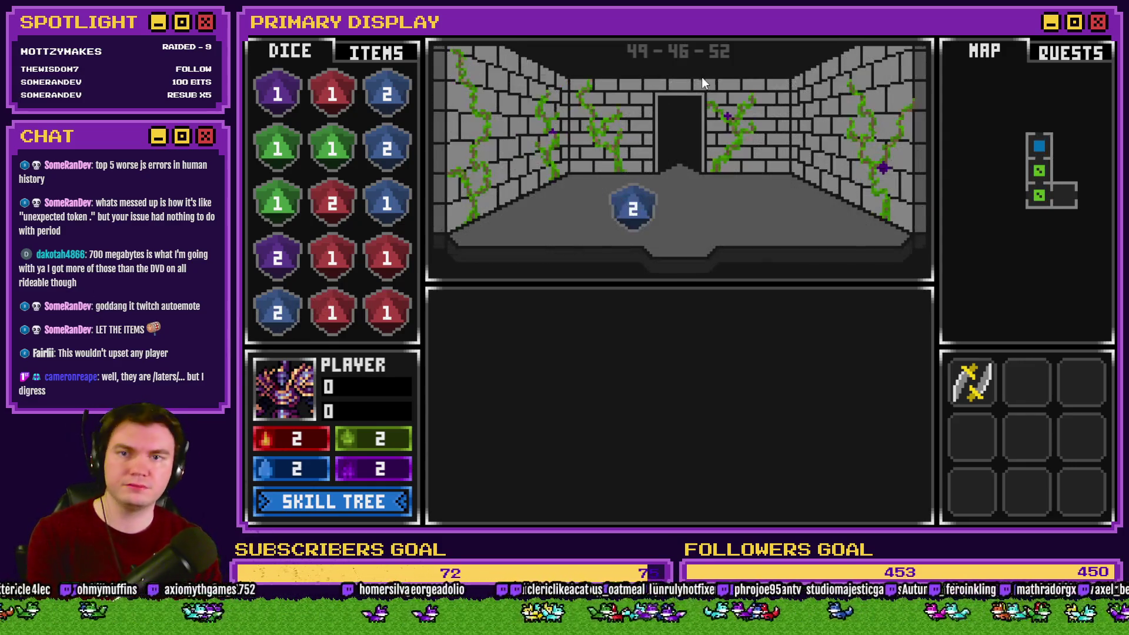
{"action": "key", "text": "w"}
{"action": "key", "text": "a"}
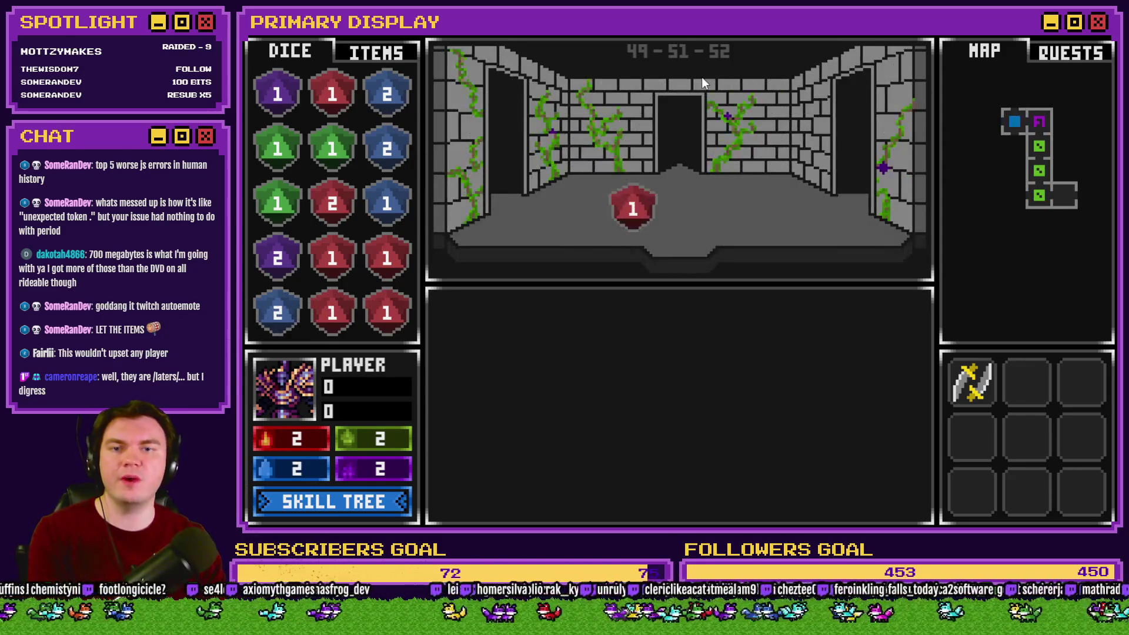
{"action": "key", "text": "a"}
{"action": "key", "text": "w"}
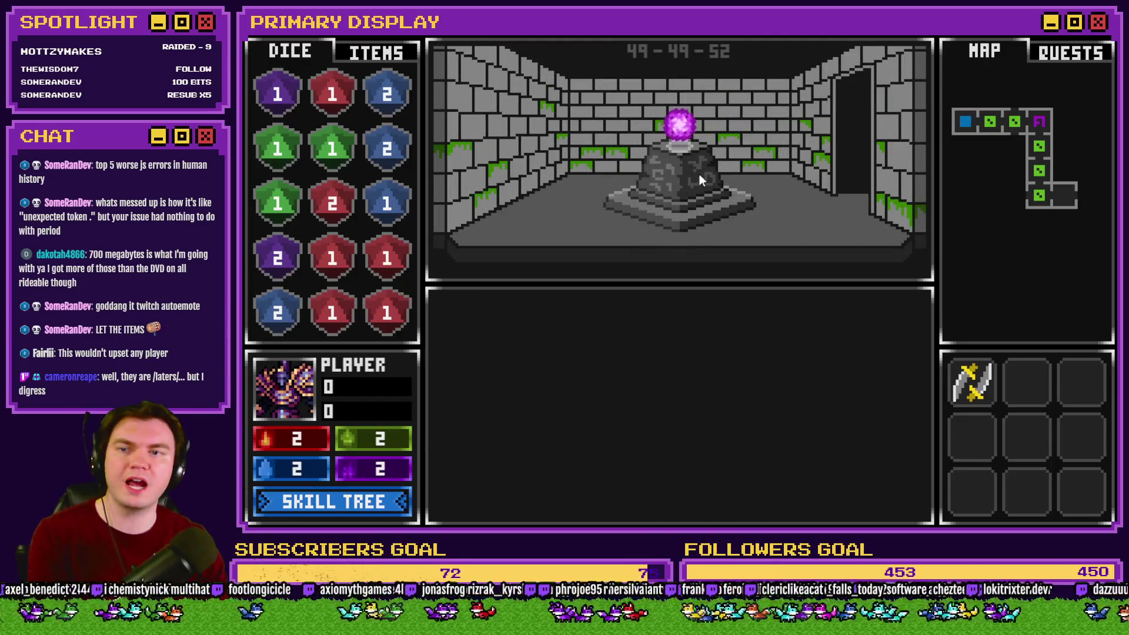
Take the orb, place the stick on the pedestal, then leave the room and return twice.
{"action": "left_click", "coordinate": [380, 51]}
{"action": "left_click", "coordinate": [679, 120]}
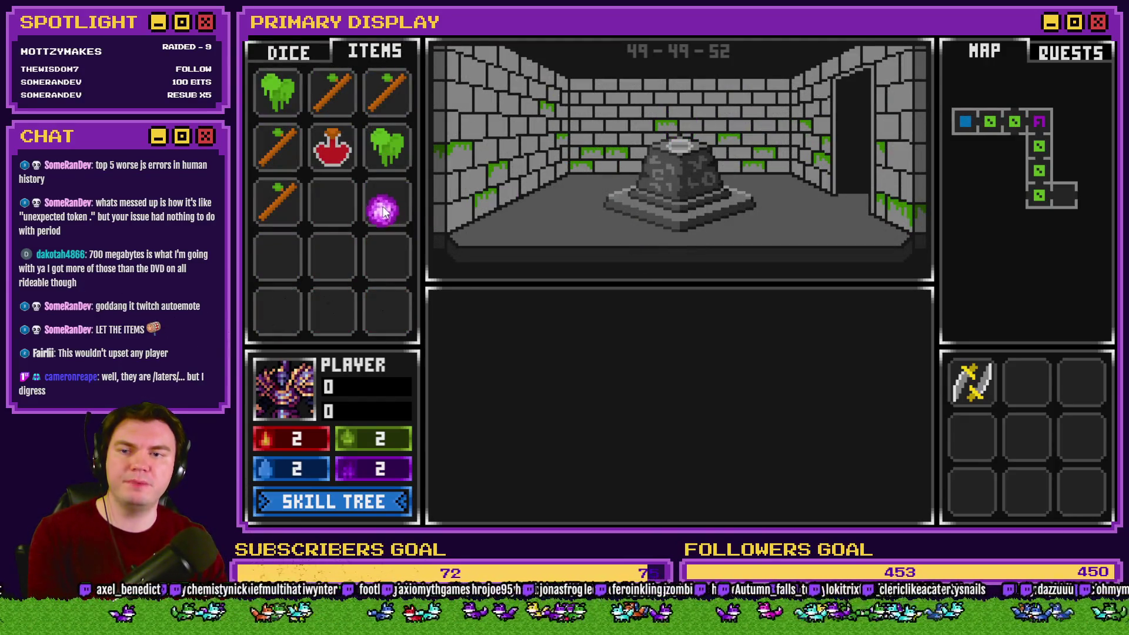
{"action": "key", "text": "d"}
{"action": "key", "text": "d"}
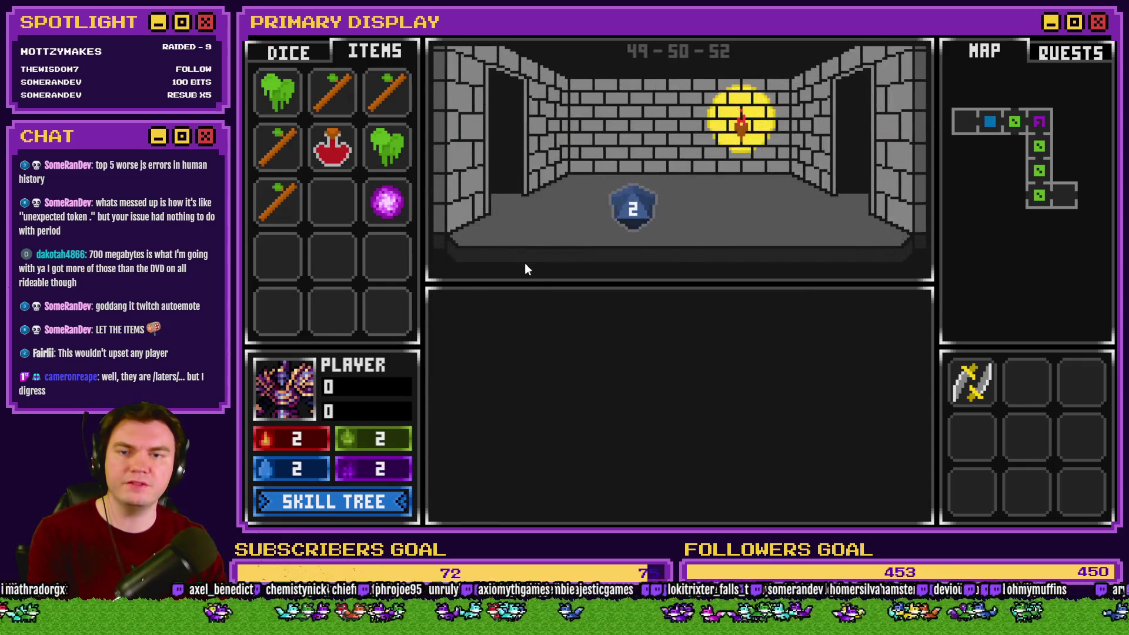
{"action": "key", "text": "d"}
{"action": "key", "text": "d"}
{"action": "left_click_drag", "start_coordinate": [397, 100], "coordinate": [682, 132]}
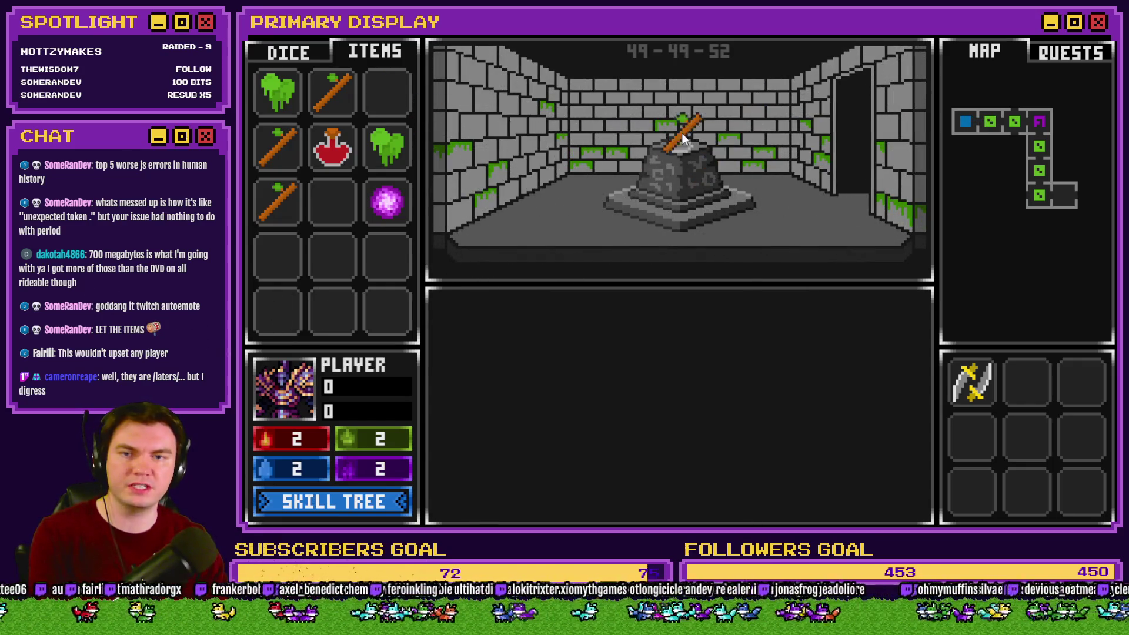
{"action": "key", "text": "s"}
{"action": "key", "text": "w"}
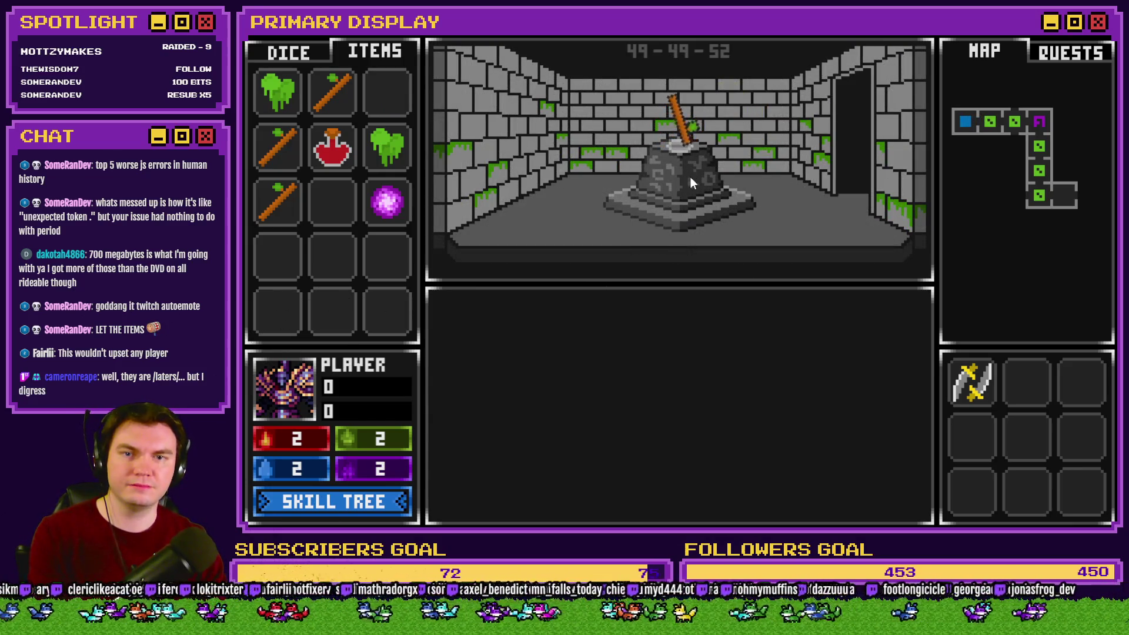
{"action": "key", "text": "s"}
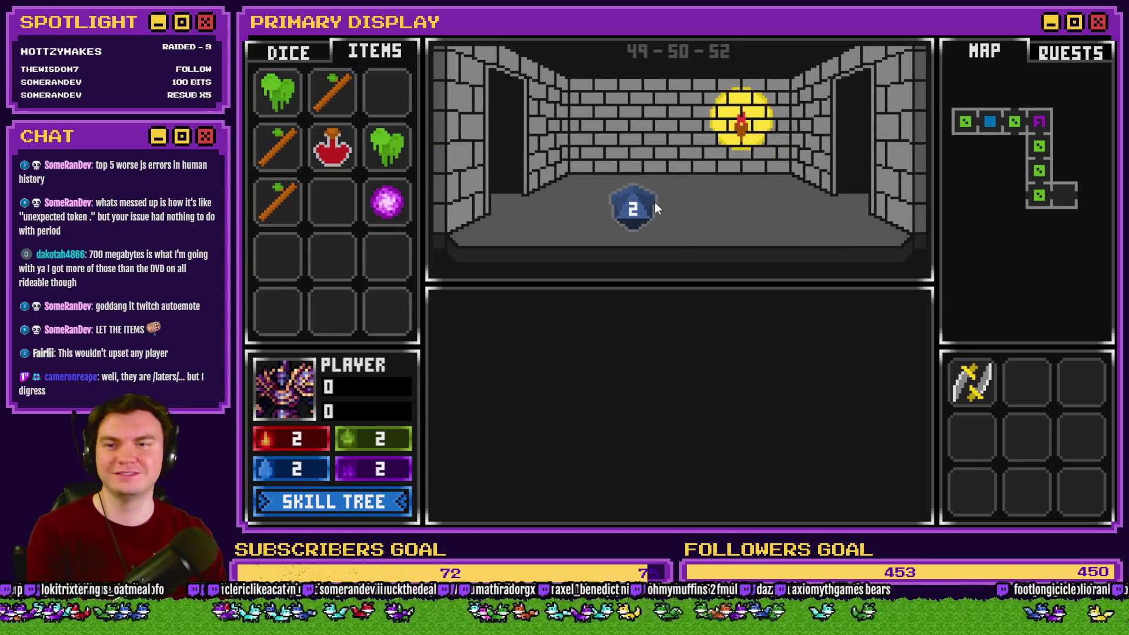
{"action": "key", "text": "w"}
Take the stick back and try placing purple 1, blue 2 and red 1 dice on the pedestal.
{"action": "left_click", "coordinate": [685, 130]}
{"action": "left_click", "coordinate": [286, 54]}
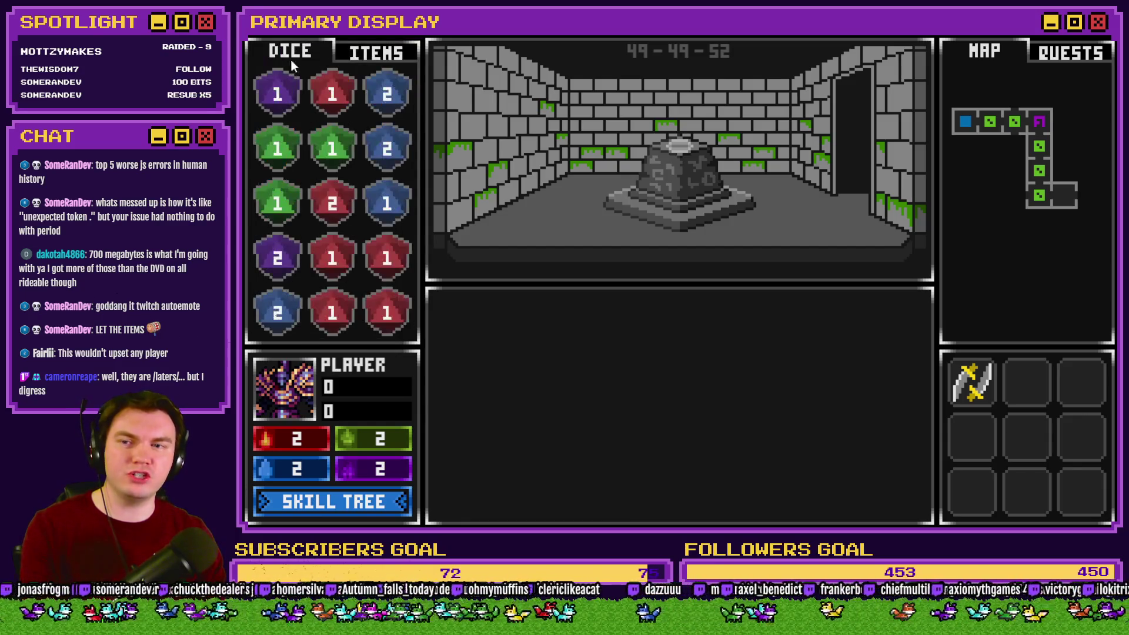
{"action": "mouse_move", "coordinate": [280, 98]}
{"action": "left_mouse_down"}
{"action": "mouse_move", "coordinate": [613, 140]}
{"action": "mouse_move", "coordinate": [668, 136]}
{"action": "left_mouse_up"}
{"action": "mouse_move", "coordinate": [387, 94]}
{"action": "left_mouse_down"}
{"action": "mouse_move", "coordinate": [695, 150]}
{"action": "mouse_move", "coordinate": [662, 136]}
{"action": "left_mouse_up"}
{"action": "left_click_drag", "start_coordinate": [332, 94], "coordinate": [327, 101]}
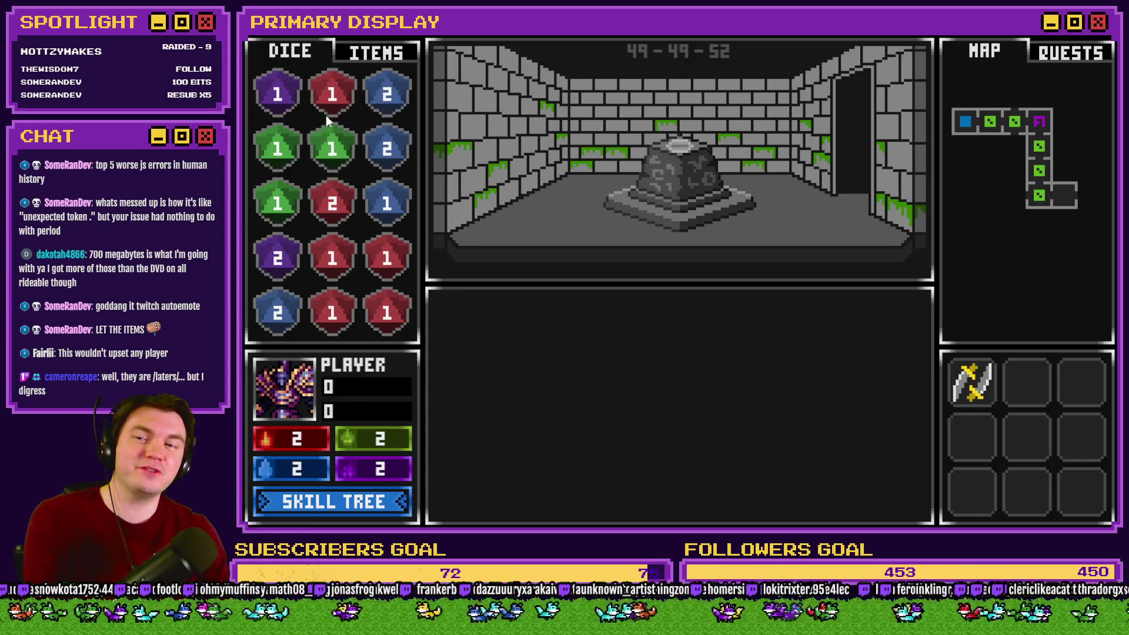
{"action": "mouse_move", "coordinate": [387, 95]}
{"action": "left_mouse_down"}
{"action": "mouse_move", "coordinate": [467, 146]}
{"action": "mouse_move", "coordinate": [682, 134]}
{"action": "left_mouse_up"}
{"action": "mouse_move", "coordinate": [387, 148]}
{"action": "left_mouse_down"}
{"action": "mouse_move", "coordinate": [605, 149]}
{"action": "mouse_move", "coordinate": [682, 128]}
{"action": "left_mouse_up"}
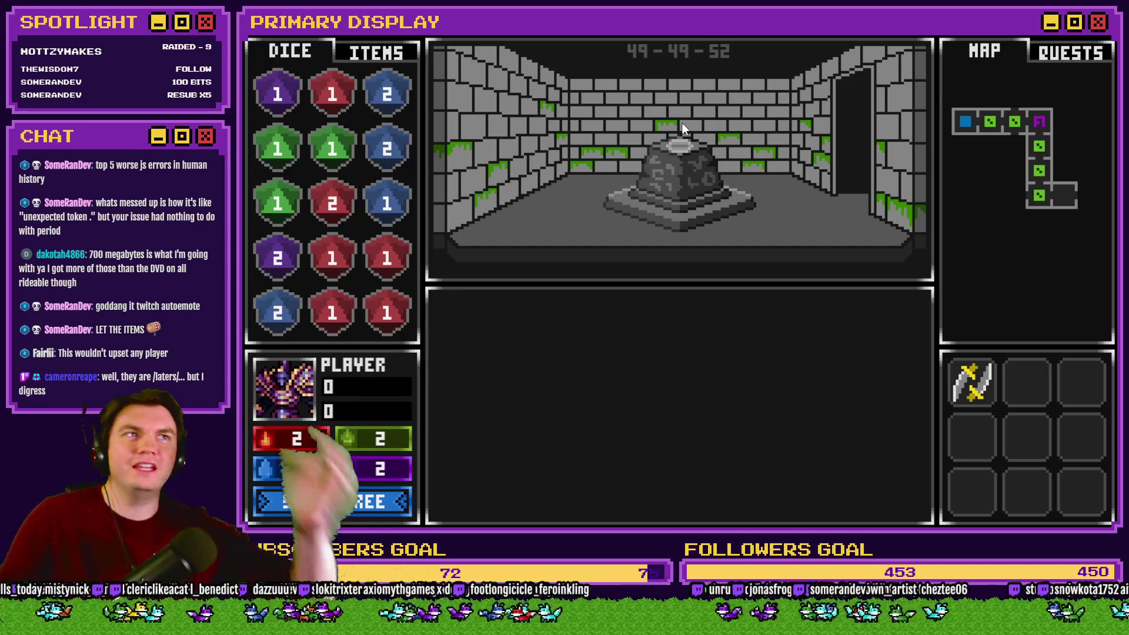
Try the purple orb and red potion, place the green slime on the pedestal, and return to confirm it stayed.
{"action": "left_click", "coordinate": [371, 59]}
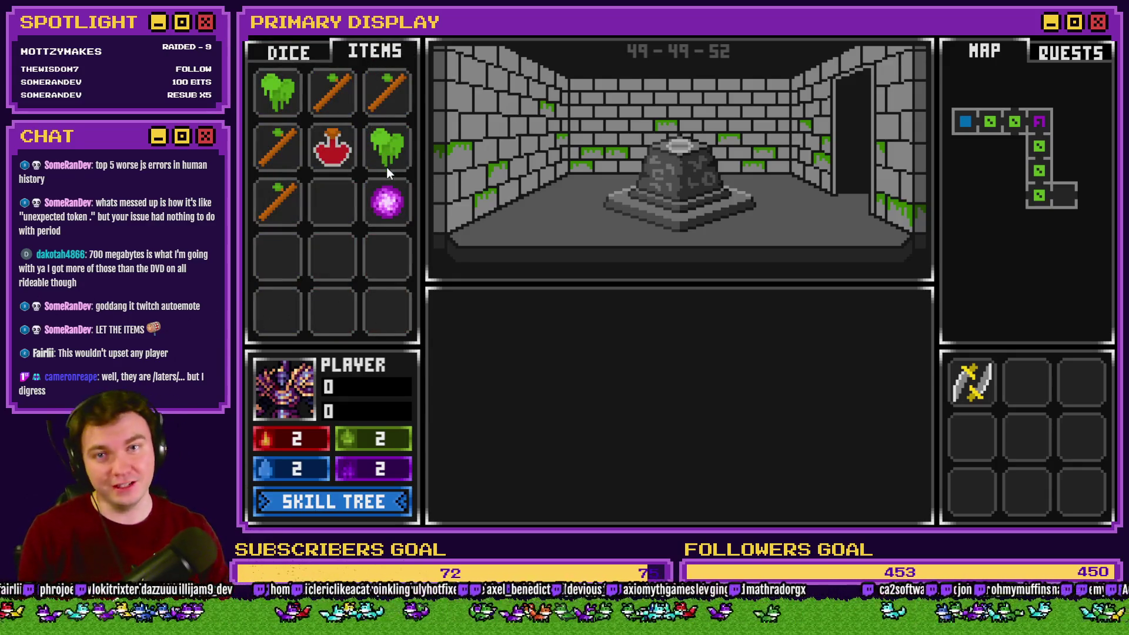
{"action": "mouse_move", "coordinate": [387, 202]}
{"action": "left_mouse_down"}
{"action": "mouse_move", "coordinate": [682, 147]}
{"action": "mouse_move", "coordinate": [390, 216]}
{"action": "left_mouse_up"}
{"action": "left_click_drag", "start_coordinate": [344, 154], "coordinate": [605, 142]}
{"action": "mouse_move", "coordinate": [387, 147]}
{"action": "left_mouse_down"}
{"action": "mouse_move", "coordinate": [361, 146]}
{"action": "mouse_move", "coordinate": [634, 138]}
{"action": "left_mouse_up"}
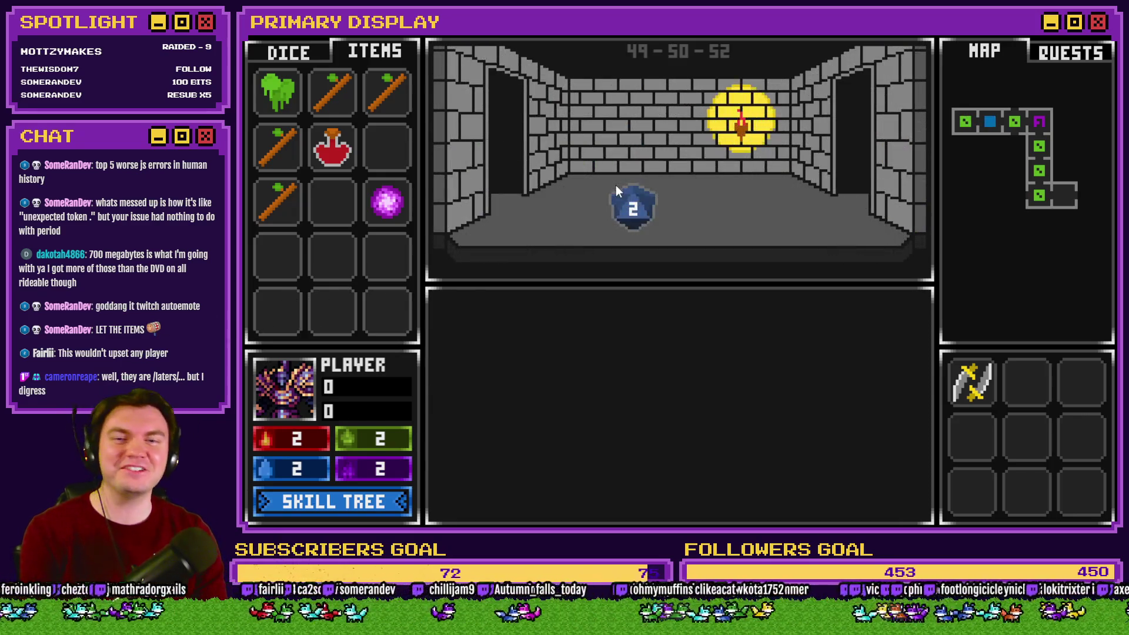
{"action": "key", "text": "Down"}
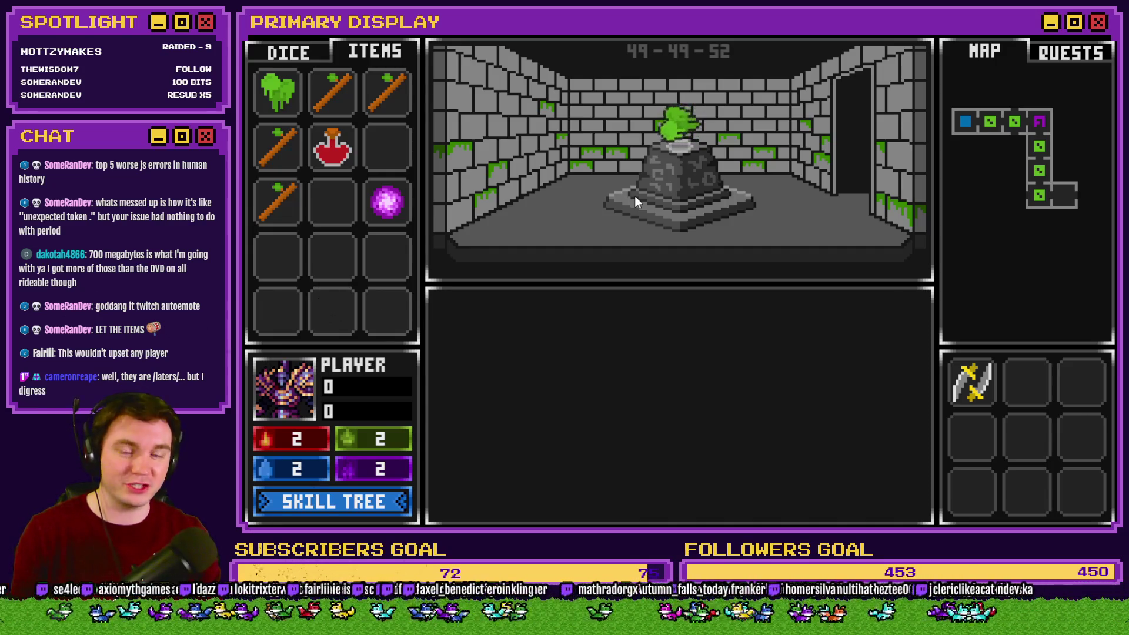
Put the stick on the pedestal beside the slime, then step out and back.
{"action": "left_click_drag", "start_coordinate": [386, 91], "coordinate": [679, 126]}
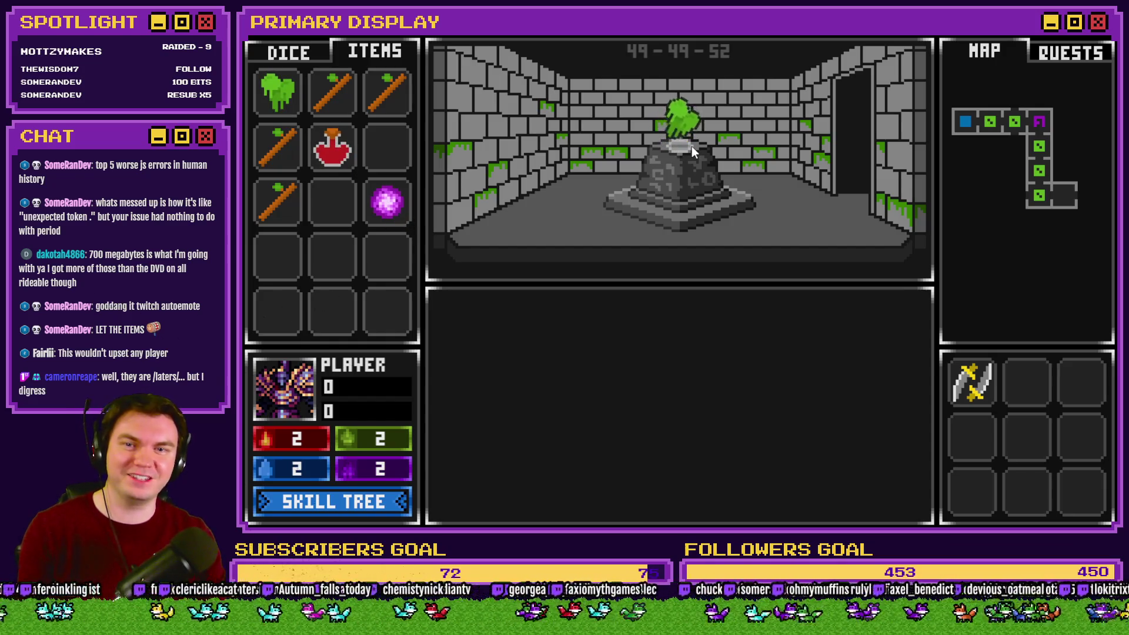
{"action": "left_click", "coordinate": [686, 181]}
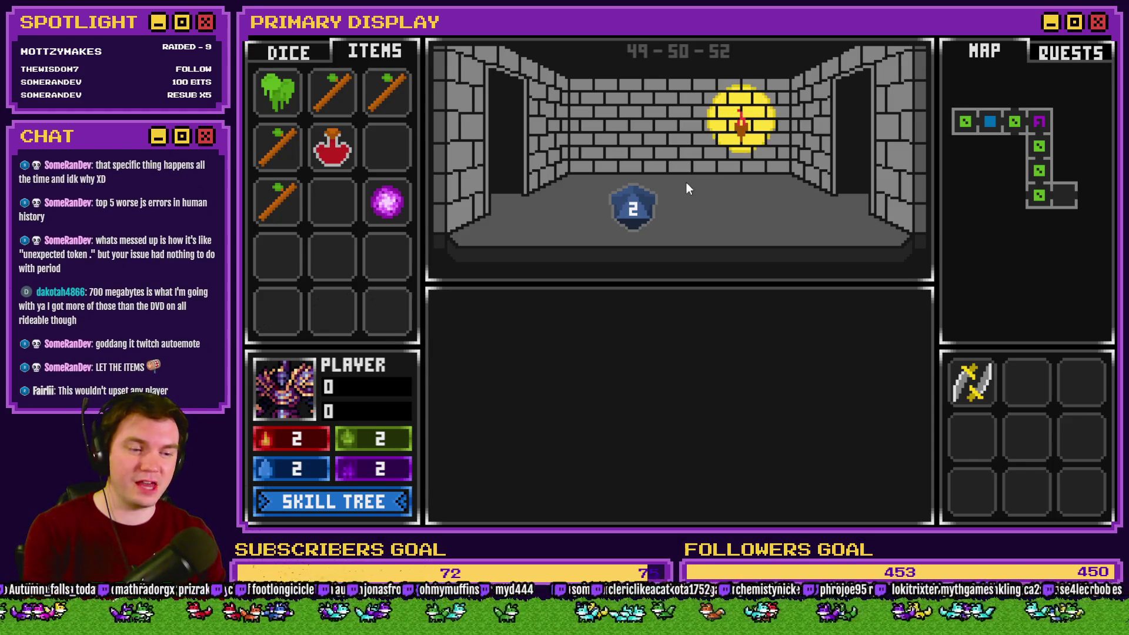
{"action": "left_click", "coordinate": [686, 182]}
Clear the slime and stick off the pedestal and set the purple orb on it.
{"action": "mouse_move", "coordinate": [688, 143]}
{"action": "left_mouse_down"}
{"action": "mouse_move", "coordinate": [391, 143]}
{"action": "mouse_move", "coordinate": [645, 145]}
{"action": "left_mouse_up"}
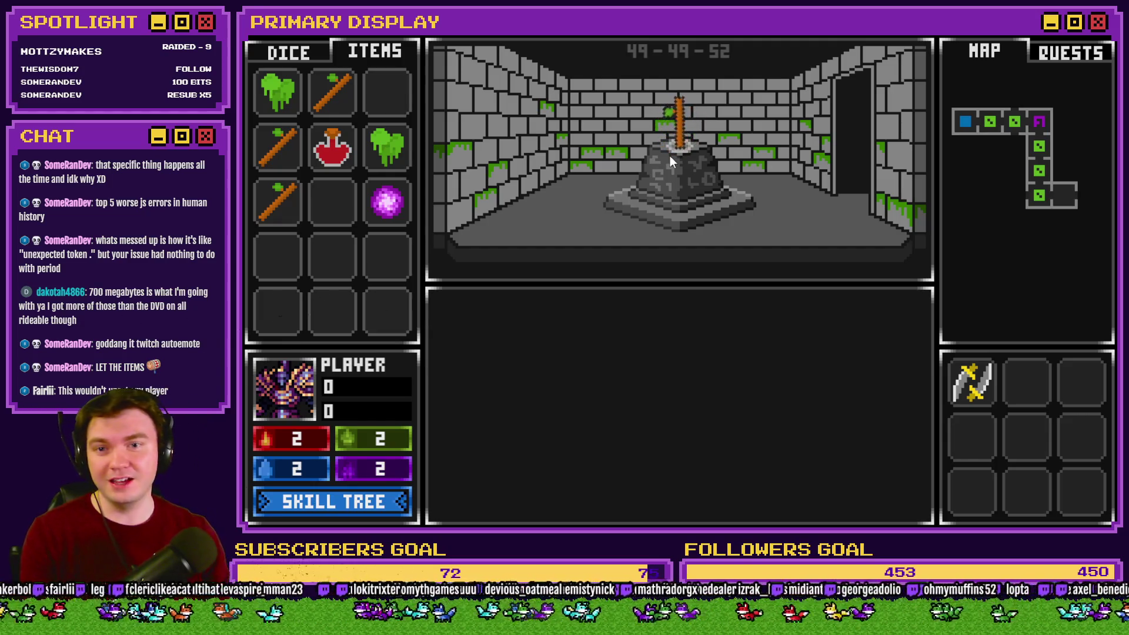
{"action": "mouse_move", "coordinate": [680, 136]}
{"action": "left_mouse_down"}
{"action": "mouse_move", "coordinate": [540, 159]}
{"action": "mouse_move", "coordinate": [404, 107]}
{"action": "left_mouse_up"}
{"action": "left_click_drag", "start_coordinate": [400, 185], "coordinate": [673, 153]}
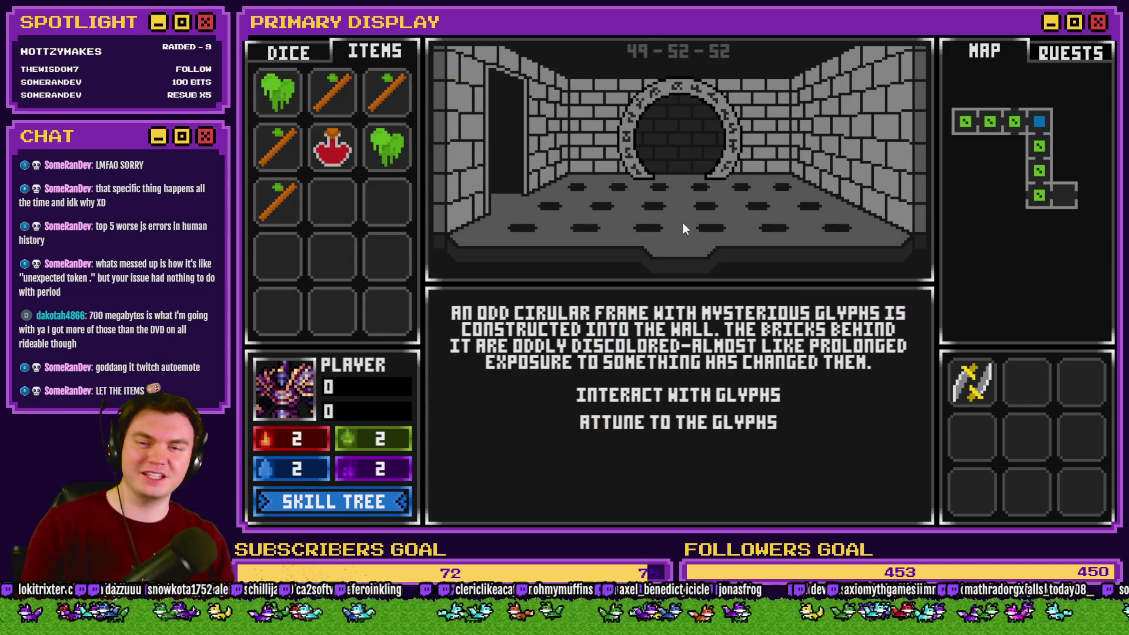
Try the red potion and green slime on the glyph wheel, exit, and retrieve the purple orb.
{"action": "left_click", "coordinate": [643, 392]}
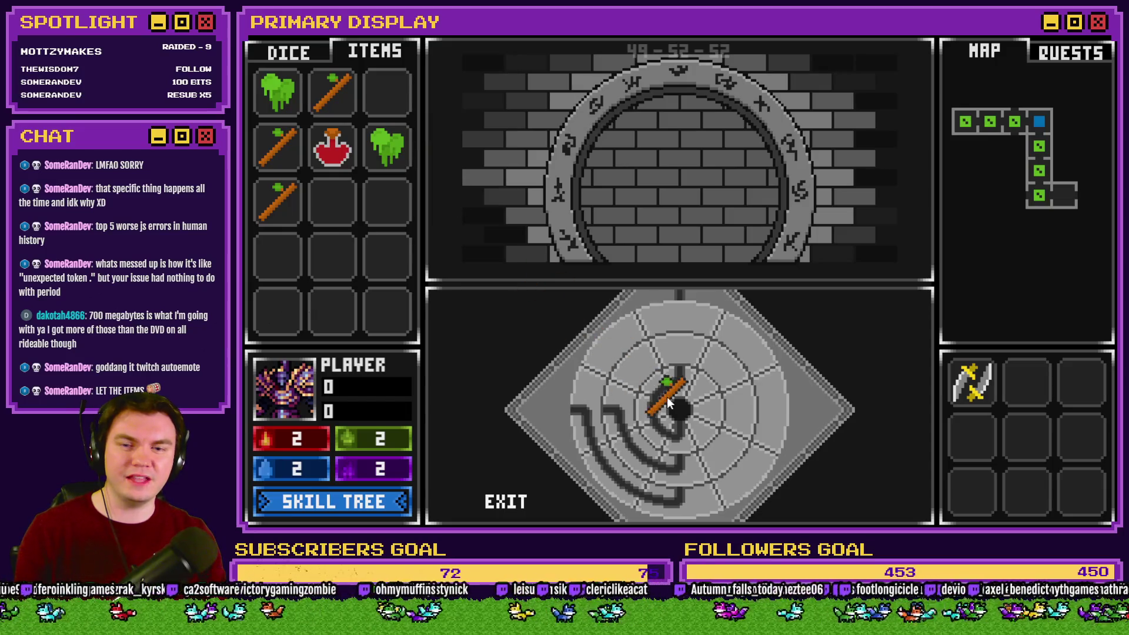
{"action": "mouse_move", "coordinate": [357, 166]}
{"action": "left_mouse_down"}
{"action": "mouse_move", "coordinate": [661, 382]}
{"action": "mouse_move", "coordinate": [516, 288]}
{"action": "left_mouse_up"}
{"action": "left_click_drag", "start_coordinate": [401, 156], "coordinate": [702, 409]}
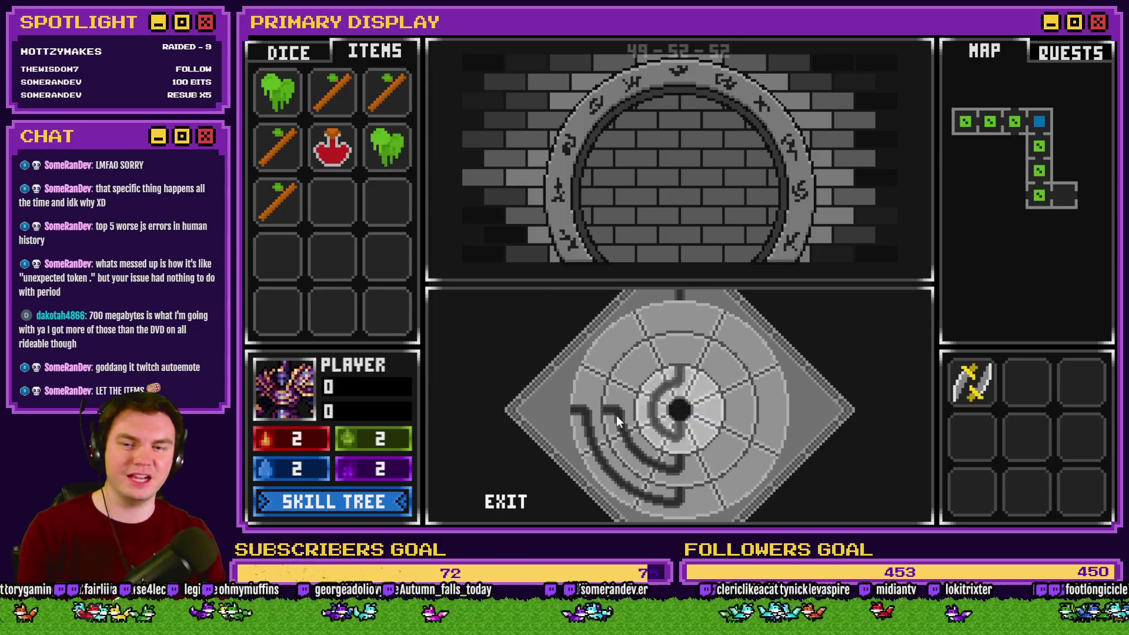
{"action": "left_click", "coordinate": [506, 502]}
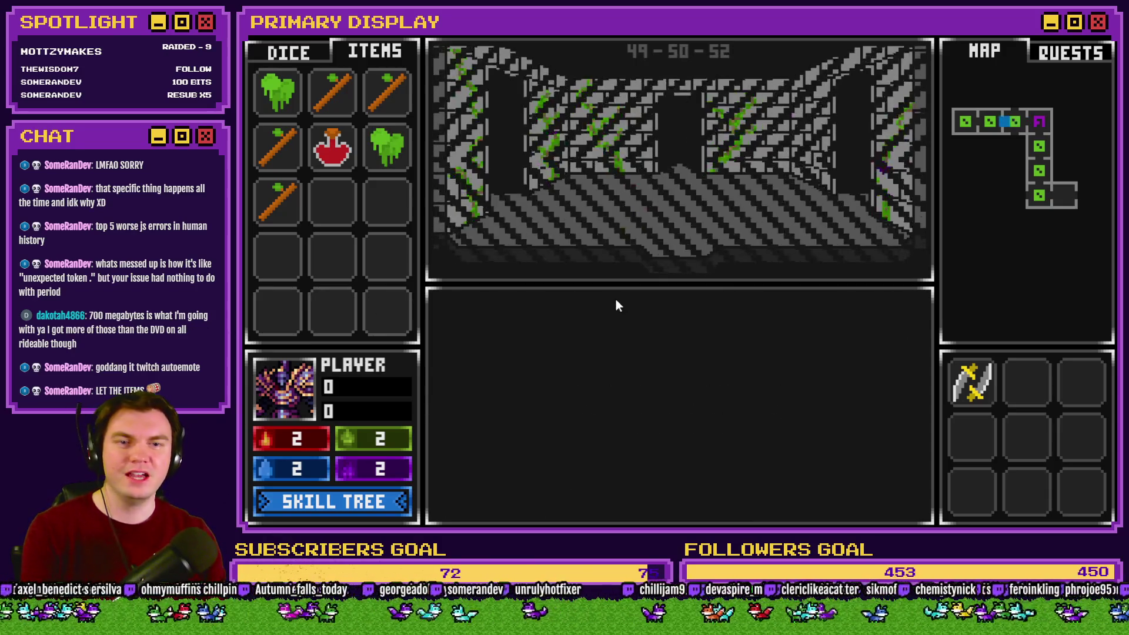
{"action": "left_click", "coordinate": [666, 149]}
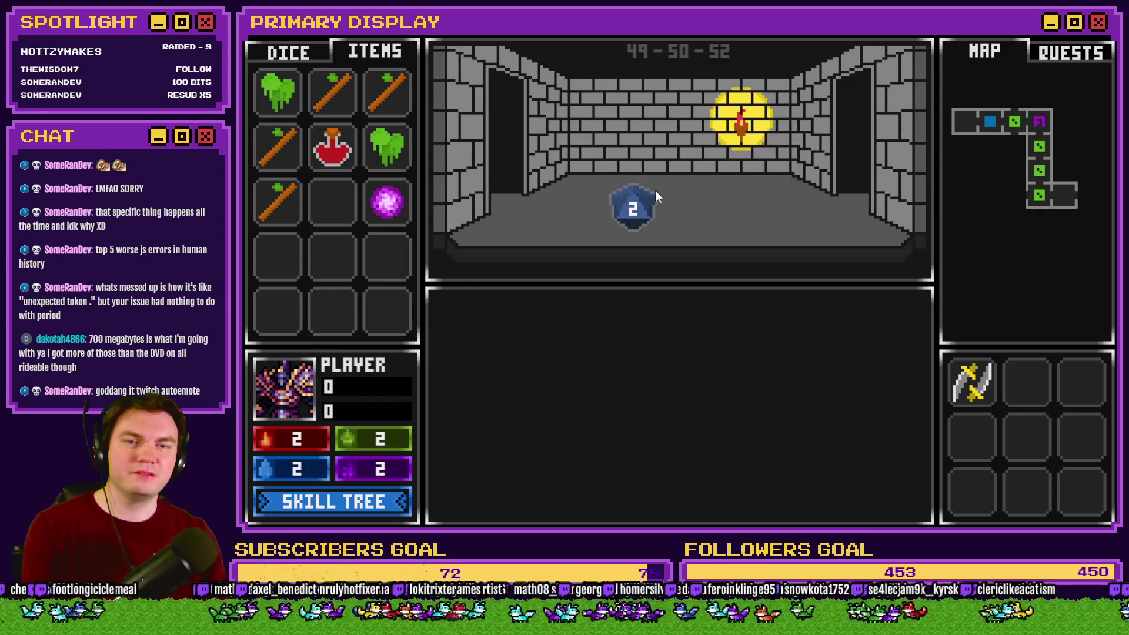
Place the green slime on the pedestal, walk to the torch room and back, then place it again.
{"action": "left_click", "coordinate": [968, 126]}
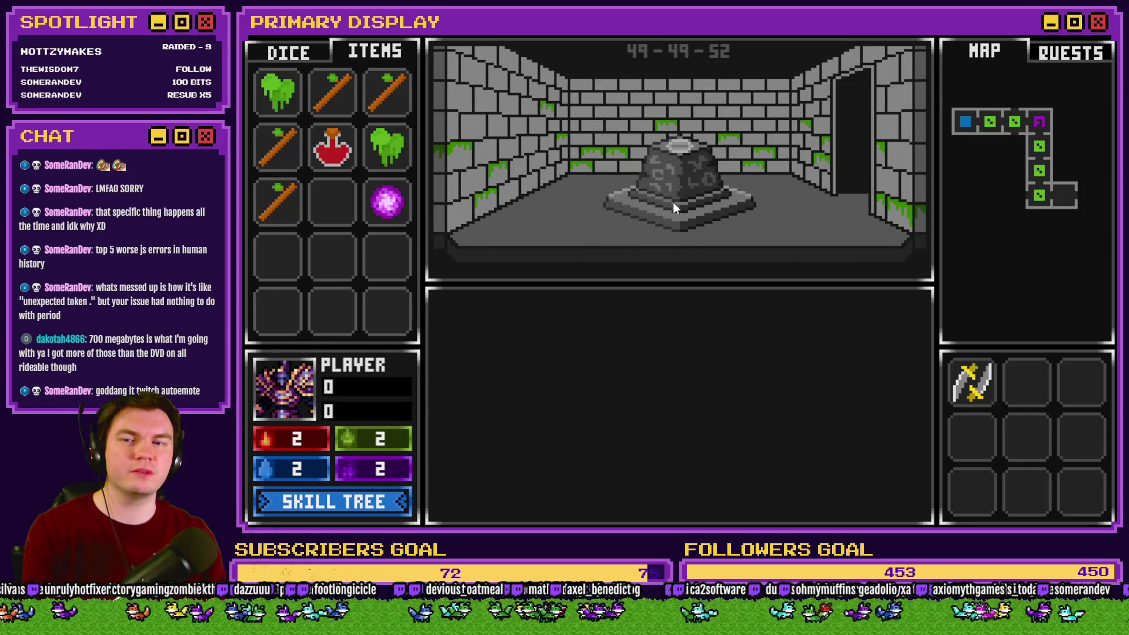
{"action": "left_click_drag", "start_coordinate": [415, 140], "coordinate": [606, 155]}
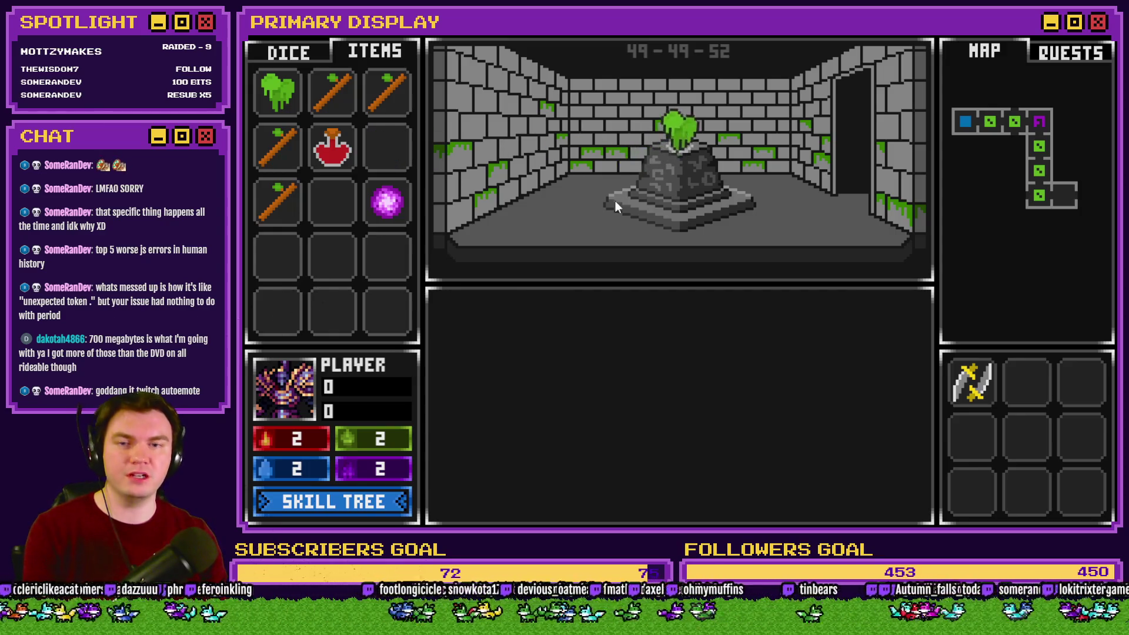
{"action": "left_click", "coordinate": [592, 181]}
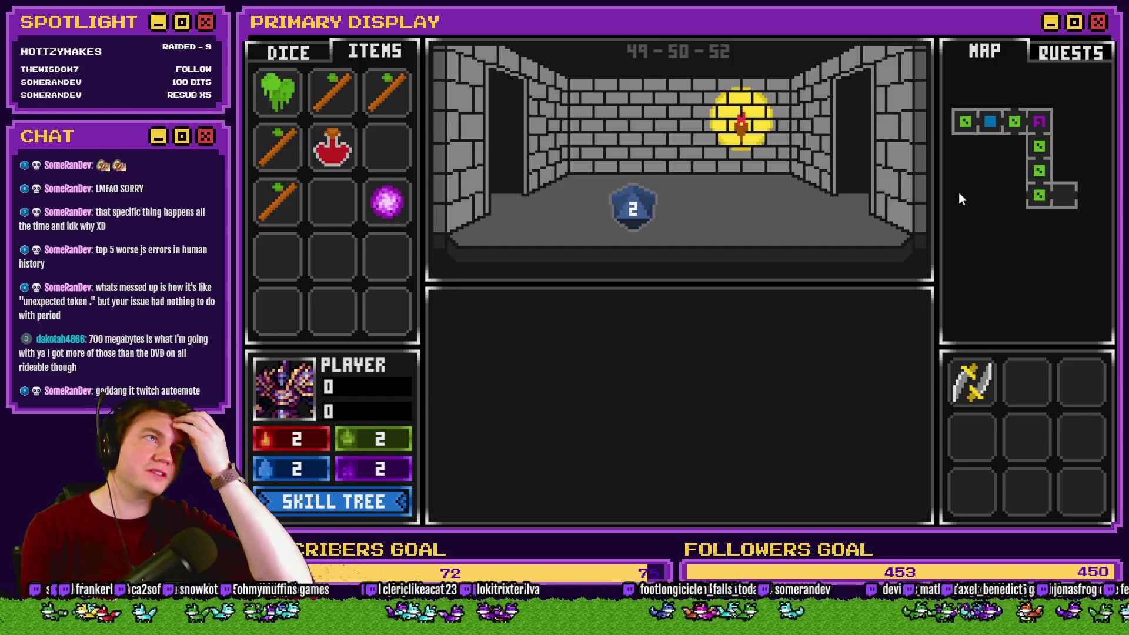
{"action": "key", "text": "Left"}
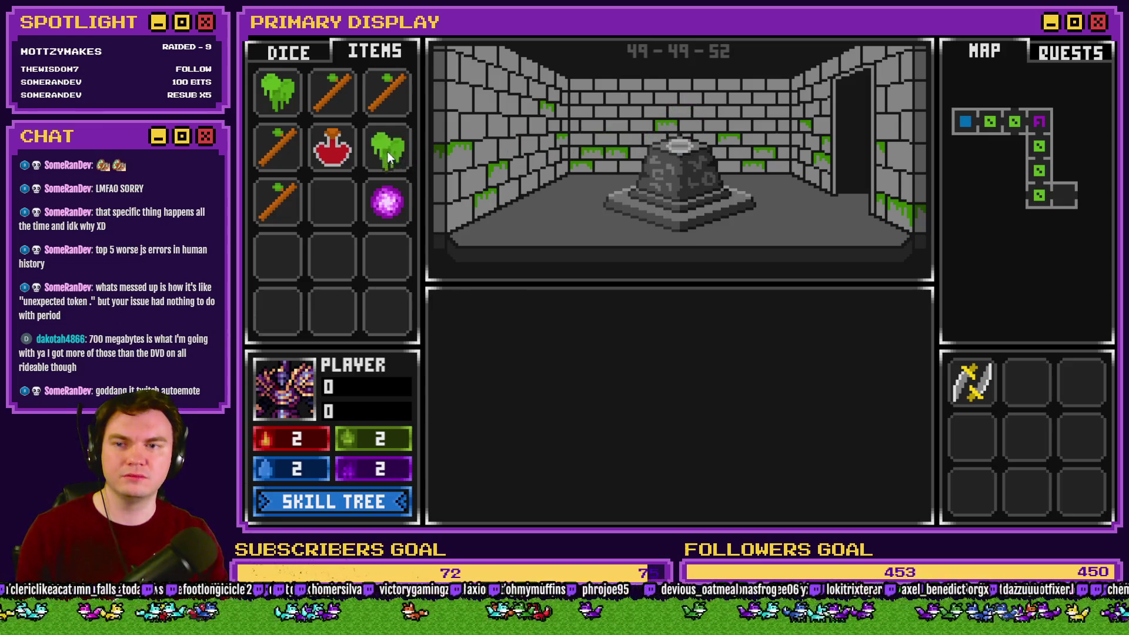
{"action": "left_click", "coordinate": [388, 203]}
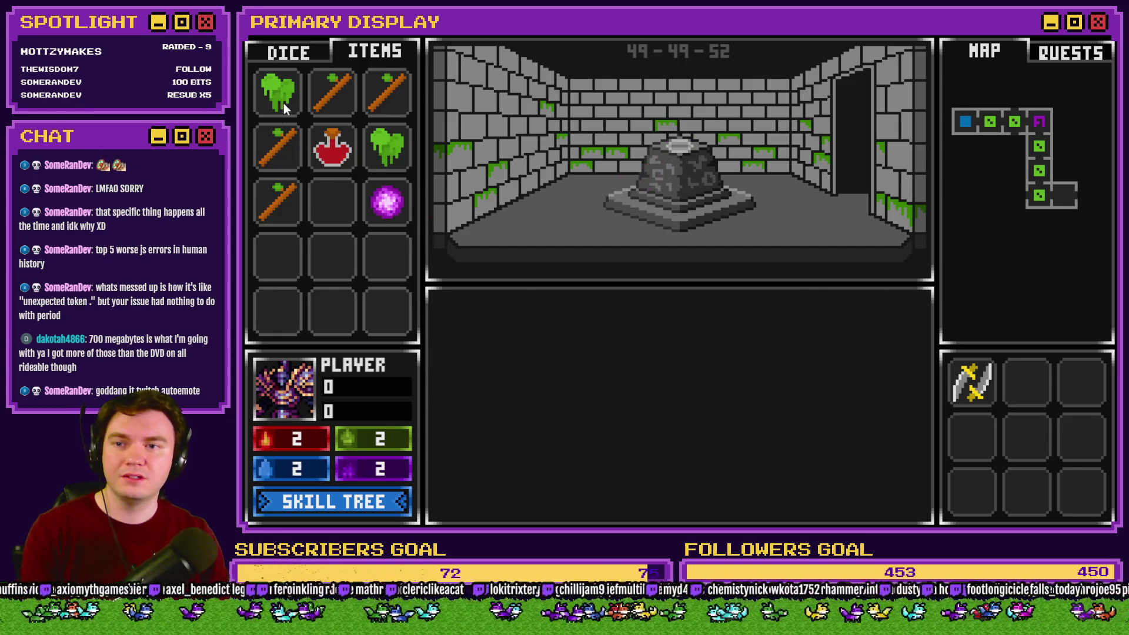
{"action": "left_click_drag", "start_coordinate": [284, 104], "coordinate": [683, 139]}
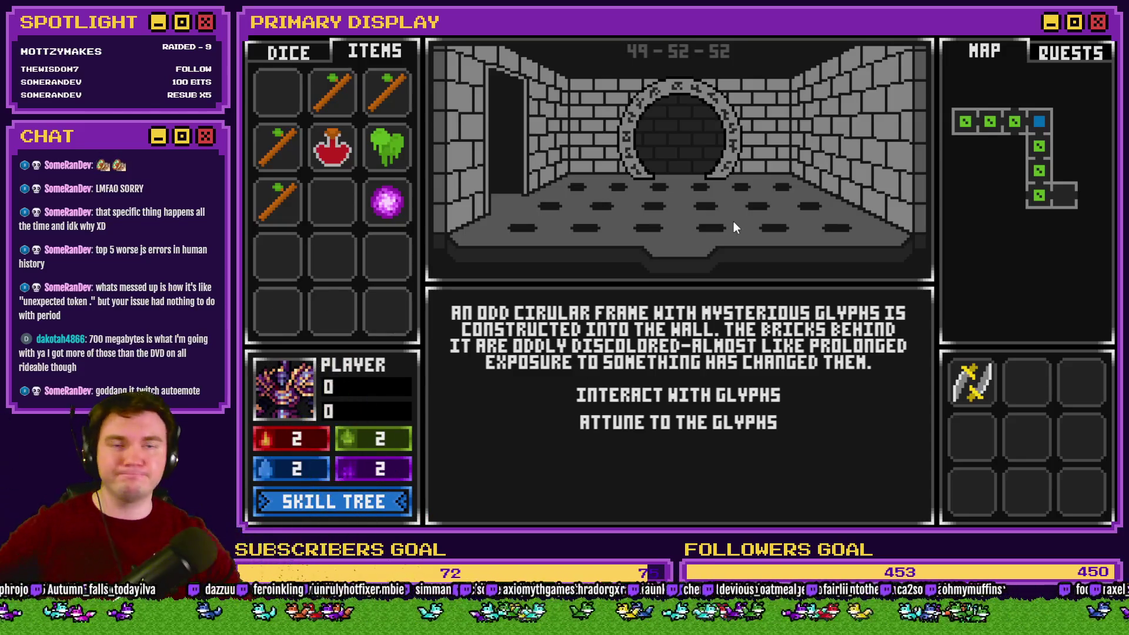
In the glyph close-up, rotate the rings into a connected path.
{"action": "left_click", "coordinate": [739, 396]}
{"action": "mouse_move", "coordinate": [615, 348]}
{"action": "left_mouse_down"}
{"action": "mouse_move", "coordinate": [724, 331]}
{"action": "mouse_move", "coordinate": [676, 369]}
{"action": "mouse_move", "coordinate": [690, 451]}
{"action": "left_mouse_up"}
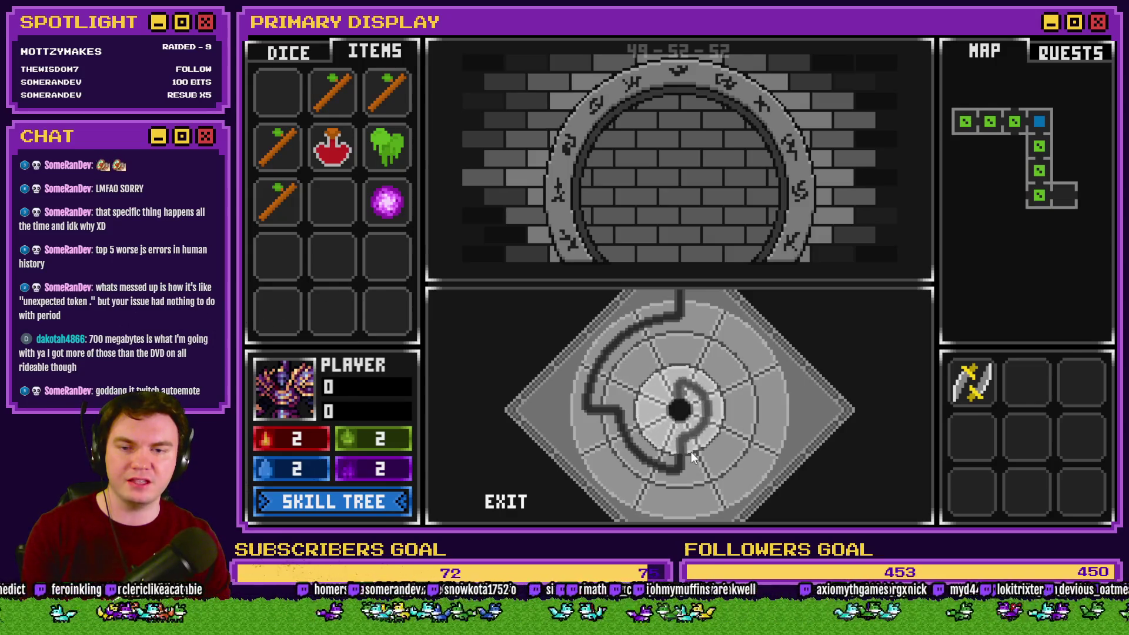
{"action": "left_click", "coordinate": [507, 502]}
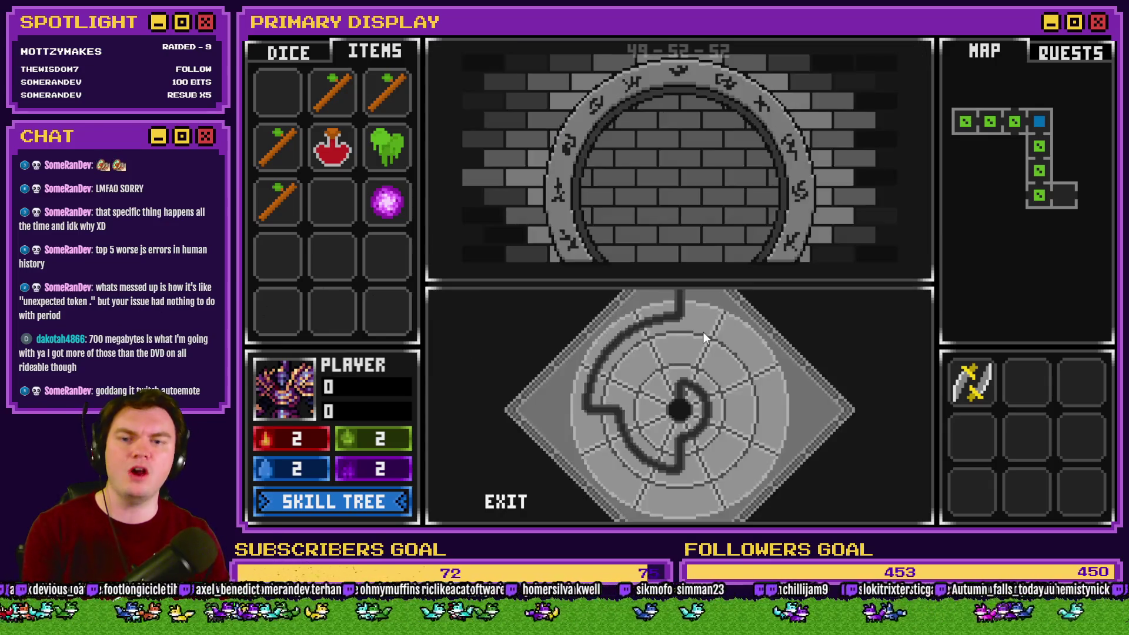
Drop the purple orb onto the glyph disc centre to open the portal, then close the playtest.
{"action": "left_click_drag", "start_coordinate": [388, 203], "coordinate": [679, 394]}
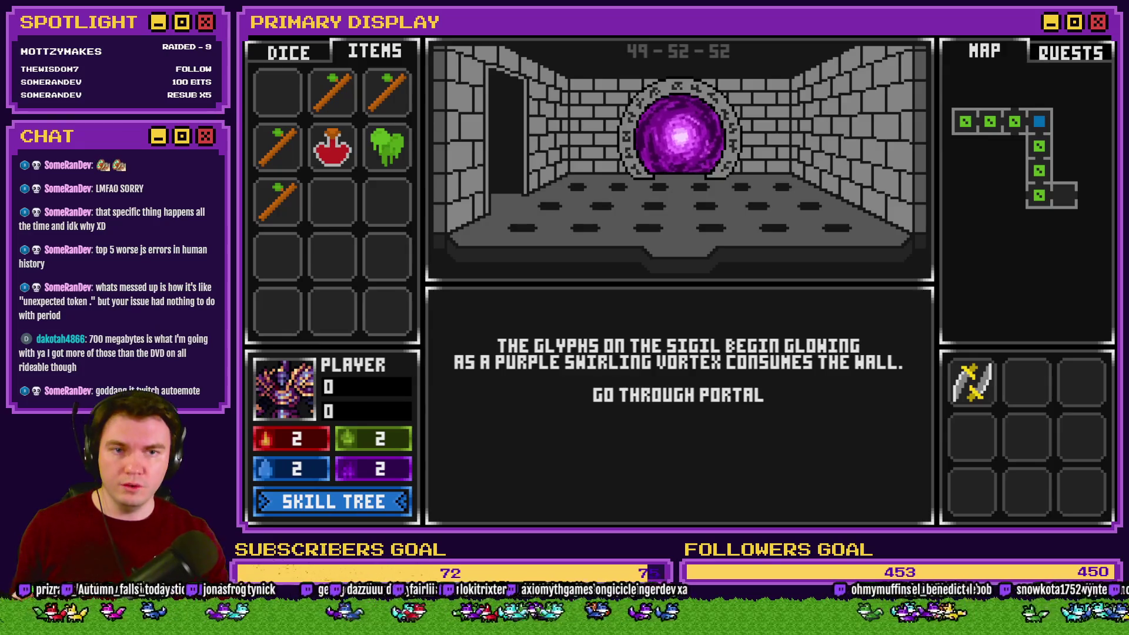
{"action": "left_click", "coordinate": [989, 49]}
{"action": "key", "text": "alt+Tab"}
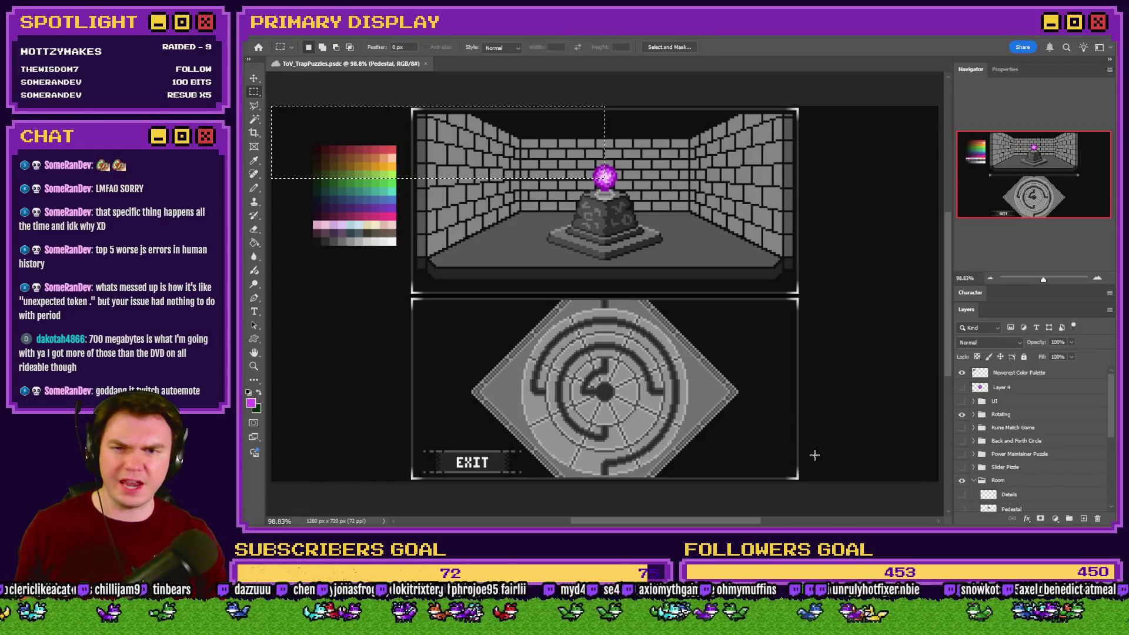
Delete TEMP.png from the Tomb of Vercilias img\pictures folder.
{"action": "key", "text": "alt+Tab"}
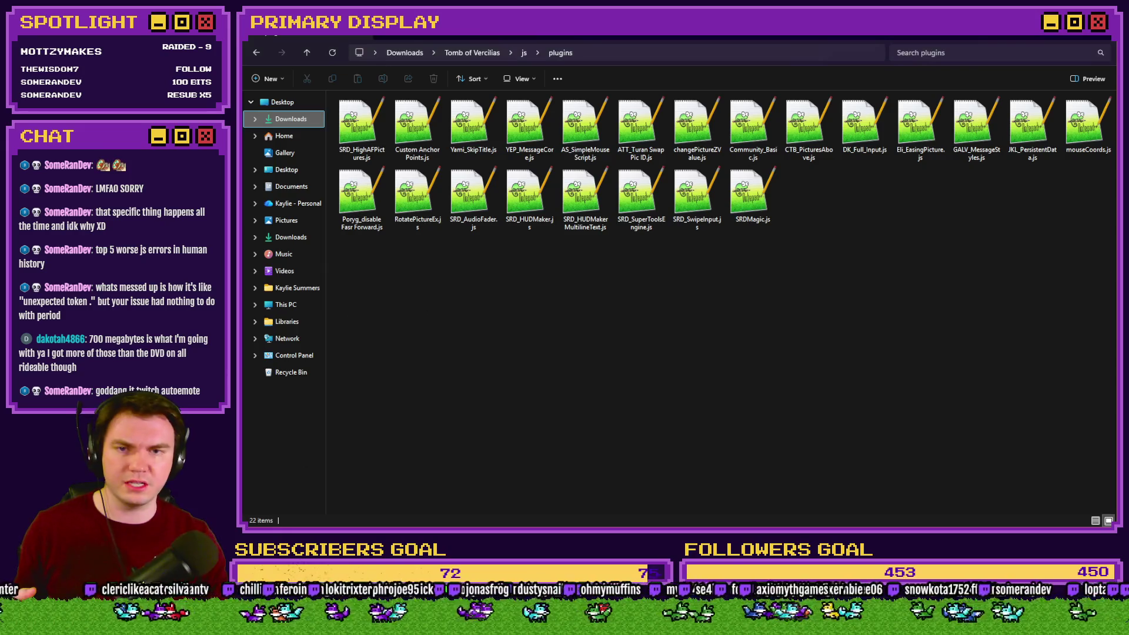
{"action": "left_click", "coordinate": [473, 55]}
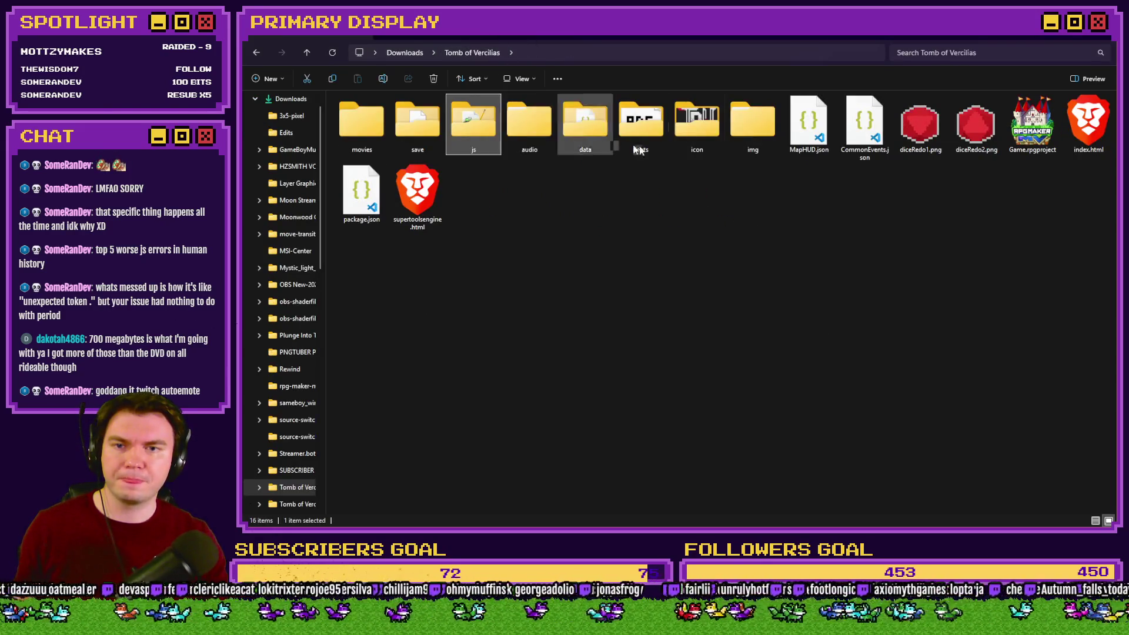
{"action": "double_click", "coordinate": [733, 134]}
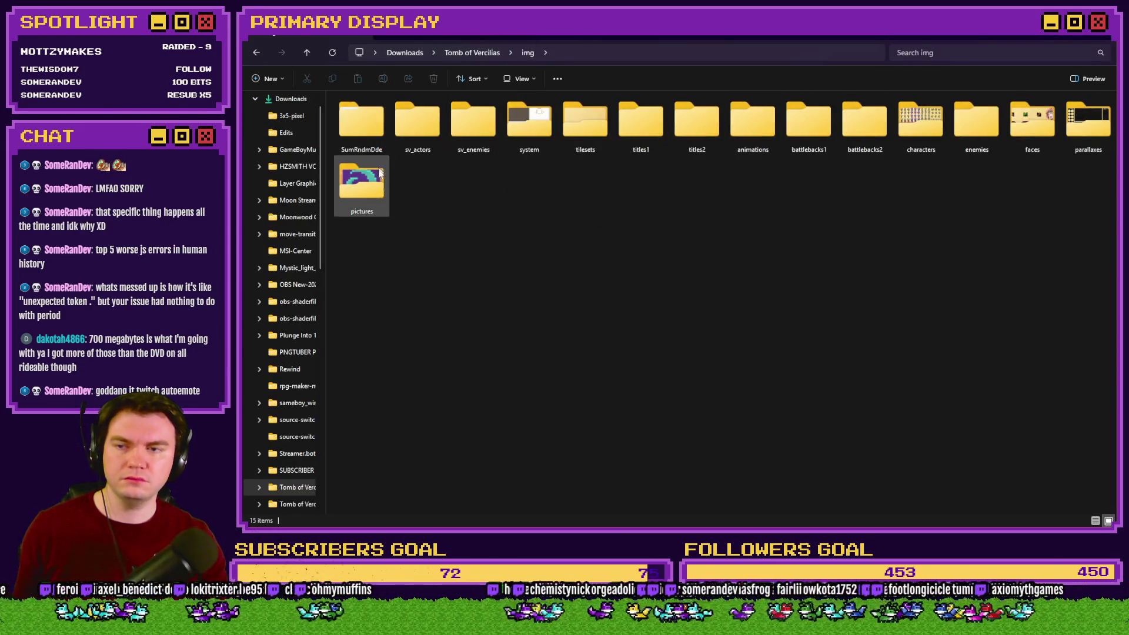
{"action": "double_click", "coordinate": [374, 185]}
{"action": "left_click", "coordinate": [440, 147]}
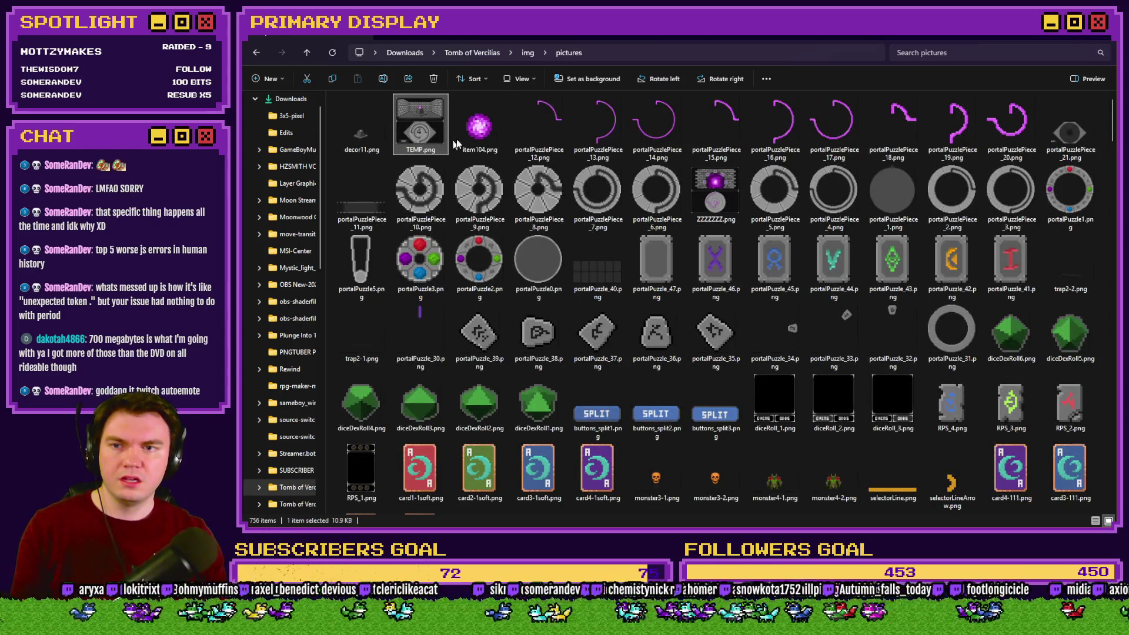
{"action": "key", "text": "Delete"}
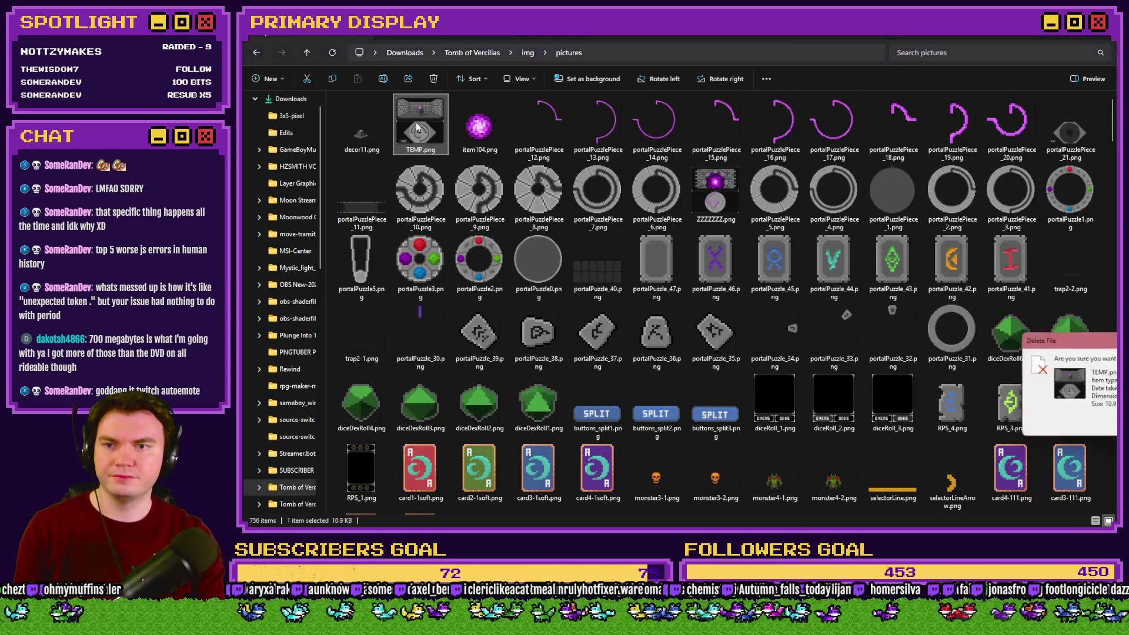
Sort the pictures by name and jump to the portal files.
{"action": "right_click", "coordinate": [444, 158]}
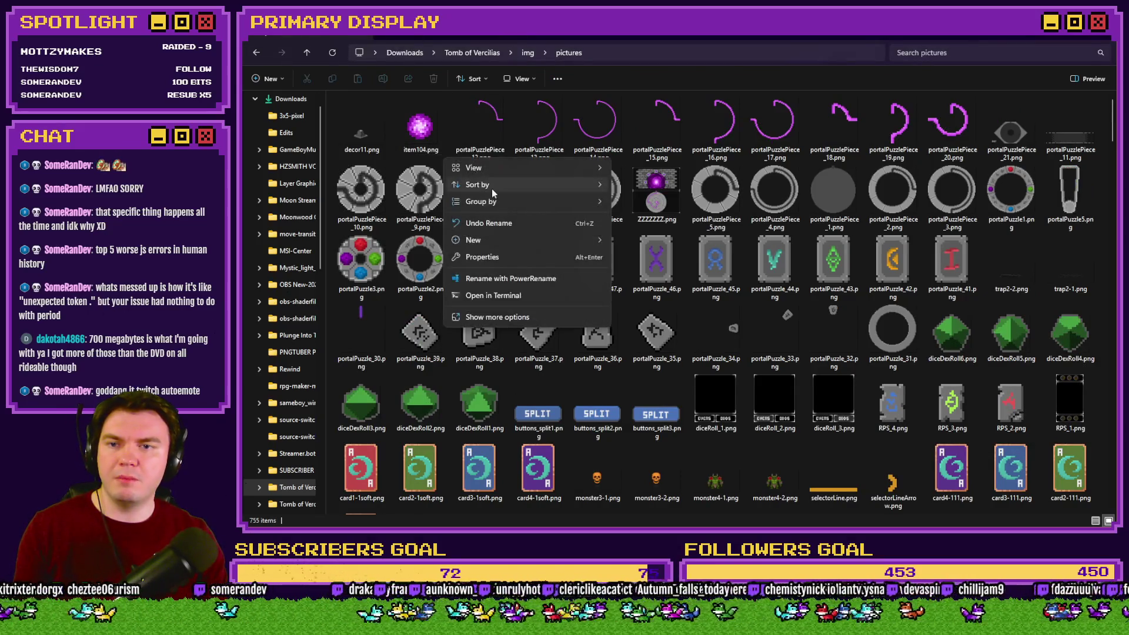
{"action": "mouse_move", "coordinate": [559, 185]}
{"action": "left_click", "coordinate": [637, 186]}
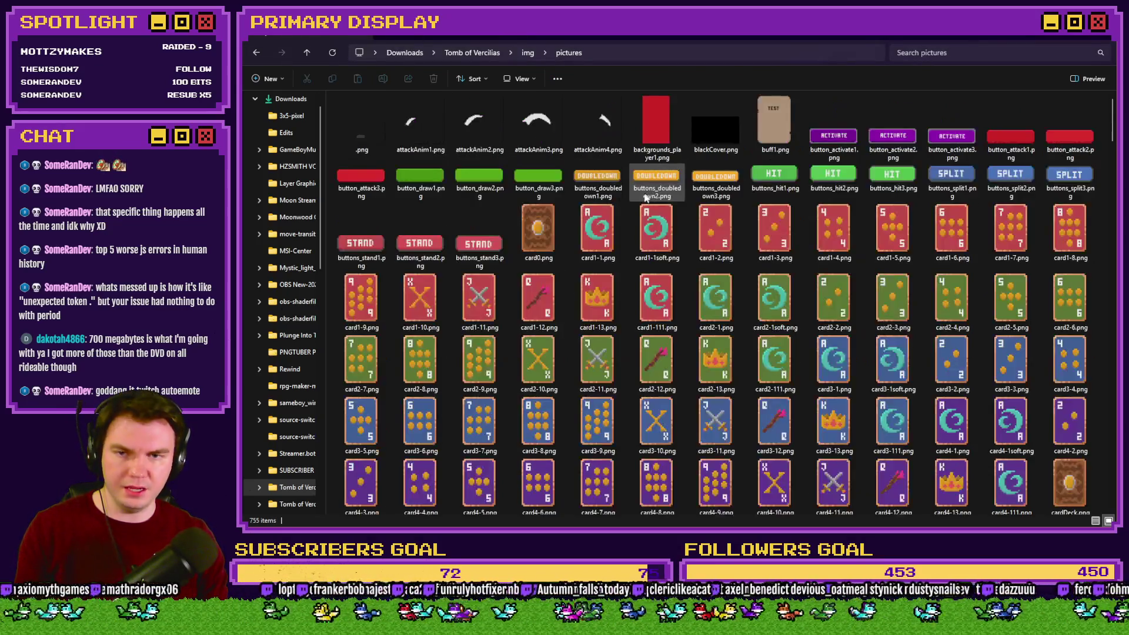
{"action": "left_click", "coordinate": [646, 186]}
{"action": "type", "text": "portal"}
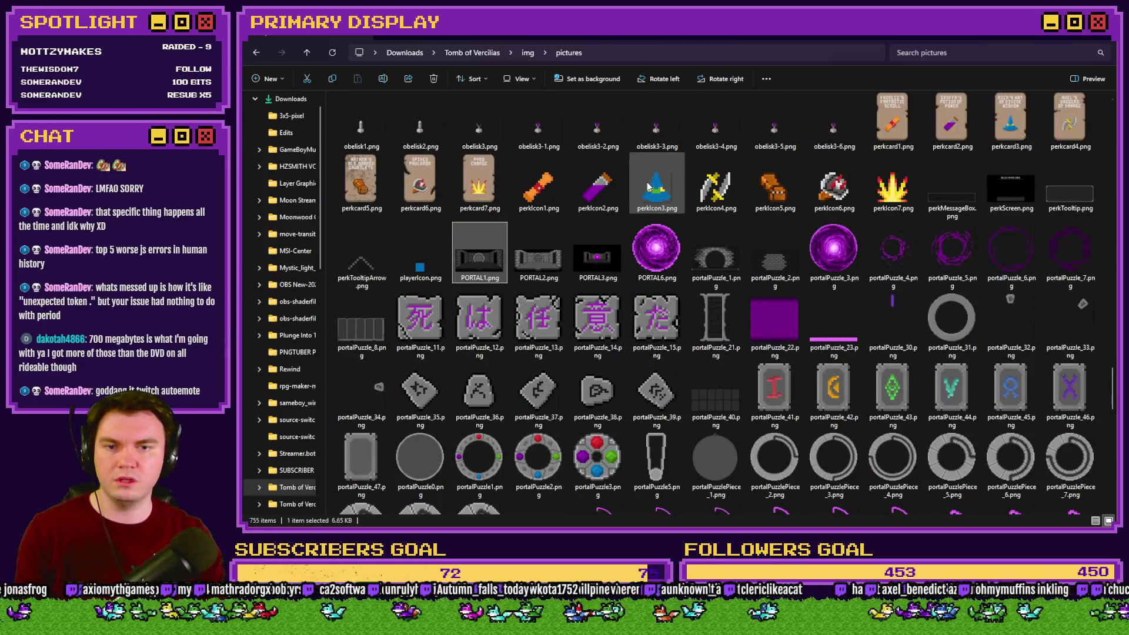
{"action": "scroll", "coordinate": [648, 187], "scroll_direction": "down", "scroll_amount": 3}
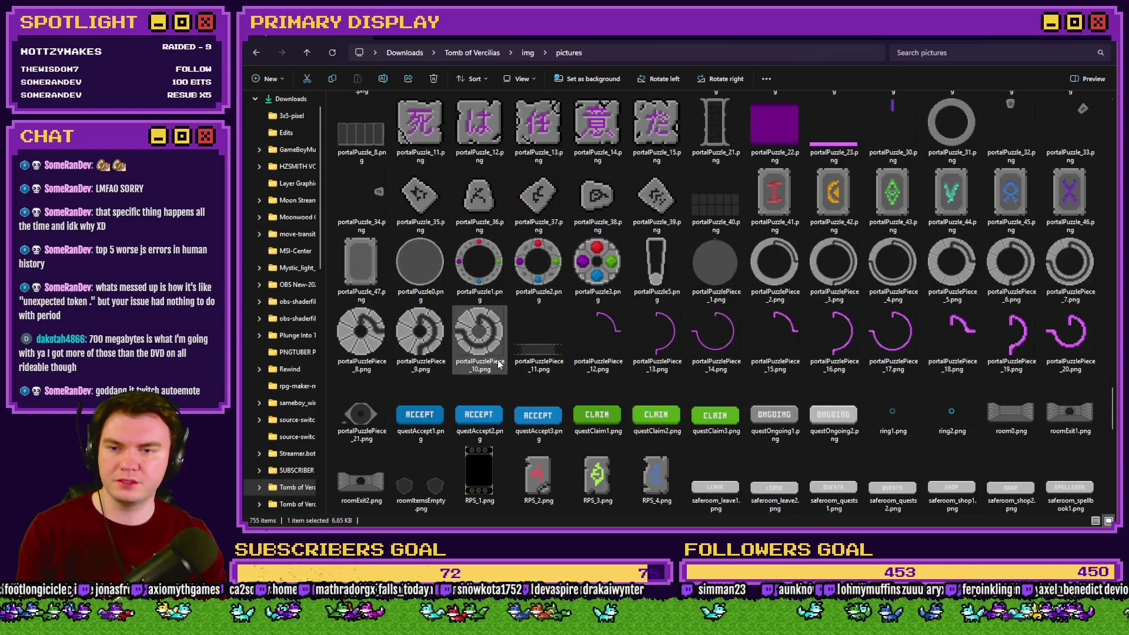
Preview the room0.png and roomExit2.png corridor images.
{"action": "mouse_move", "coordinate": [501, 379]}
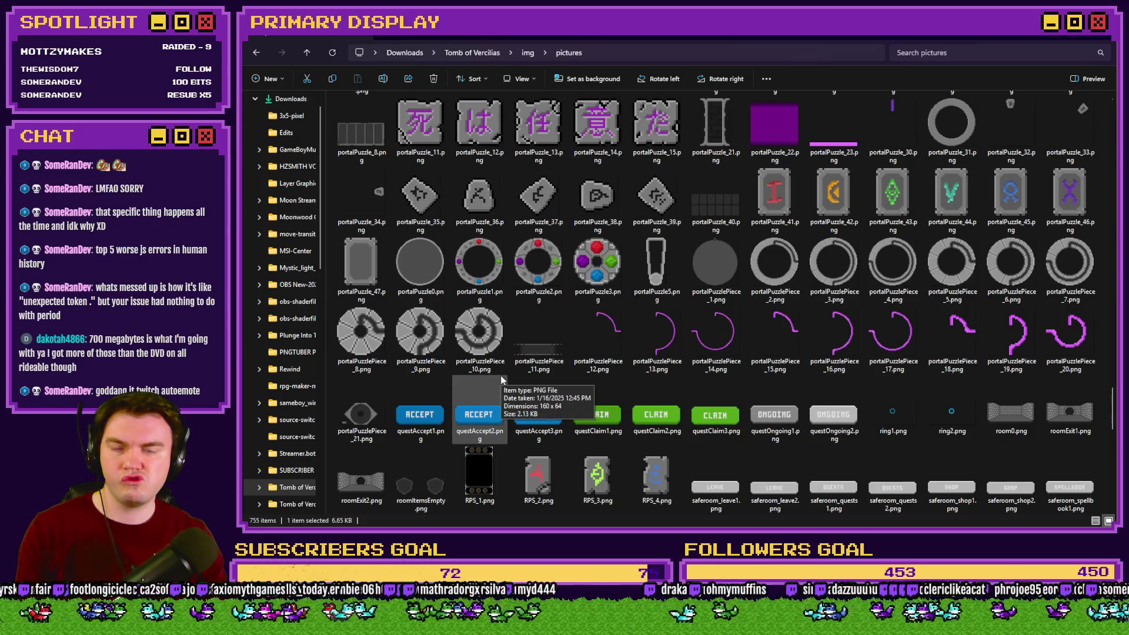
{"action": "left_click", "coordinate": [990, 416]}
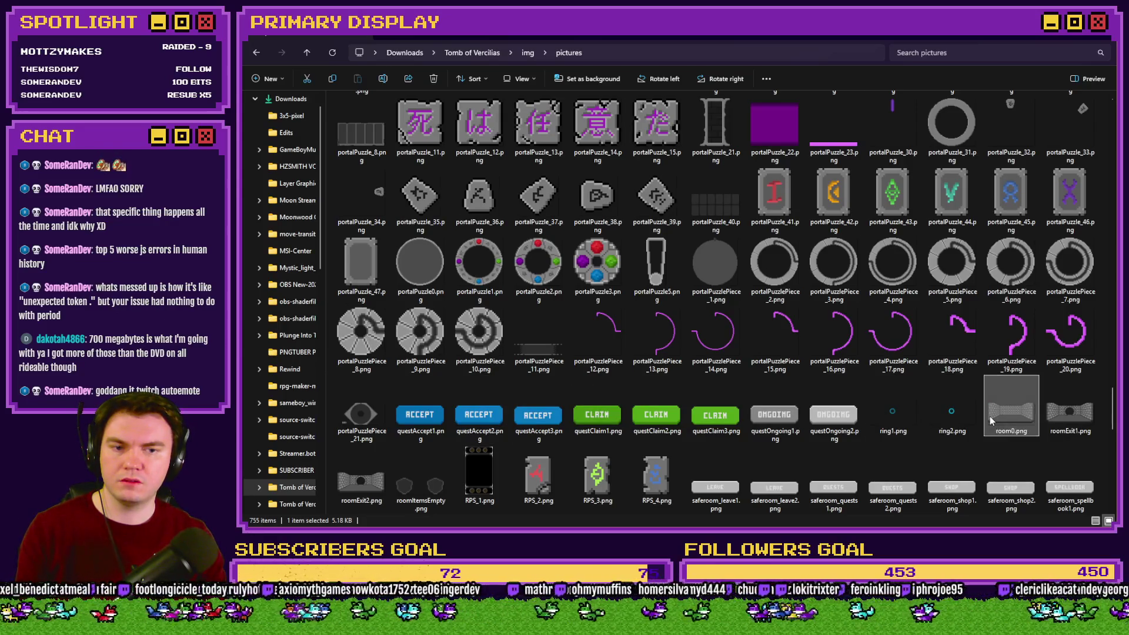
{"action": "double_click", "coordinate": [990, 416]}
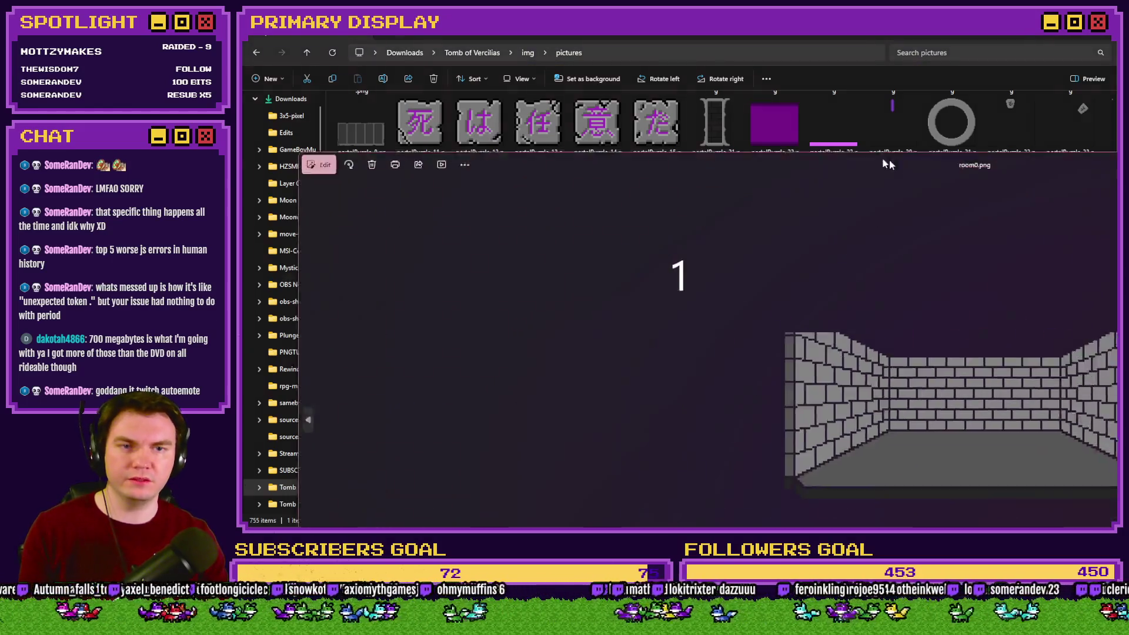
{"action": "key", "text": "Right"}
{"action": "left_click", "coordinate": [1104, 40]}
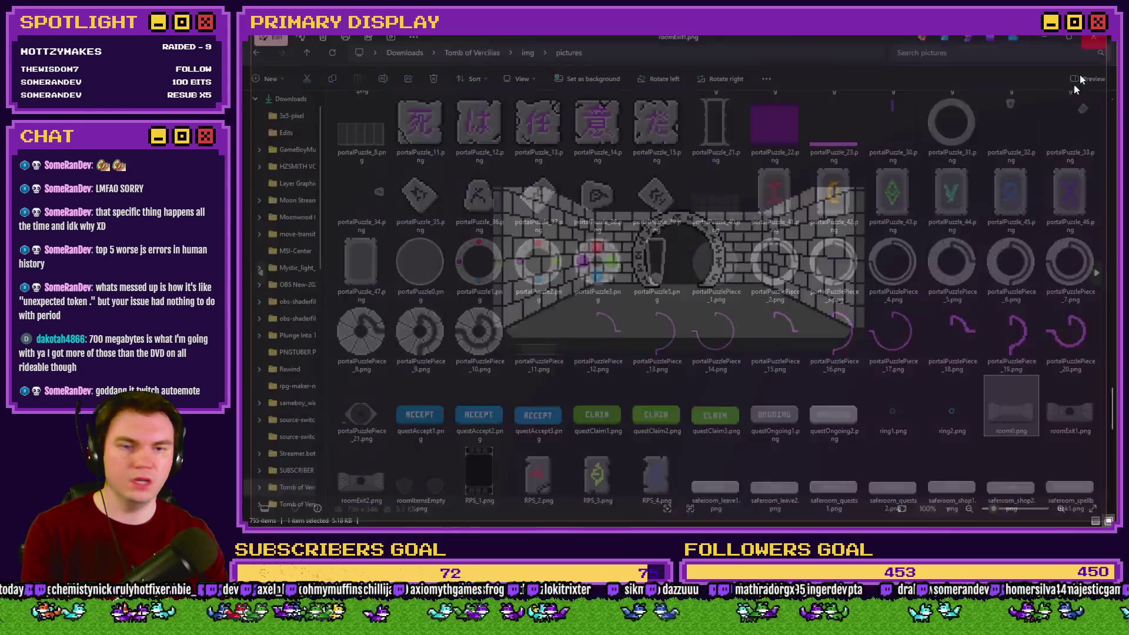
{"action": "key", "text": "Right"}
{"action": "key", "text": "Right"}
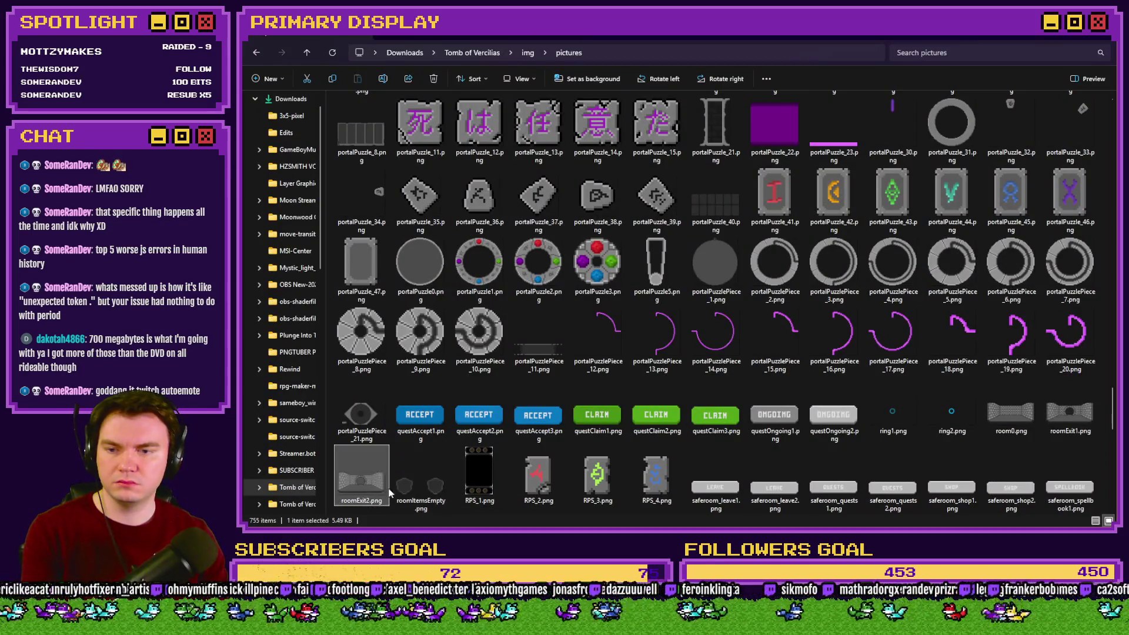
{"action": "key", "text": "Return"}
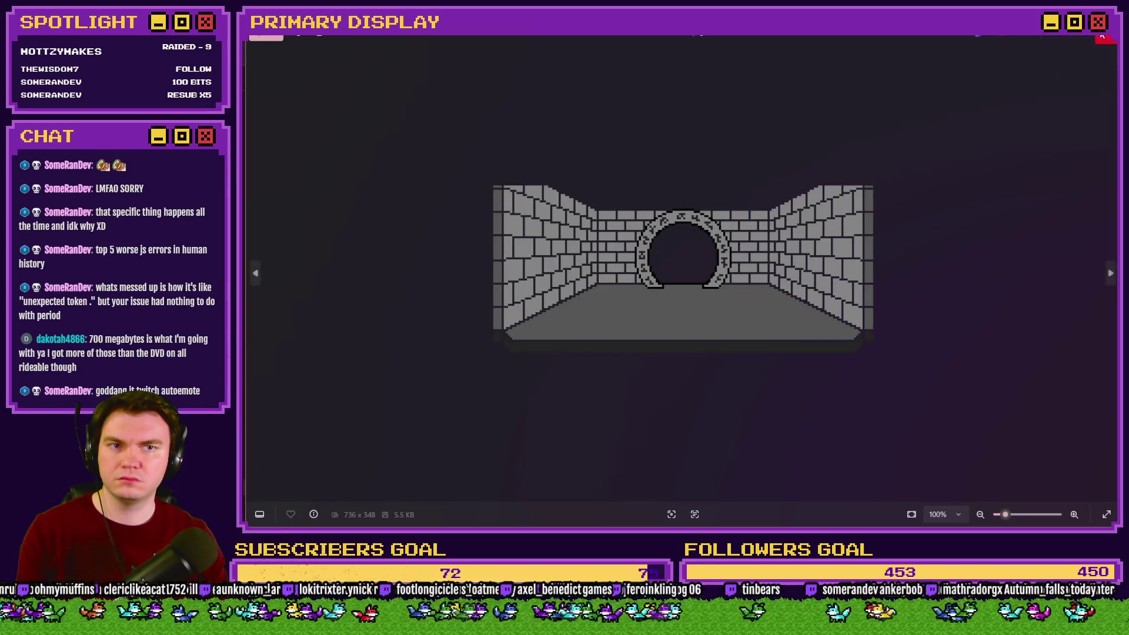
{"action": "left_click", "coordinate": [1095, 40]}
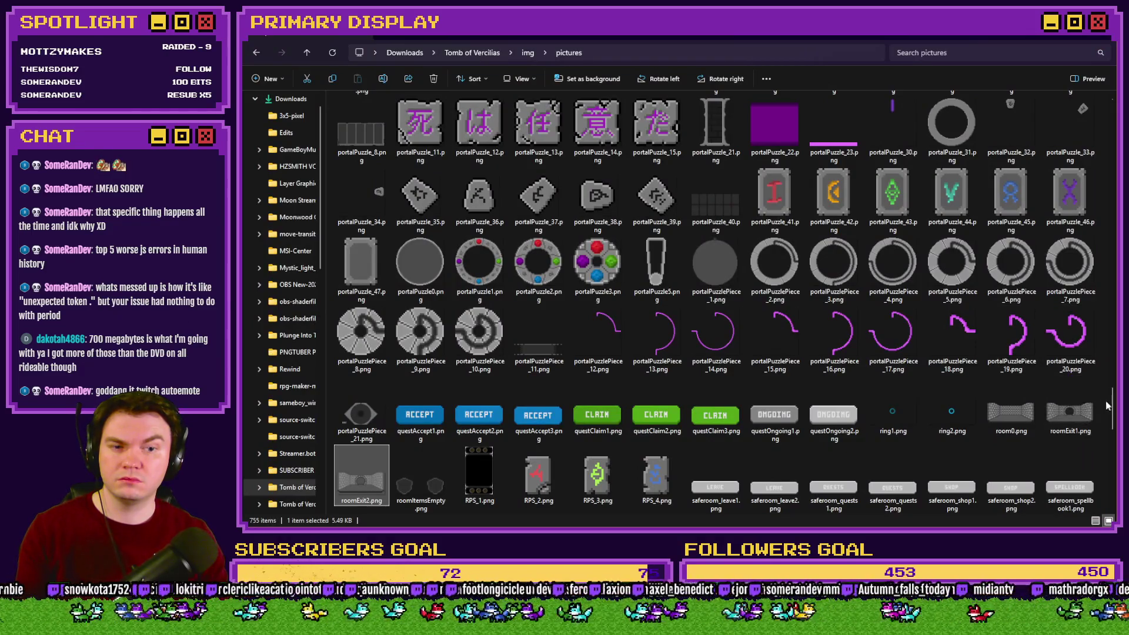
Preview roomExit1 and the arch-less corridor image, then return to the RPG Maker editor.
{"action": "left_click_drag", "start_coordinate": [1113, 406], "coordinate": [1113, 389]}
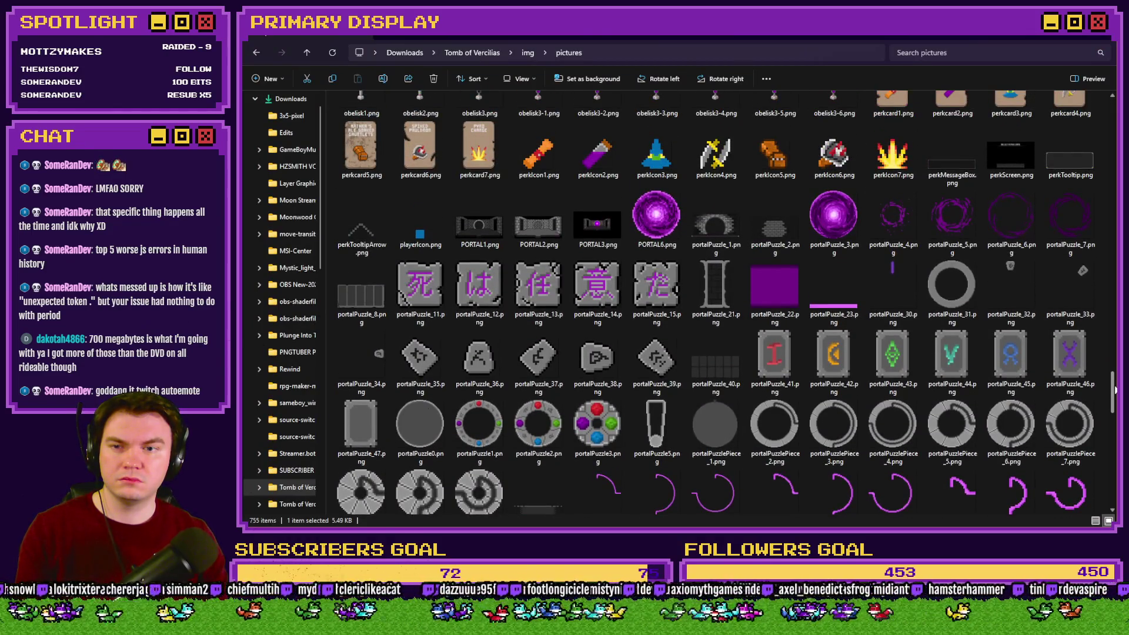
{"action": "left_click", "coordinate": [710, 231]}
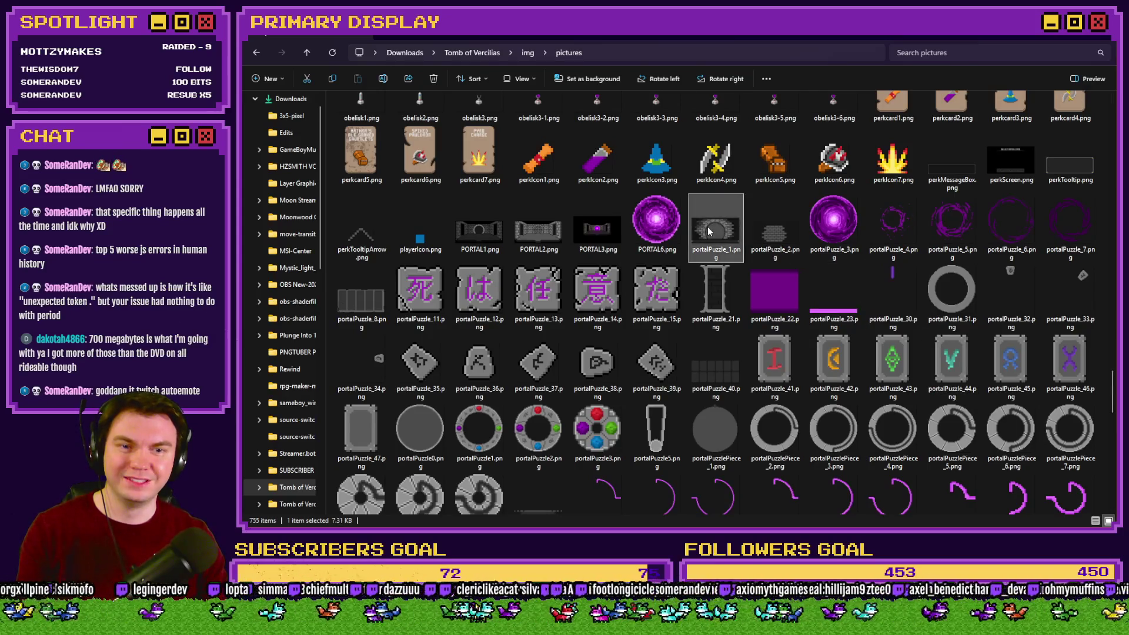
{"action": "type", "text": "ro"}
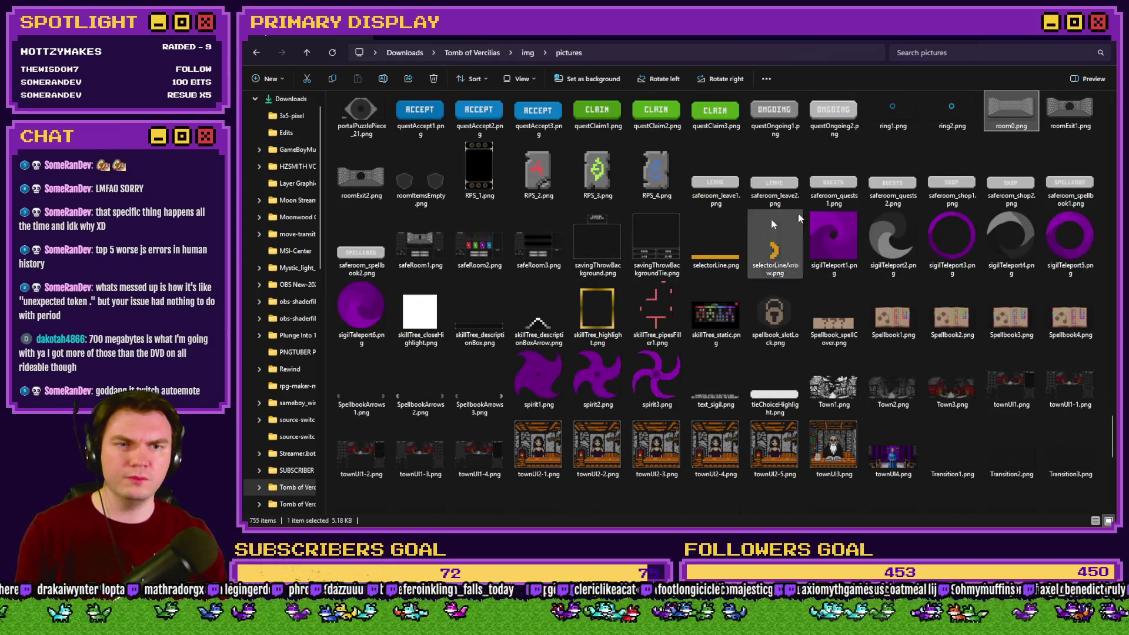
{"action": "double_click", "coordinate": [1043, 124]}
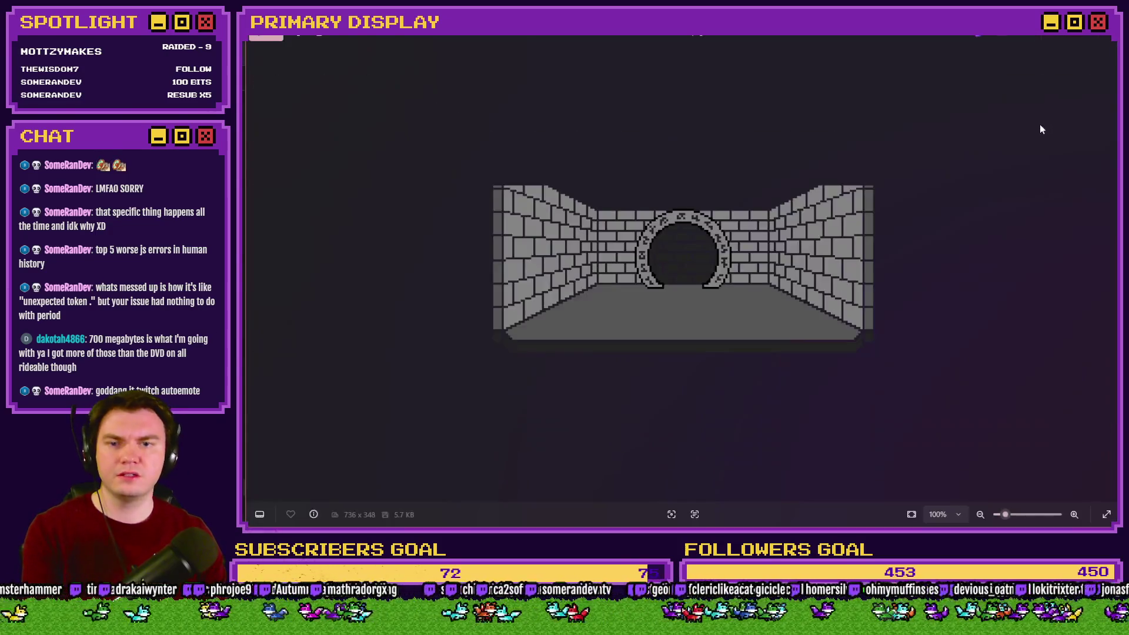
{"action": "key", "text": "Left"}
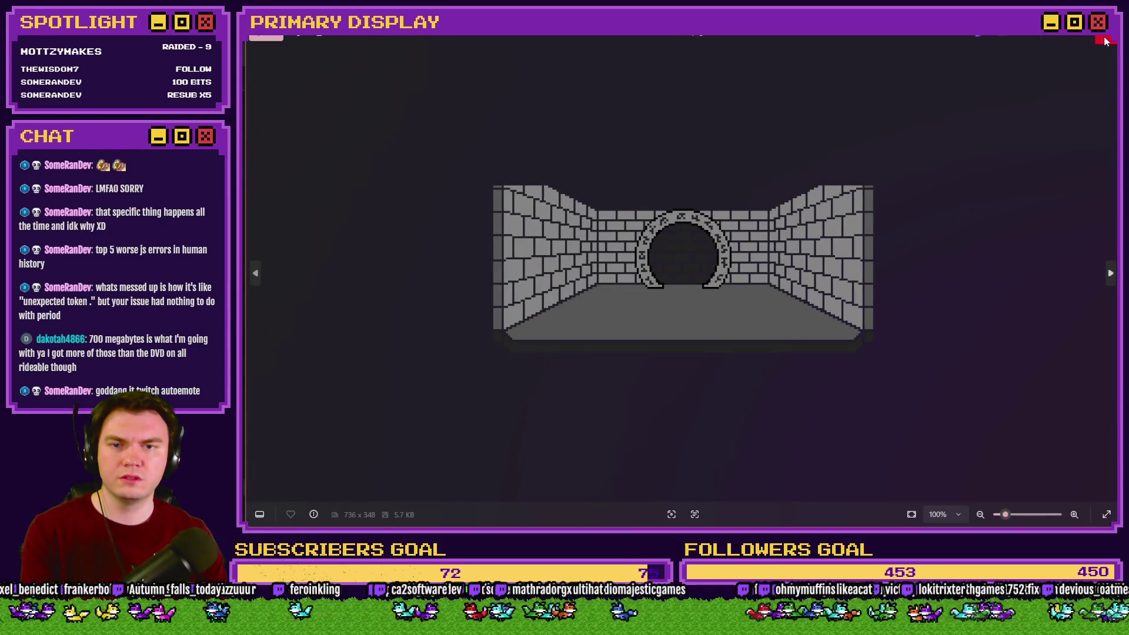
{"action": "key", "text": "Left"}
{"action": "left_click", "coordinate": [1106, 40]}
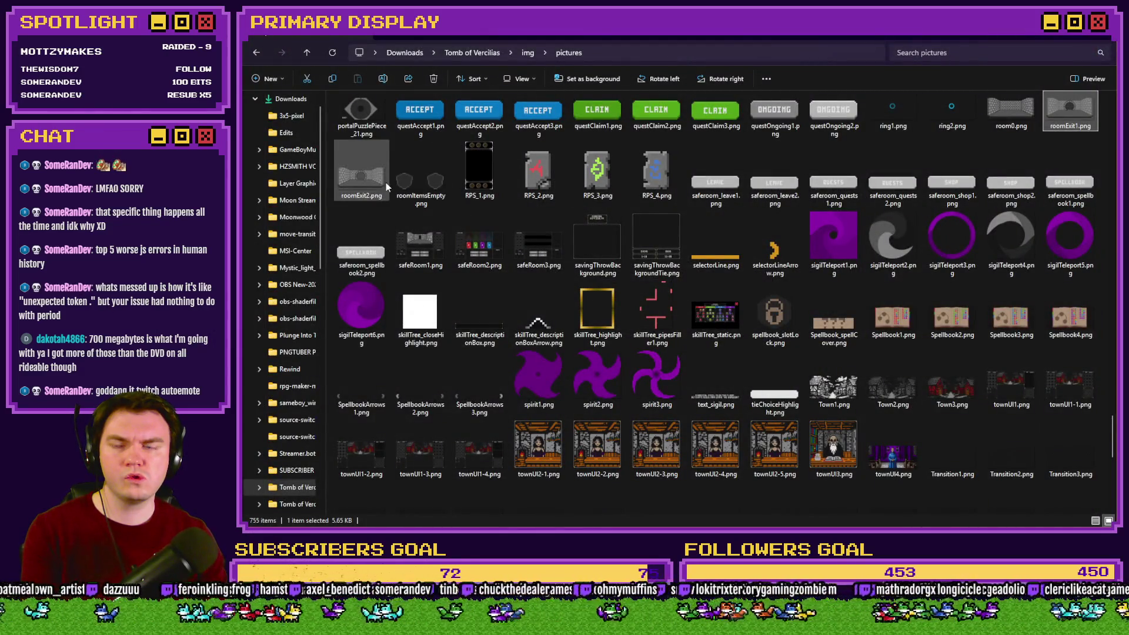
{"action": "scroll", "coordinate": [386, 183], "scroll_direction": "up", "scroll_amount": 3}
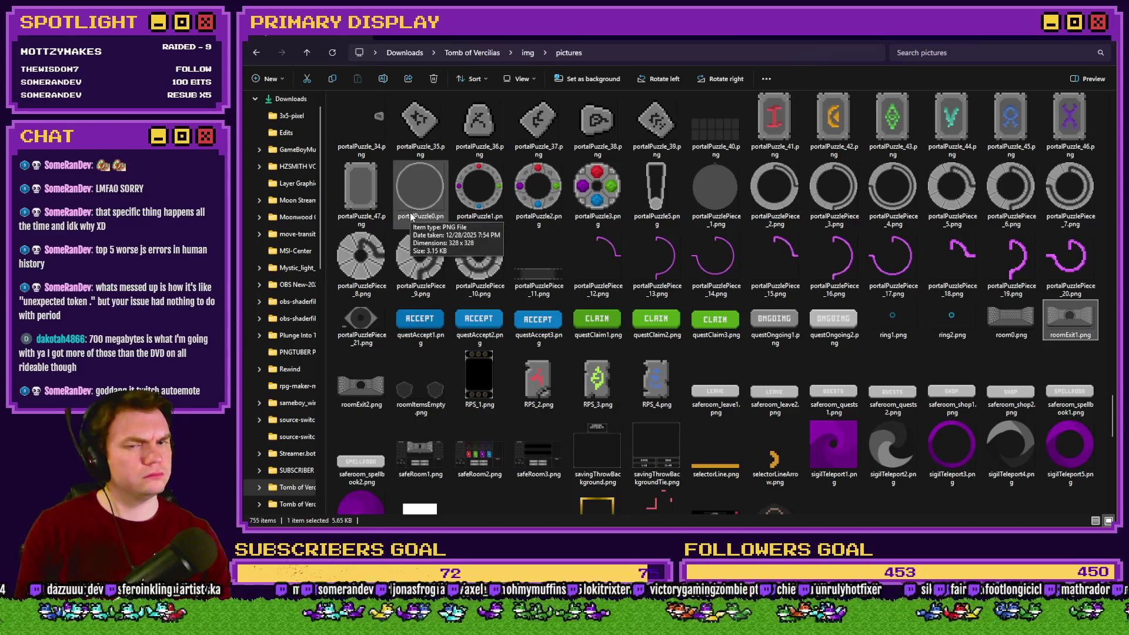
{"action": "key", "text": "alt+Tab"}
{"action": "key", "text": "alt+Tab"}
{"action": "key", "text": "Tab"}
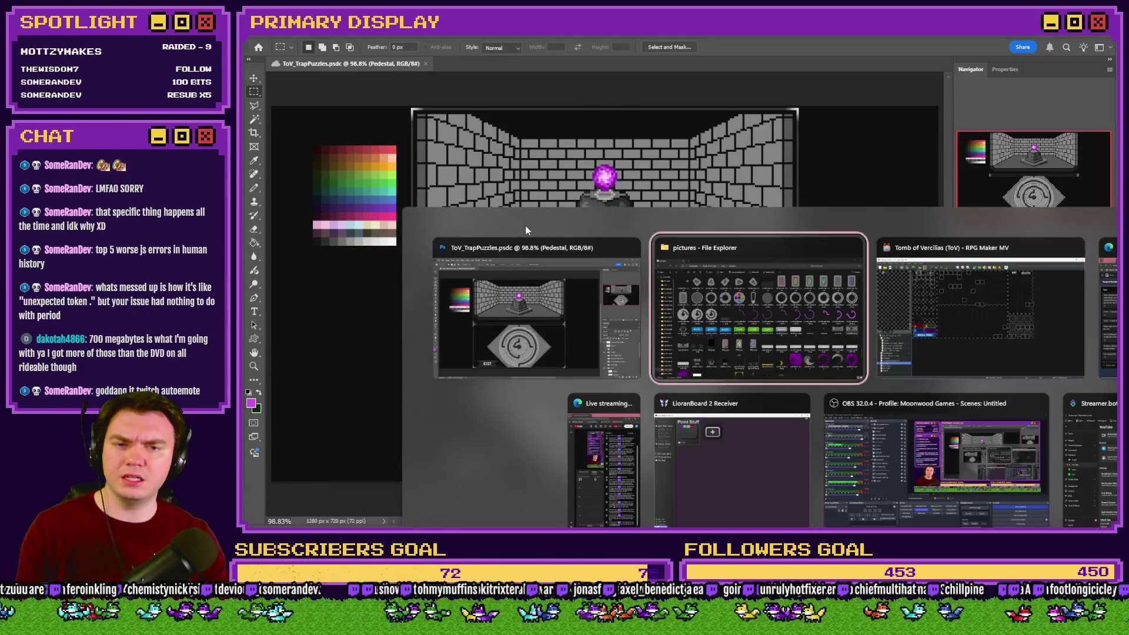
Open the Int/Movement event and scroll through its page 4 commands.
{"action": "double_click", "coordinate": [422, 90]}
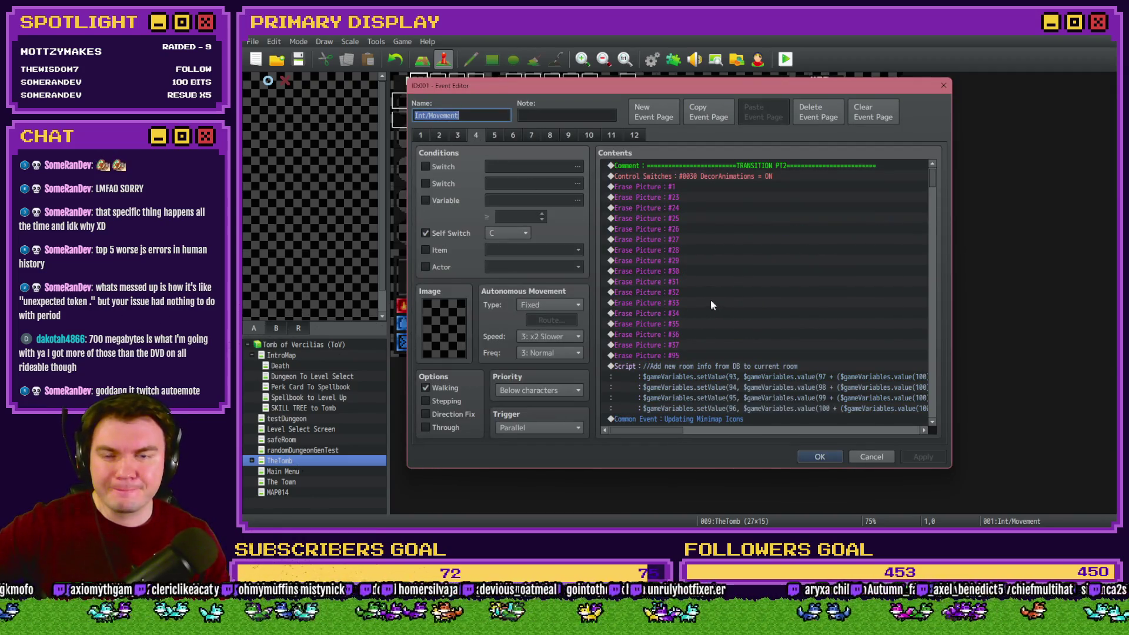
{"action": "scroll", "coordinate": [714, 299], "scroll_direction": "down", "scroll_amount": 4}
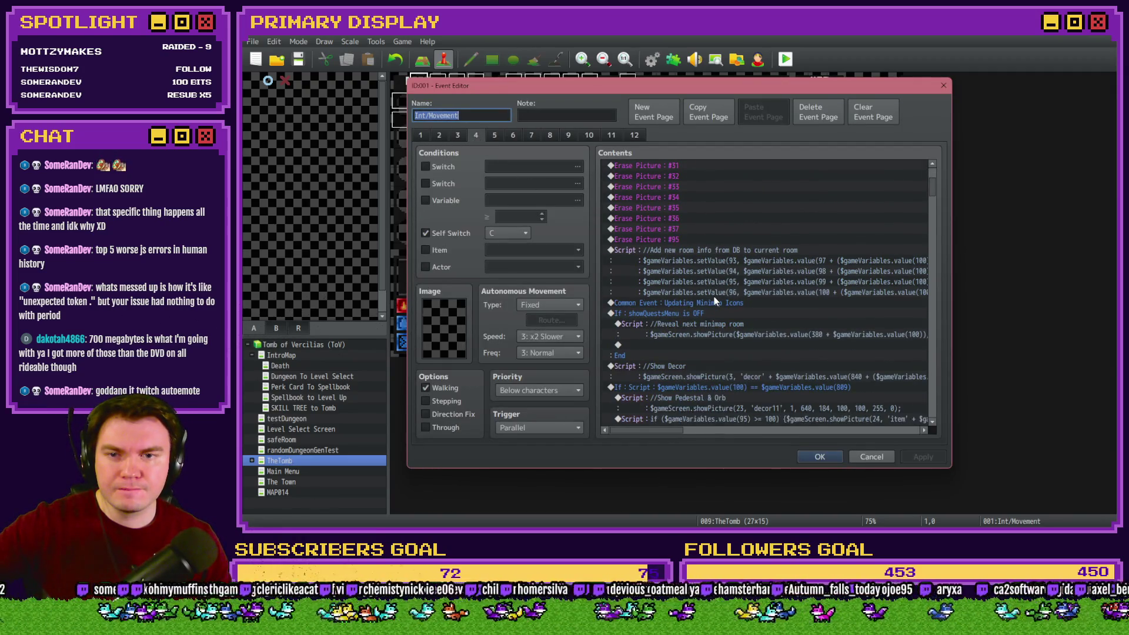
{"action": "scroll", "coordinate": [714, 297], "scroll_direction": "down", "scroll_amount": 1}
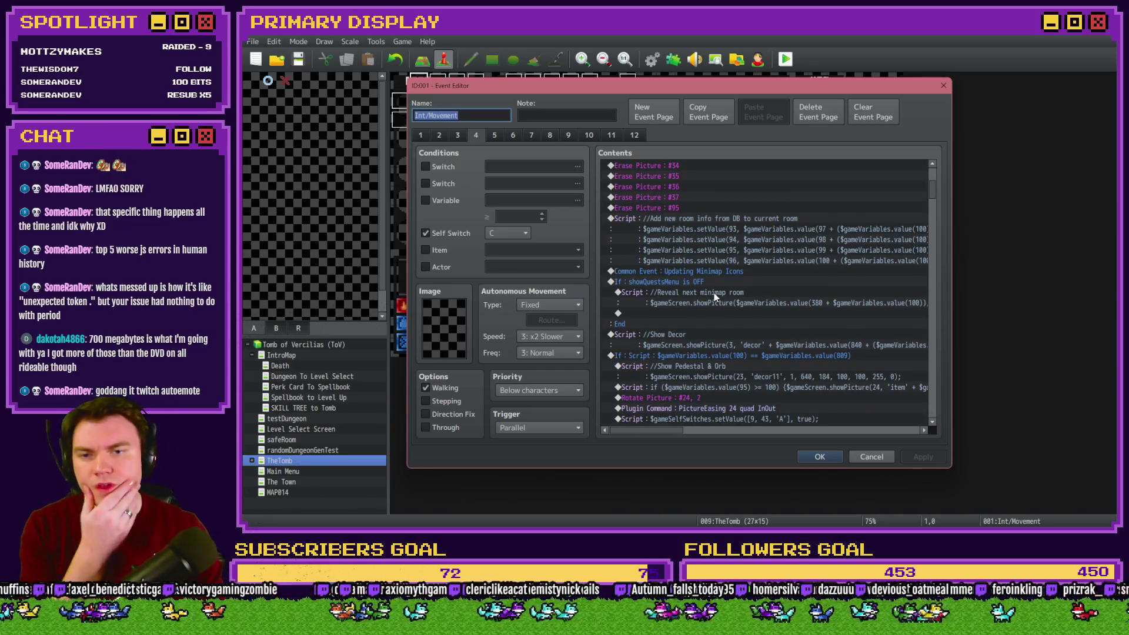
{"action": "scroll", "coordinate": [715, 293], "scroll_direction": "down", "scroll_amount": 2}
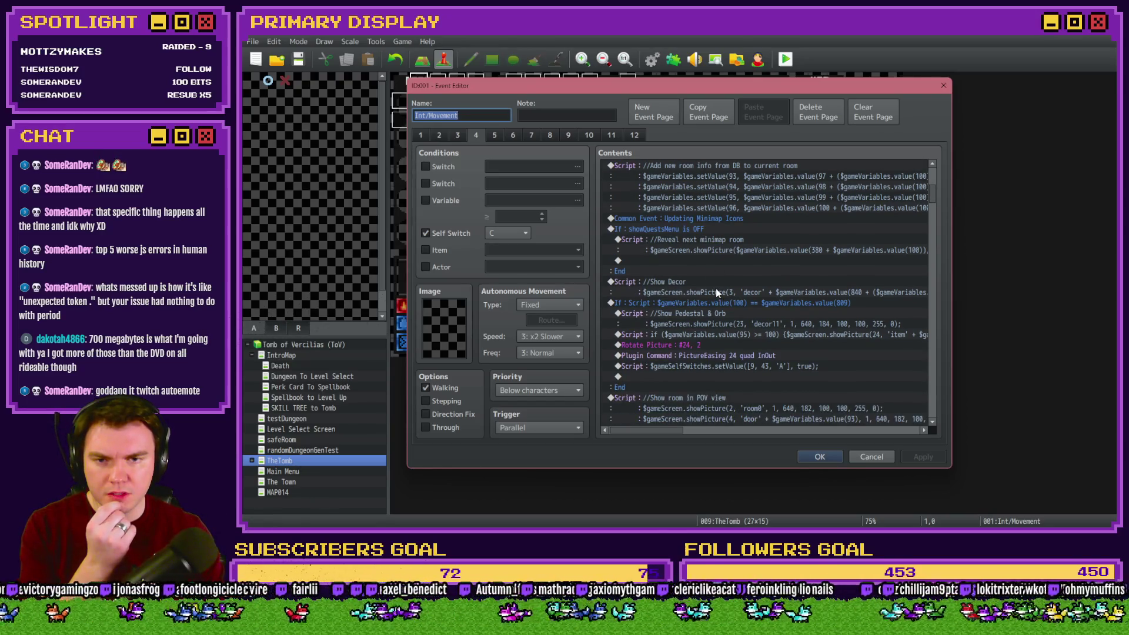
Locate decor11.png in the pictures folder, then return to the event editor.
{"action": "key", "text": "alt+Tab"}
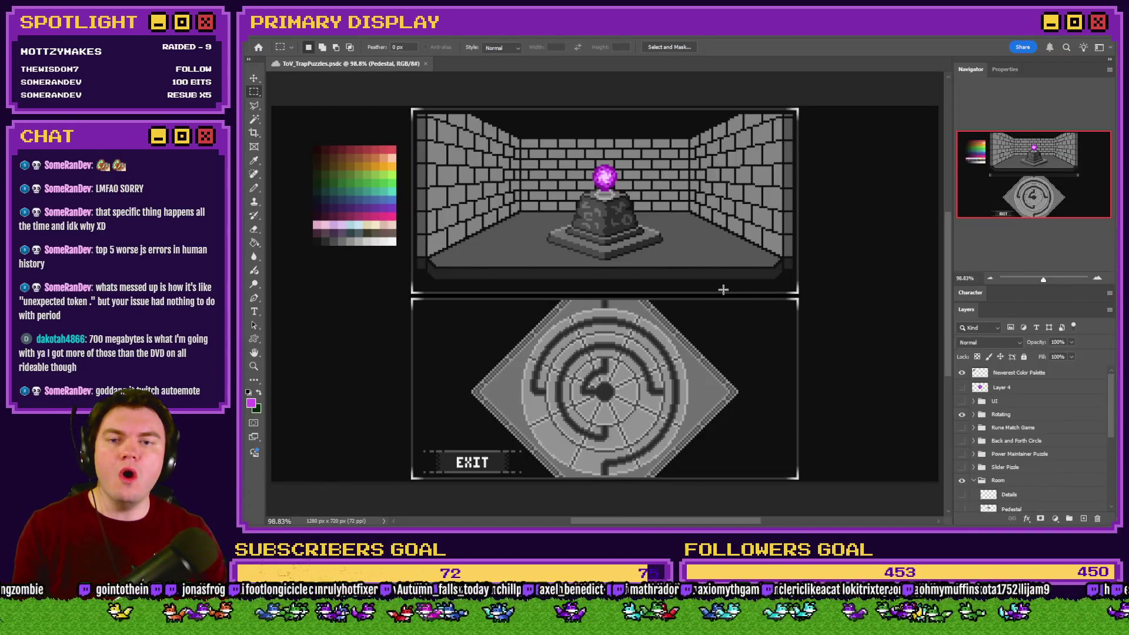
{"action": "key", "text": "alt+Tab"}
{"action": "left_click_drag", "start_coordinate": [1112, 417], "coordinate": [1111, 165]}
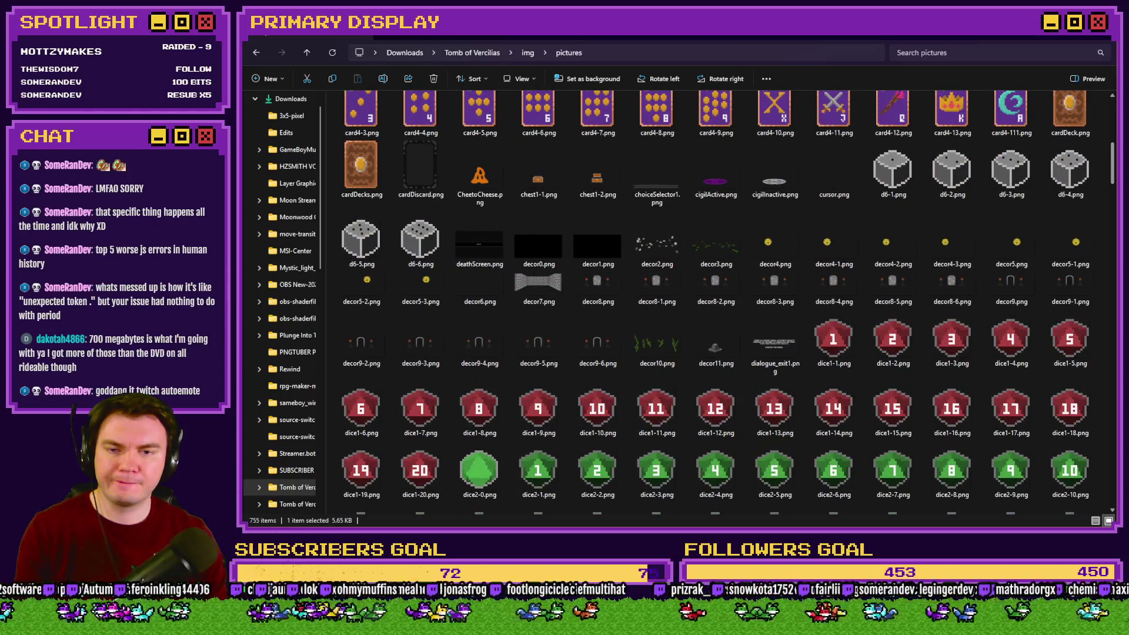
{"action": "left_click", "coordinate": [715, 351]}
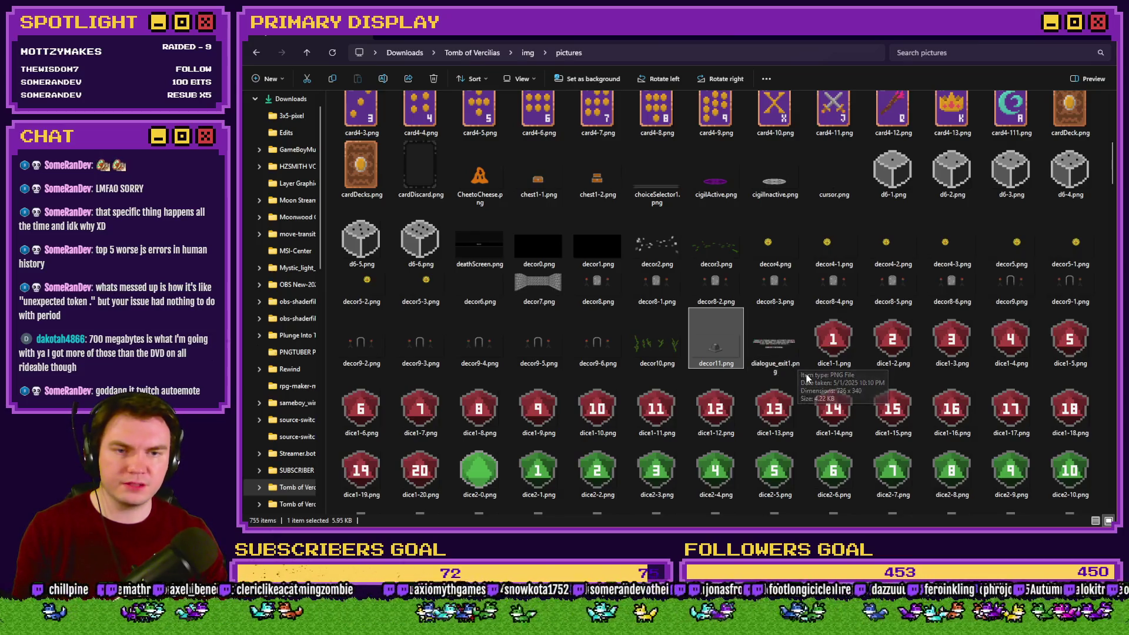
{"action": "key", "text": "alt+Tab"}
{"action": "key", "text": "alt+Tab"}
{"action": "key", "text": "alt+Tab"}
{"action": "key", "text": "Tab"}
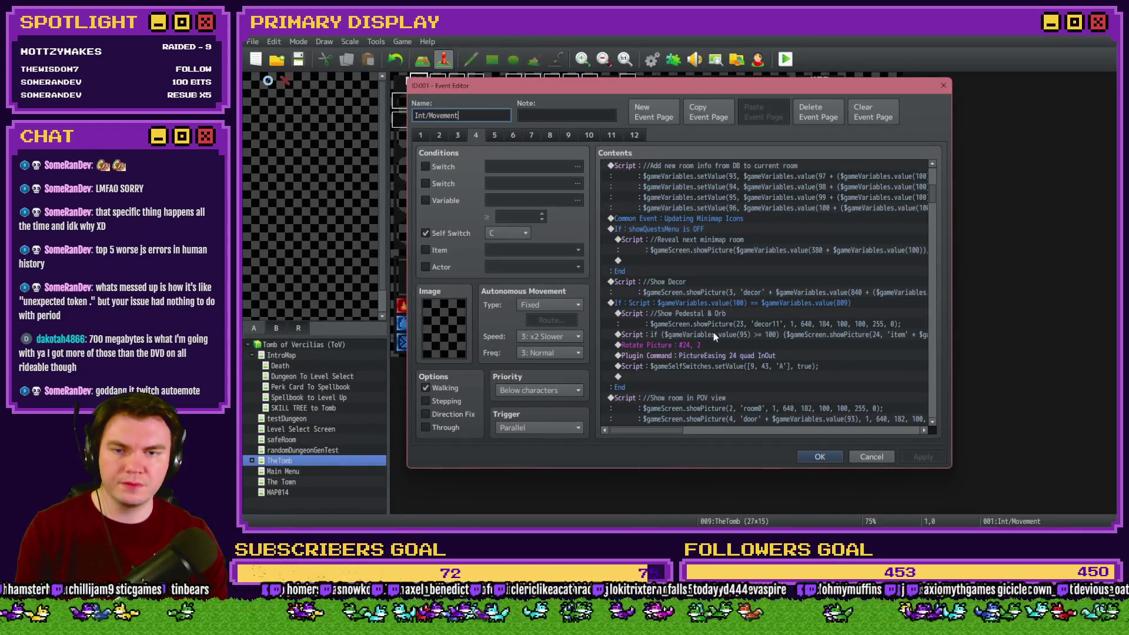
Scroll down and select the script that shows the roomExit2 picture.
{"action": "scroll", "coordinate": [717, 317], "scroll_direction": "down", "scroll_amount": 3}
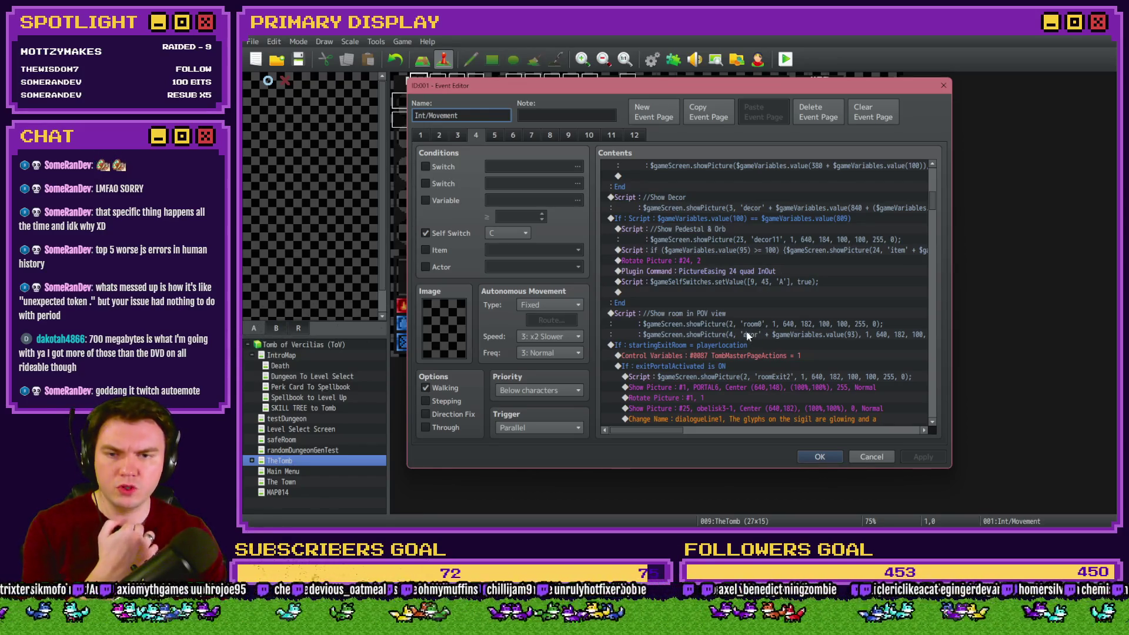
{"action": "scroll", "coordinate": [712, 330], "scroll_direction": "down", "scroll_amount": 1}
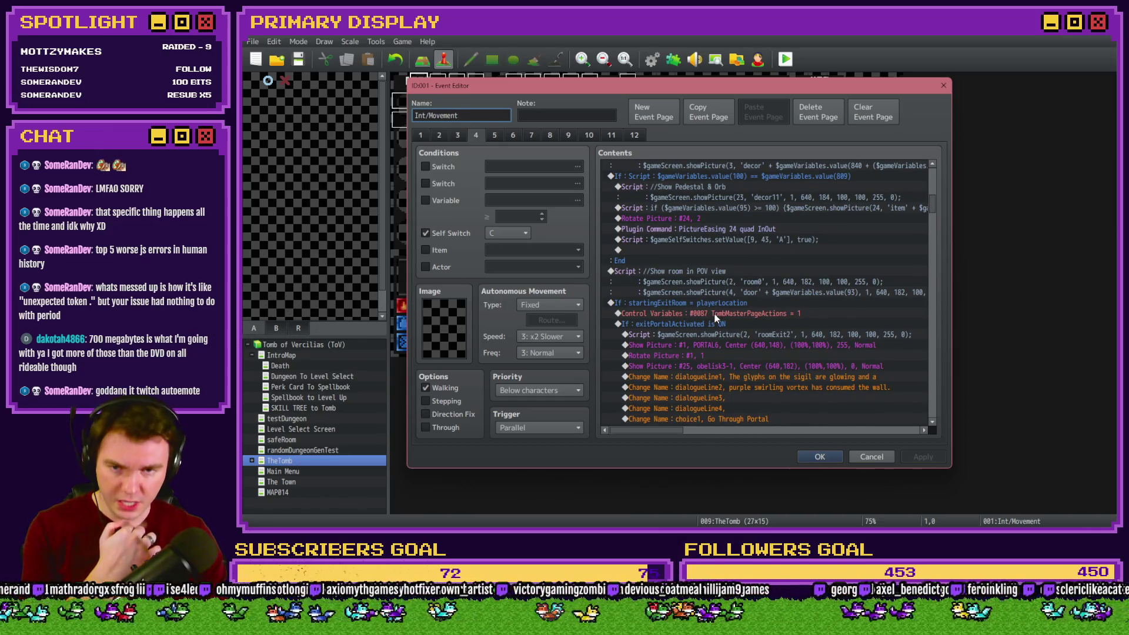
{"action": "scroll", "coordinate": [716, 318], "scroll_direction": "down", "scroll_amount": 1}
{"action": "left_click", "coordinate": [751, 292]}
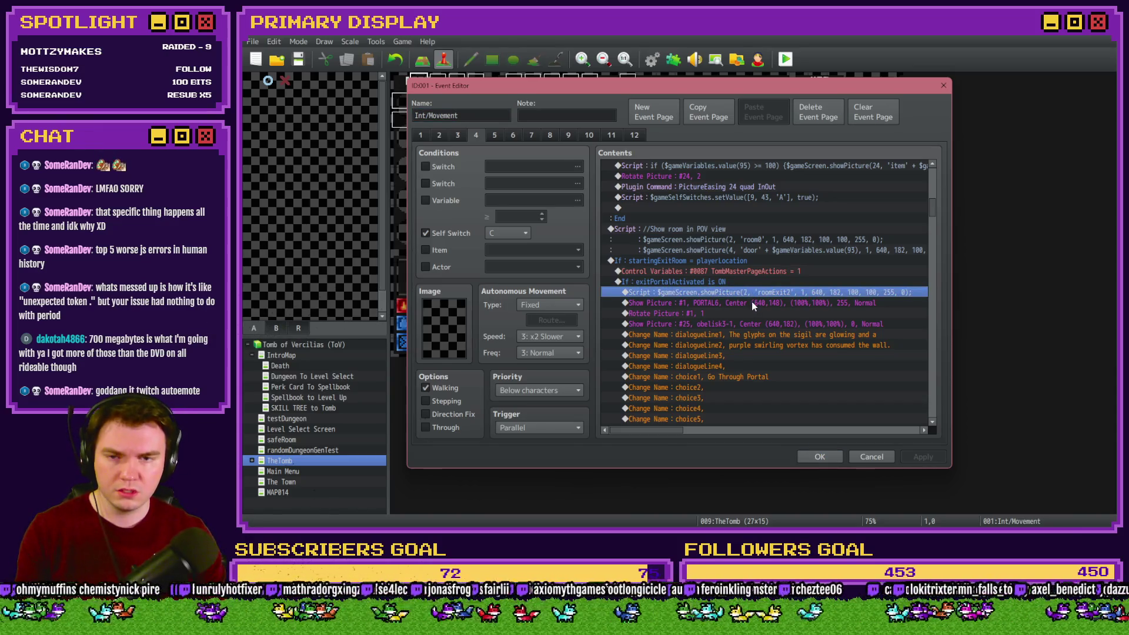
Preview roomExit2.png in the pictures folder.
{"action": "key", "text": "alt+Tab"}
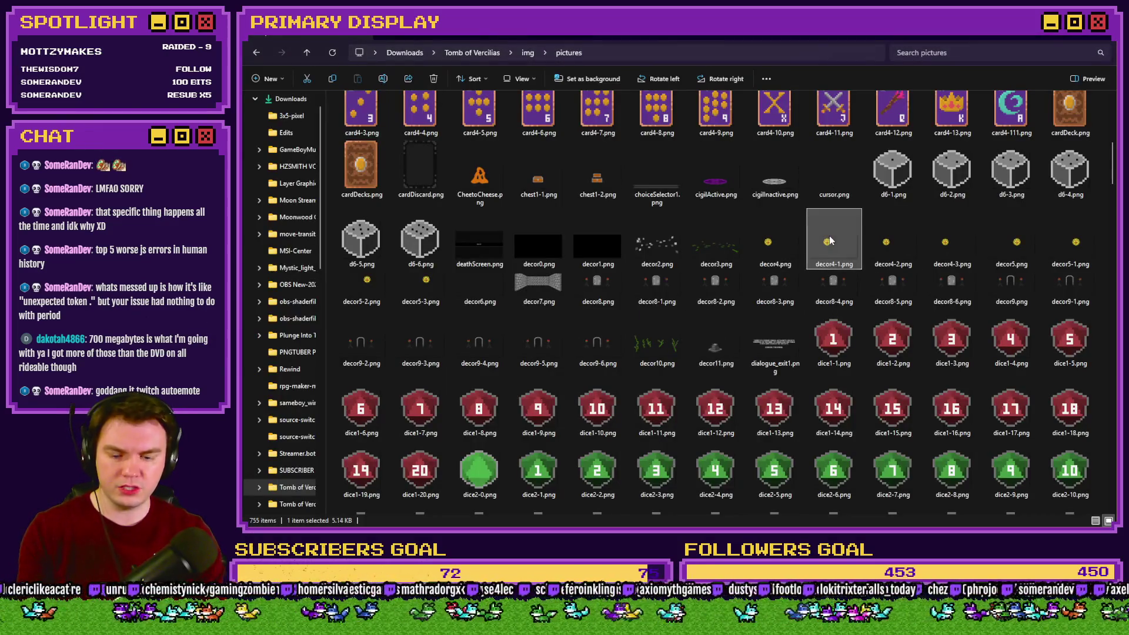
{"action": "left_click", "coordinate": [364, 179]}
{"action": "double_click", "coordinate": [366, 182]}
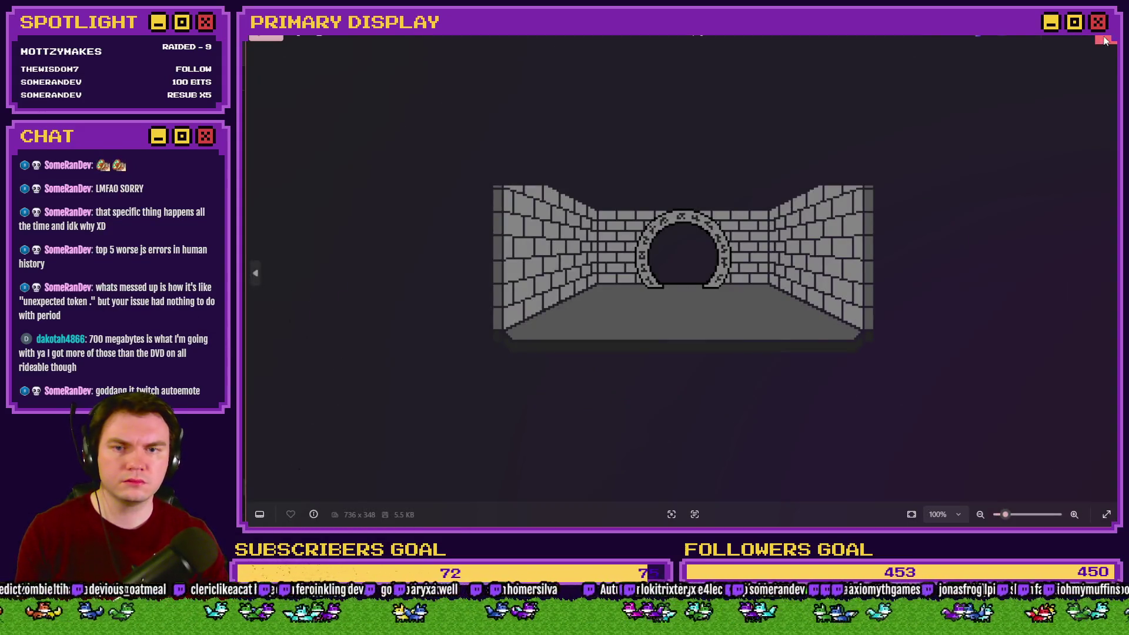
{"action": "key", "text": "alt+Tab"}
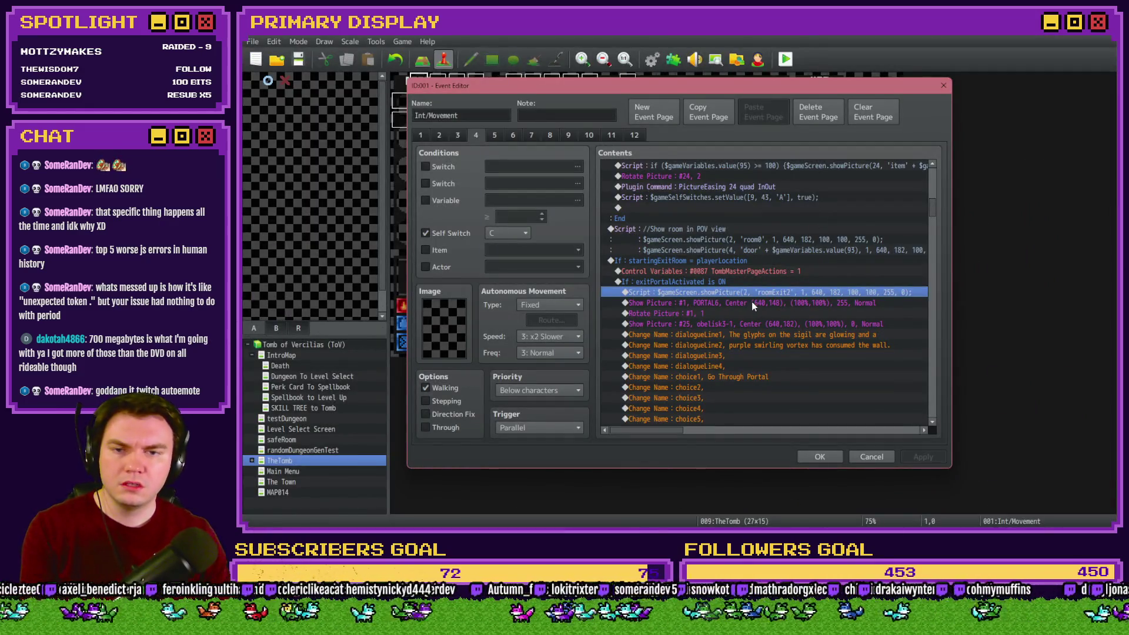
Step through the PORTAL6, rotate and obelisk picture commands, including the Else-branch roomExit1 script.
{"action": "left_click", "coordinate": [751, 302]}
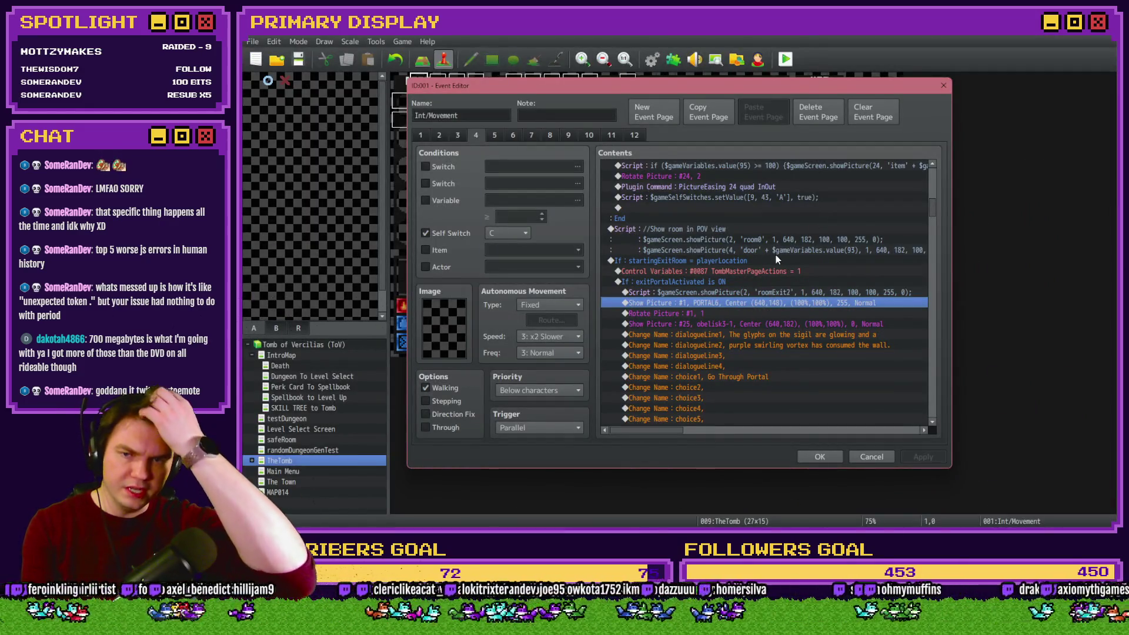
{"action": "key", "text": "Down"}
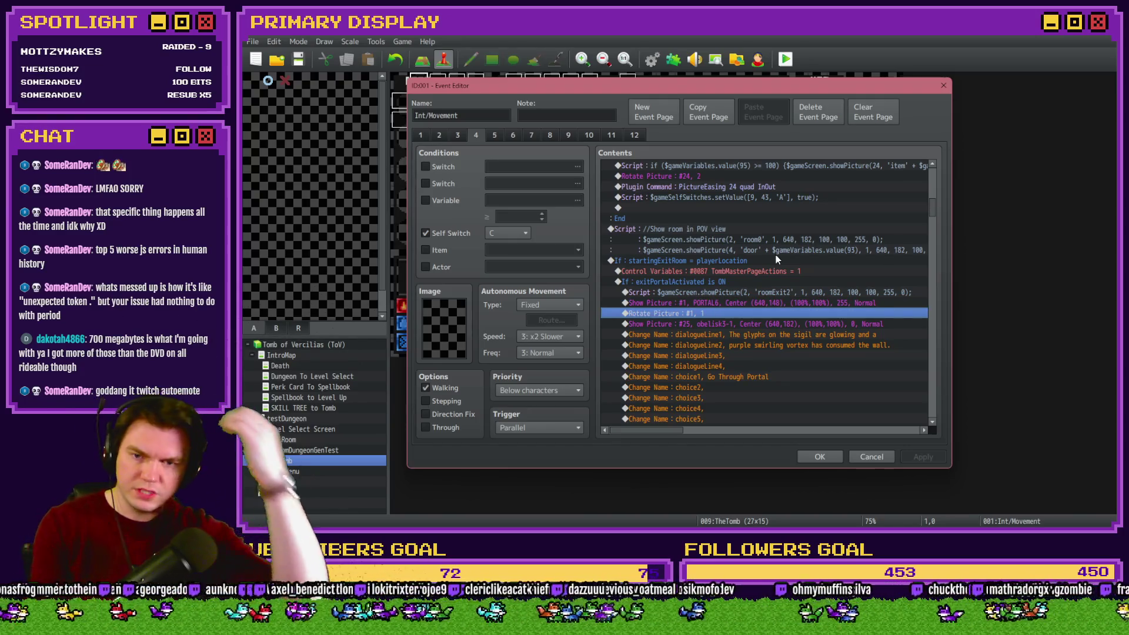
{"action": "key", "text": "Down"}
{"action": "scroll", "coordinate": [775, 292], "scroll_direction": "down", "scroll_amount": 1}
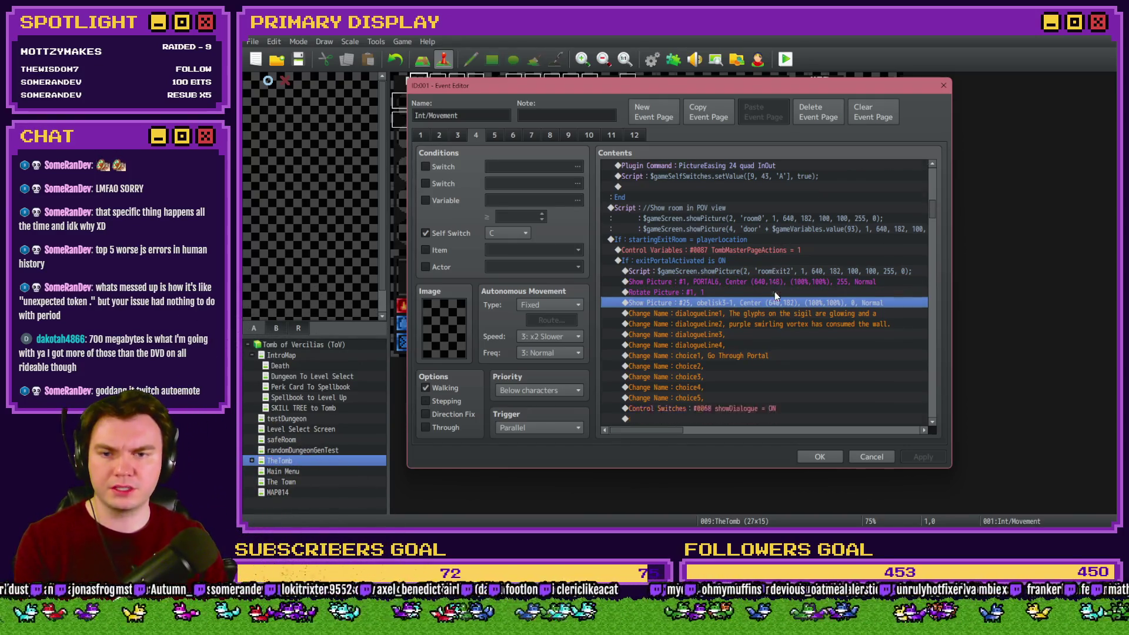
{"action": "scroll", "coordinate": [774, 291], "scroll_direction": "down", "scroll_amount": 2}
{"action": "scroll", "coordinate": [774, 292], "scroll_direction": "down", "scroll_amount": 2}
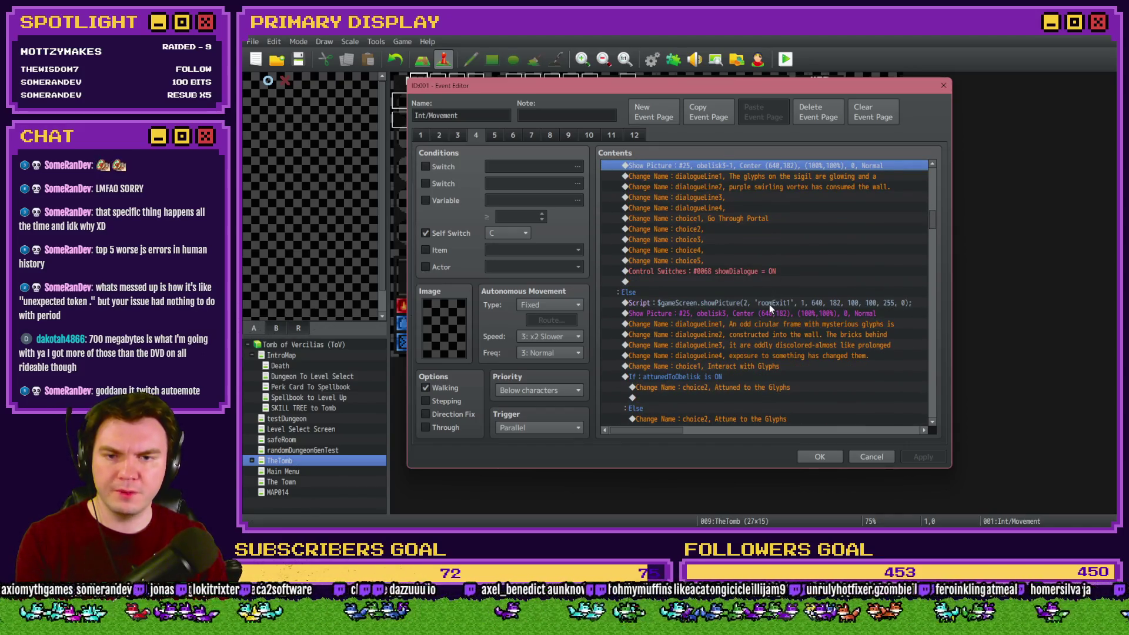
{"action": "left_click", "coordinate": [793, 300]}
{"action": "key", "text": "Down"}
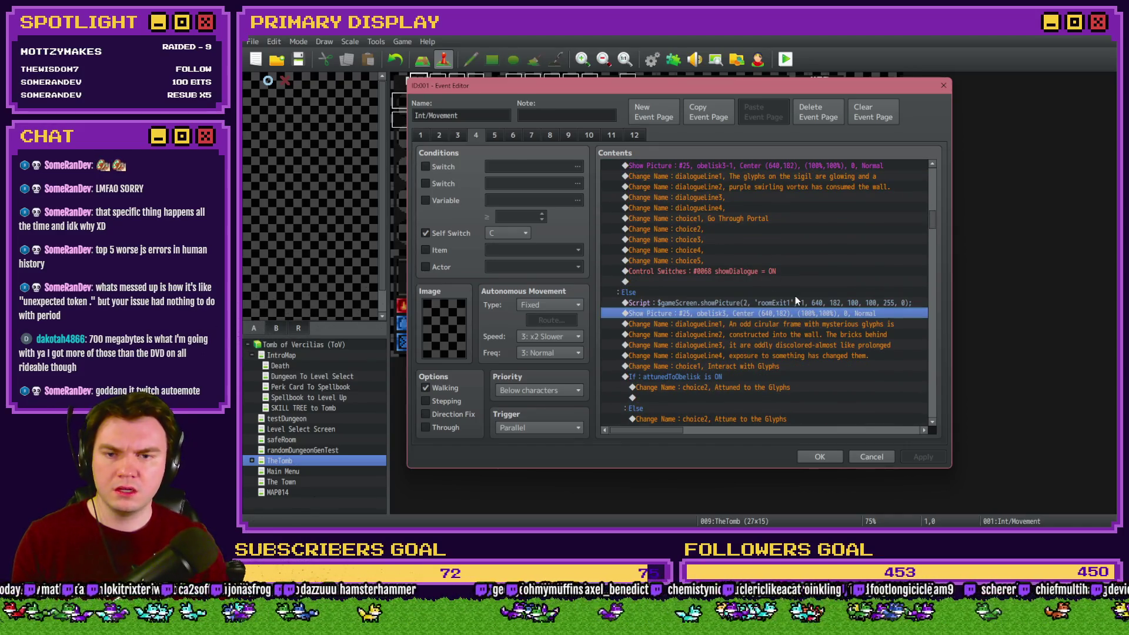
Compare against the pictures folder, then open Show Picture #25 with obelisk3-1.
{"action": "key", "text": "alt+Tab"}
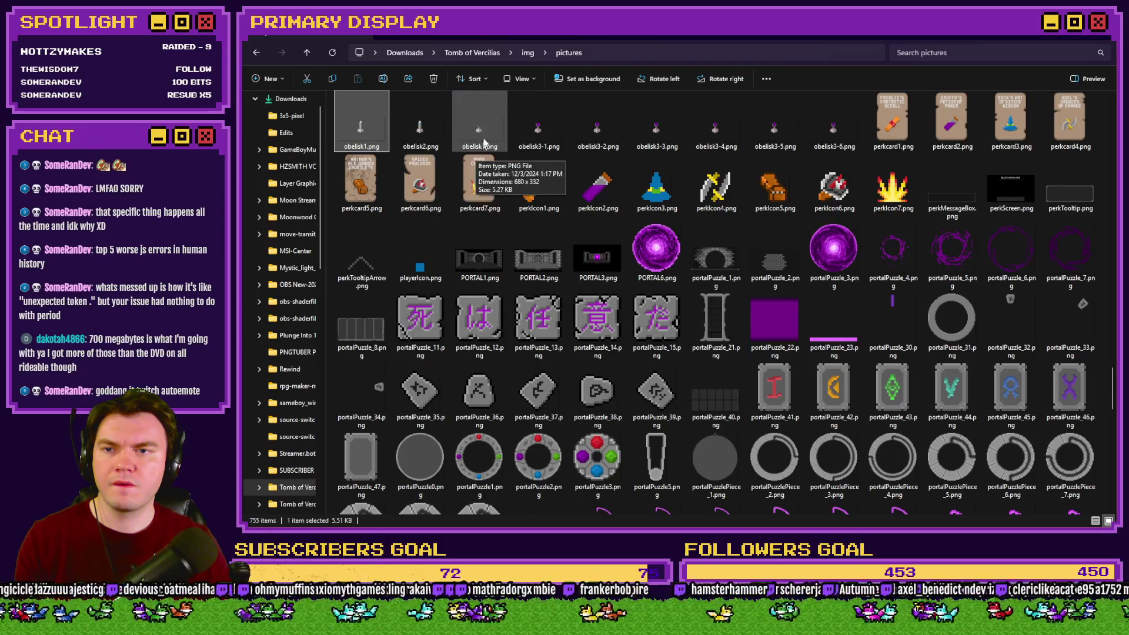
{"action": "key", "text": "alt+Tab"}
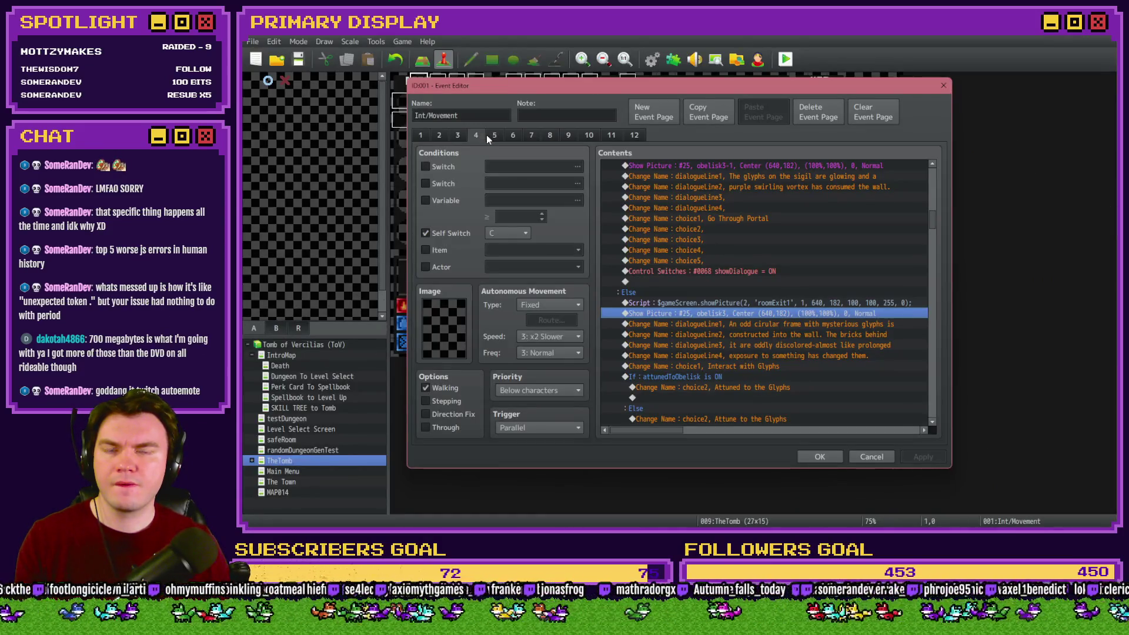
{"action": "scroll", "coordinate": [742, 349], "scroll_direction": "up", "scroll_amount": 2}
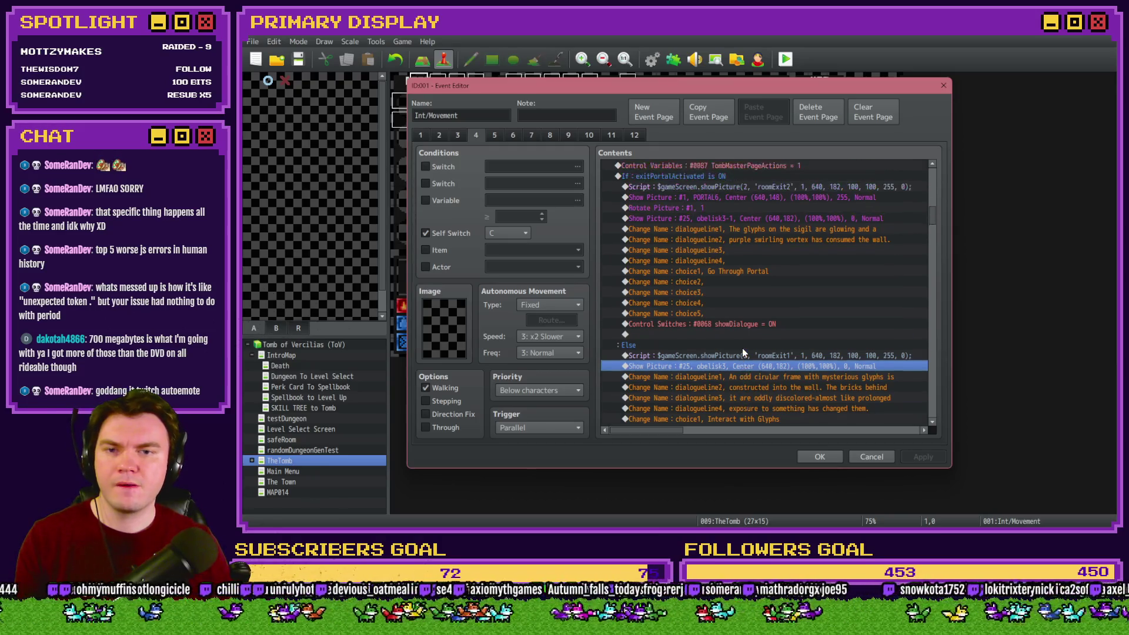
{"action": "key", "text": "alt+Tab"}
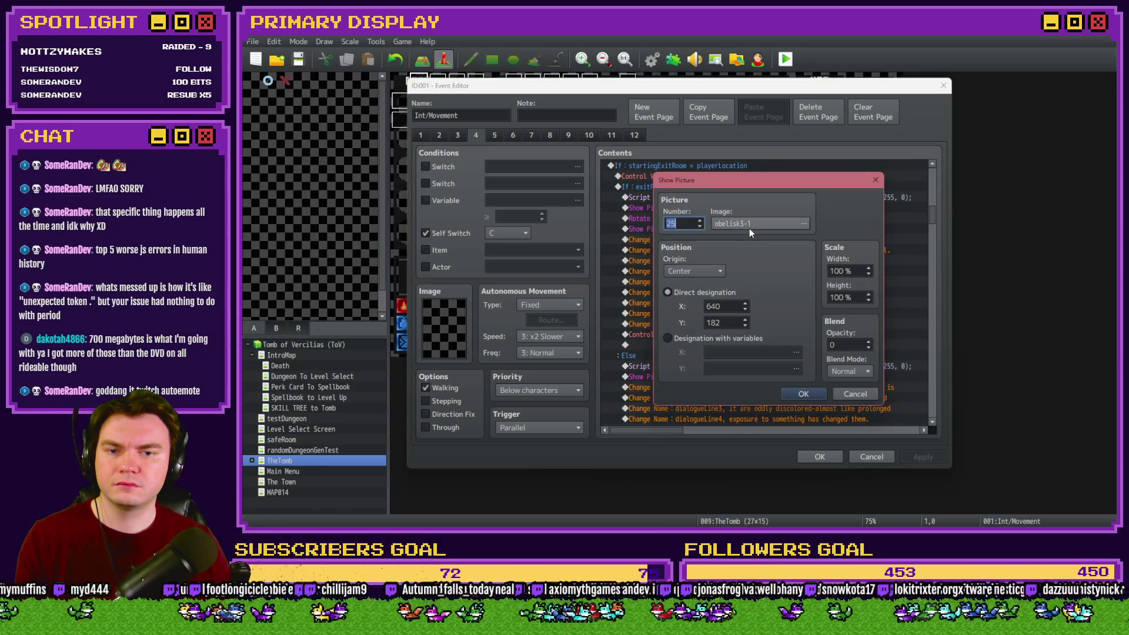
Back out once, then reopen the picture command's Show Picture settings.
{"action": "key", "text": "Escape"}
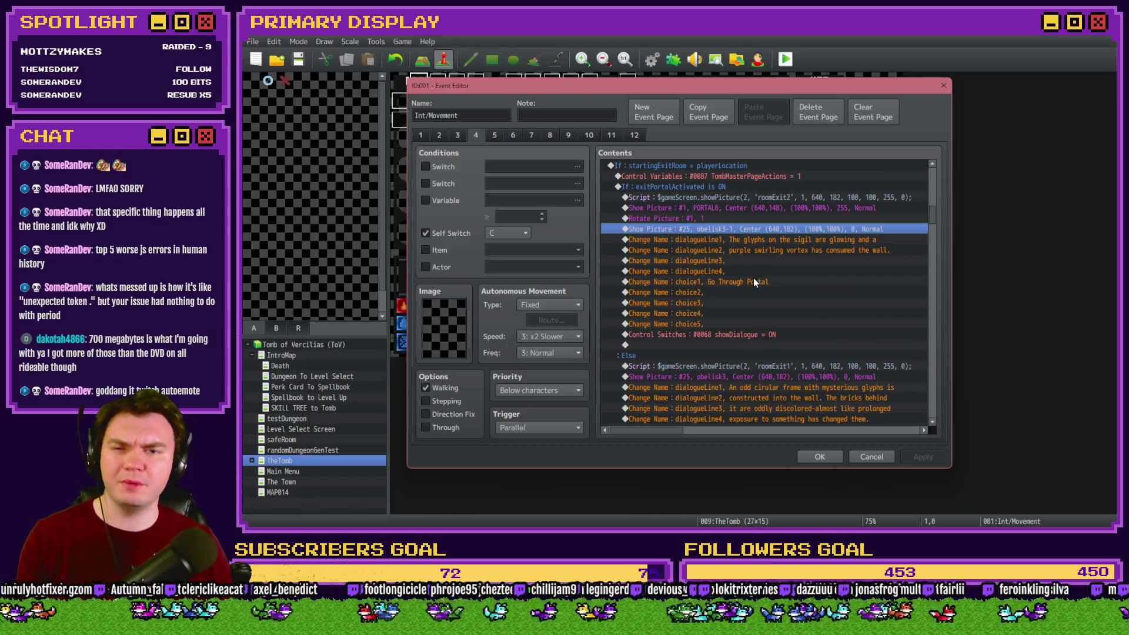
{"action": "scroll", "coordinate": [754, 277], "scroll_direction": "down", "scroll_amount": 4}
{"action": "scroll", "coordinate": [739, 306], "scroll_direction": "down", "scroll_amount": 4}
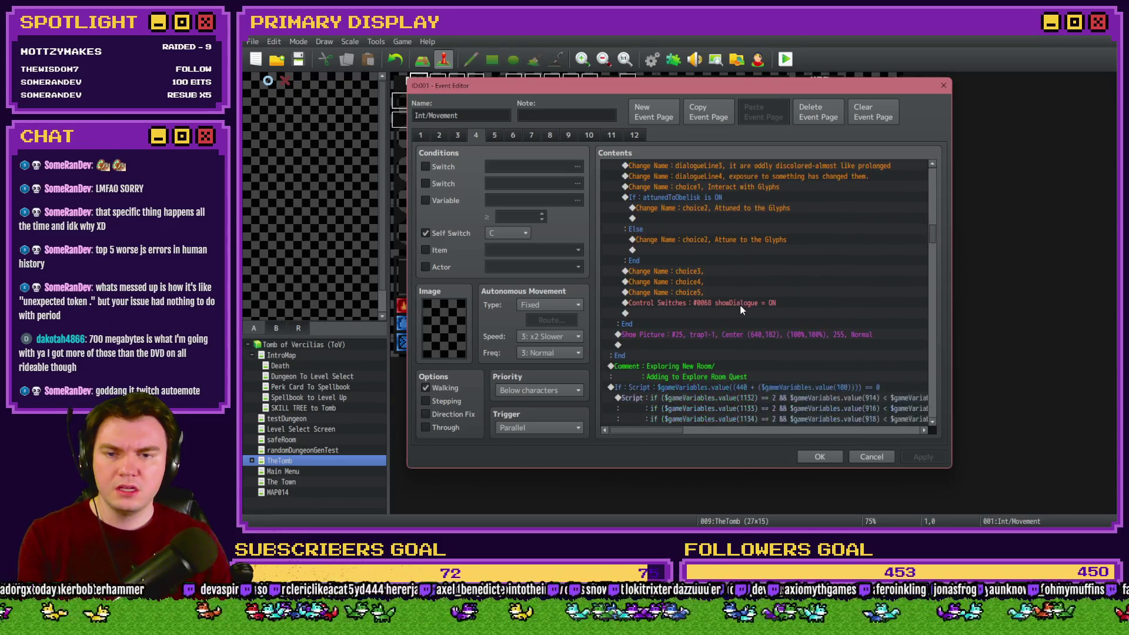
{"action": "left_click", "coordinate": [729, 312]}
{"action": "double_click", "coordinate": [731, 312]}
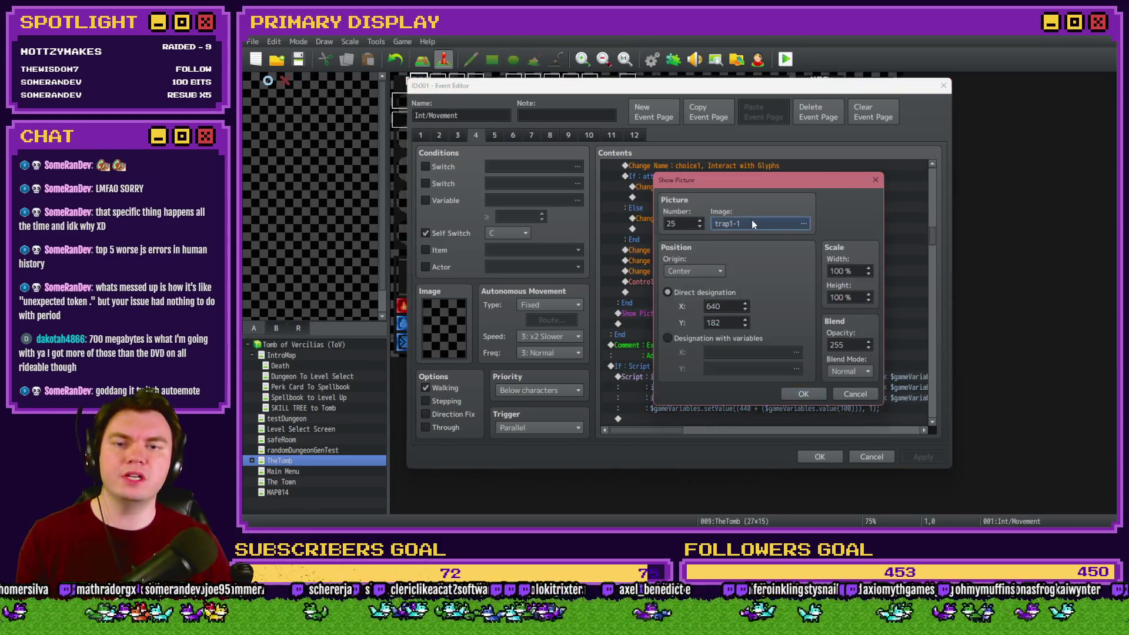
{"action": "left_click", "coordinate": [752, 220]}
{"action": "key", "text": "Escape"}
{"action": "key", "text": "Escape"}
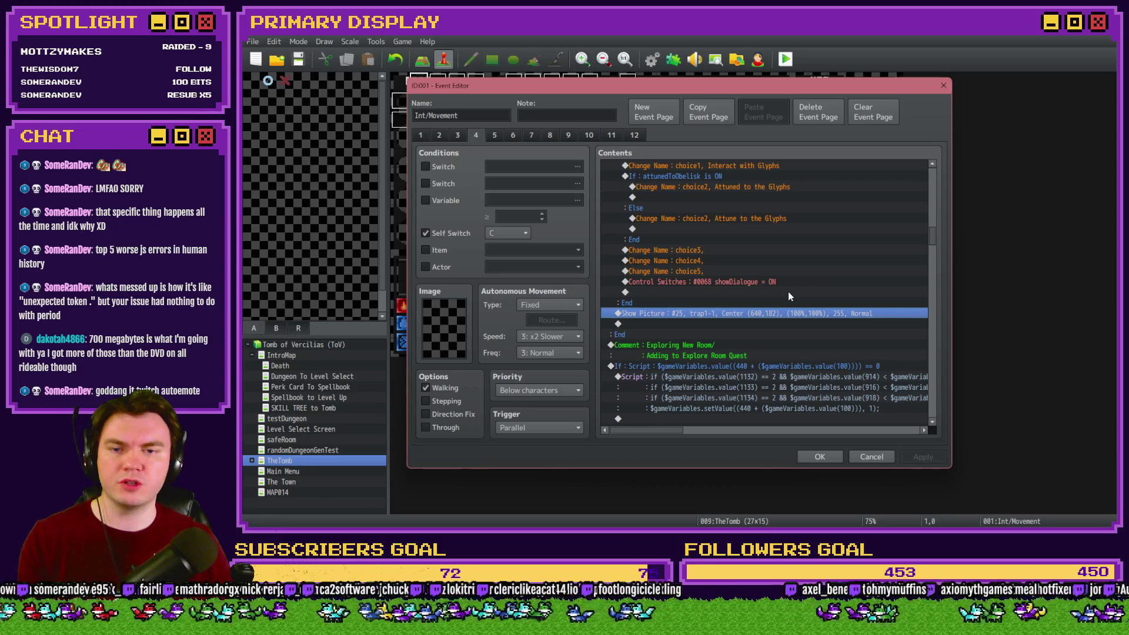
{"action": "key", "text": "Return"}
Browse the image chooser, previewing the portalPuzzlePiece and questAccept images.
{"action": "left_click", "coordinate": [736, 226]}
{"action": "left_click", "coordinate": [647, 278]}
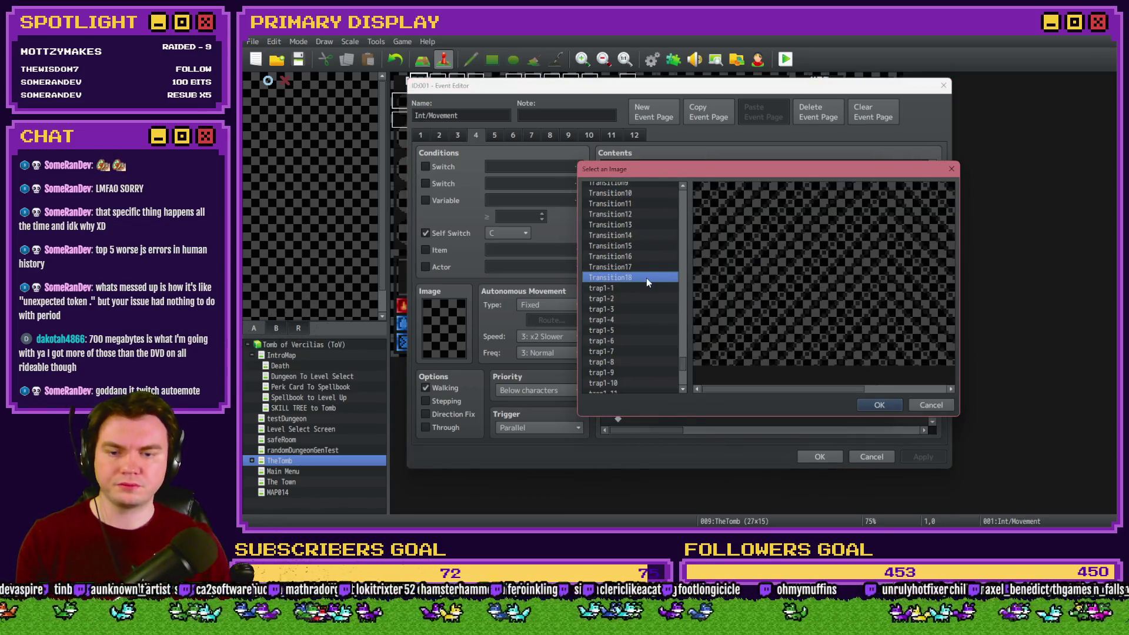
{"action": "scroll", "coordinate": [647, 278], "scroll_direction": "up", "scroll_amount": 10}
{"action": "scroll", "coordinate": [644, 285], "scroll_direction": "down", "scroll_amount": 8}
{"action": "scroll", "coordinate": [628, 287], "scroll_direction": "down", "scroll_amount": 7}
{"action": "left_click", "coordinate": [647, 262]}
{"action": "key", "text": "Down"}
{"action": "key", "text": "Down"}
{"action": "key", "text": "Down"}
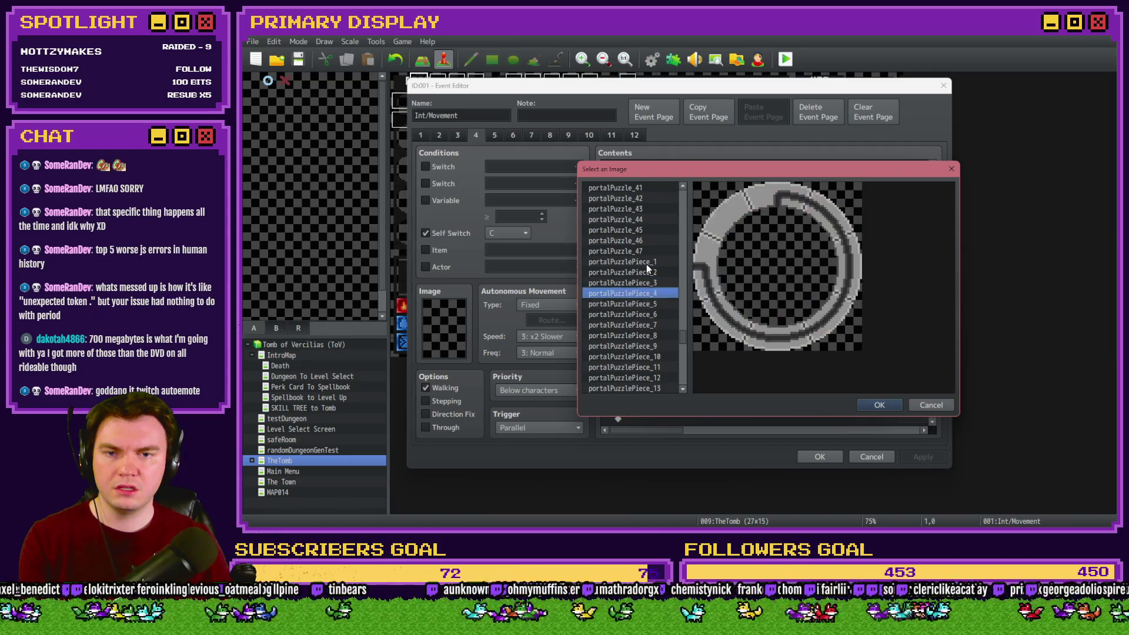
{"action": "key", "text": "Down"}
{"action": "key", "text": "Down"}
{"action": "key", "text": "Down"}
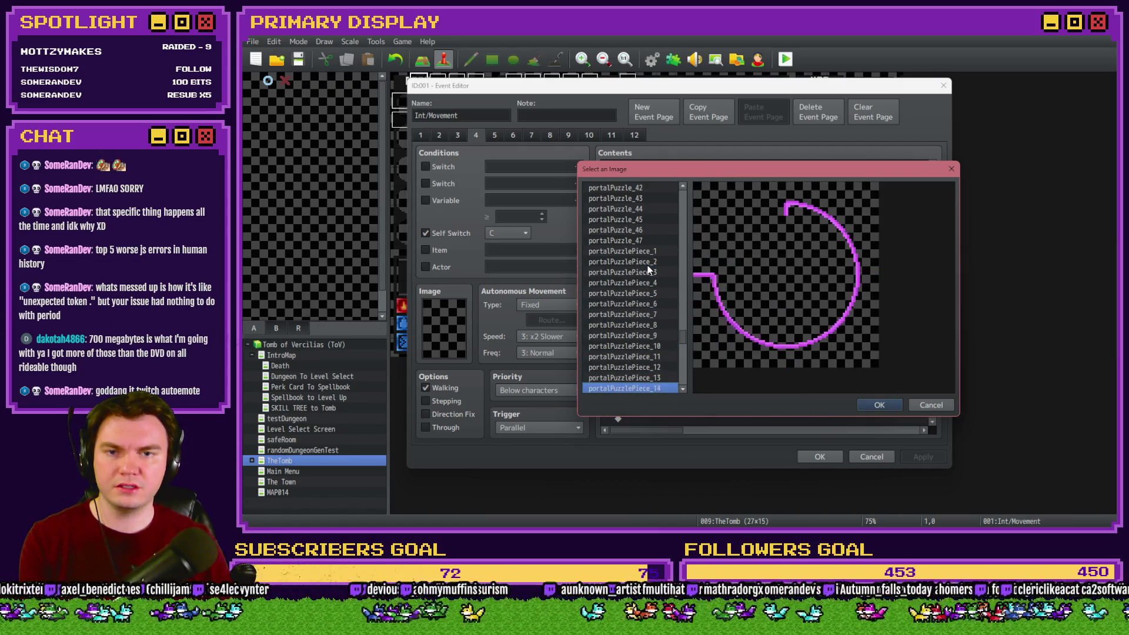
{"action": "key", "text": "Down"}
{"action": "key", "text": "Down"}
{"action": "key", "text": "Down"}
{"action": "key", "text": "Down"}
{"action": "key", "text": "Down"}
{"action": "key", "text": "Down"}
{"action": "key", "text": "Up"}
{"action": "key", "text": "Up"}
{"action": "key", "text": "Up"}
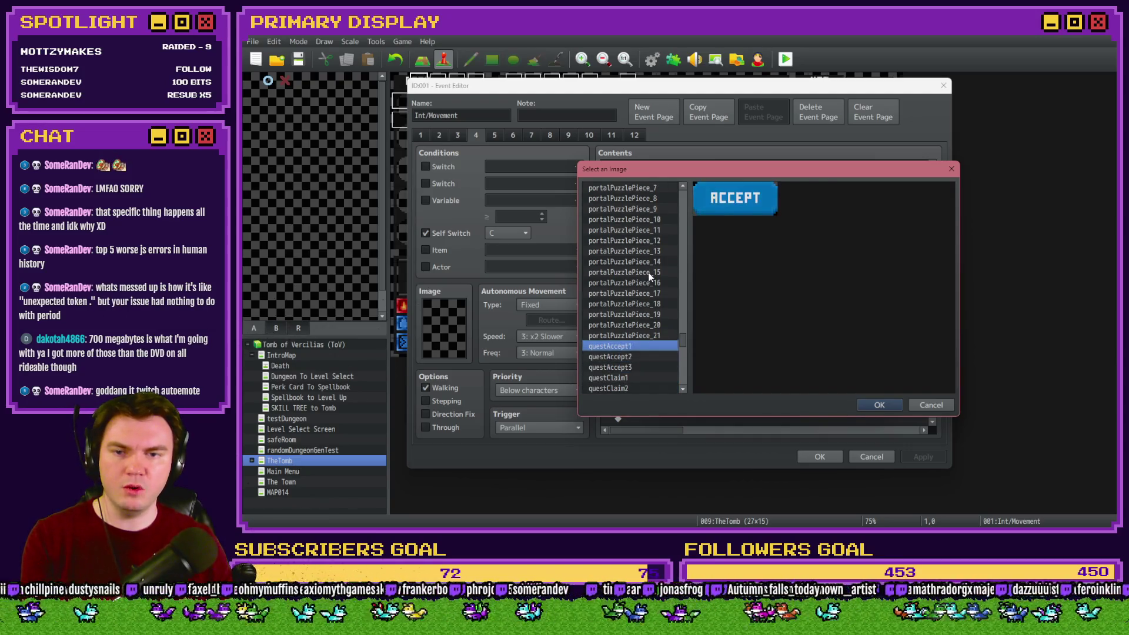
{"action": "key", "text": "Up"}
{"action": "key", "text": "Up"}
{"action": "key", "text": "Down"}
Find and preview decor11.png in the pictures folder.
{"action": "key", "text": "alt+Tab"}
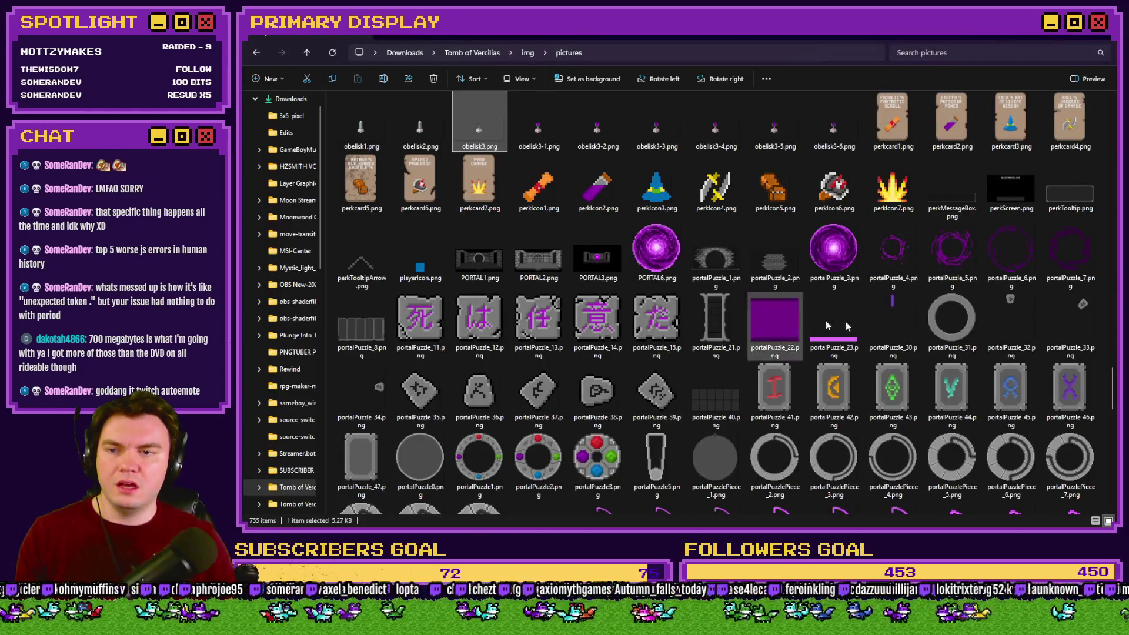
{"action": "left_click_drag", "start_coordinate": [1113, 401], "coordinate": [1113, 462]}
{"action": "left_click", "coordinate": [839, 328]}
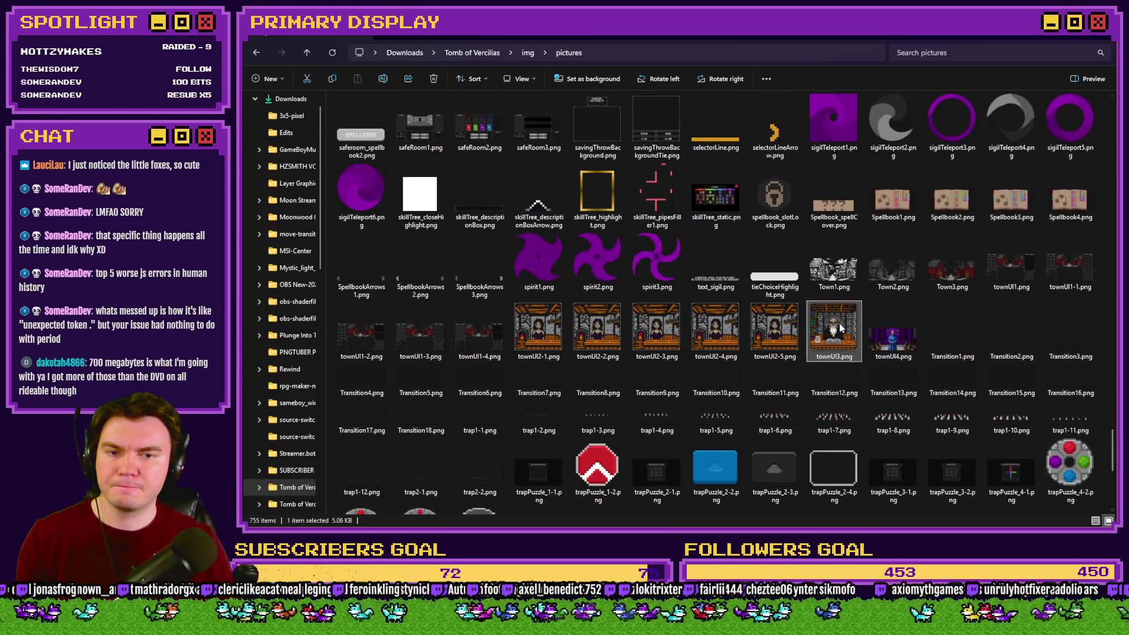
{"action": "key", "text": "p"}
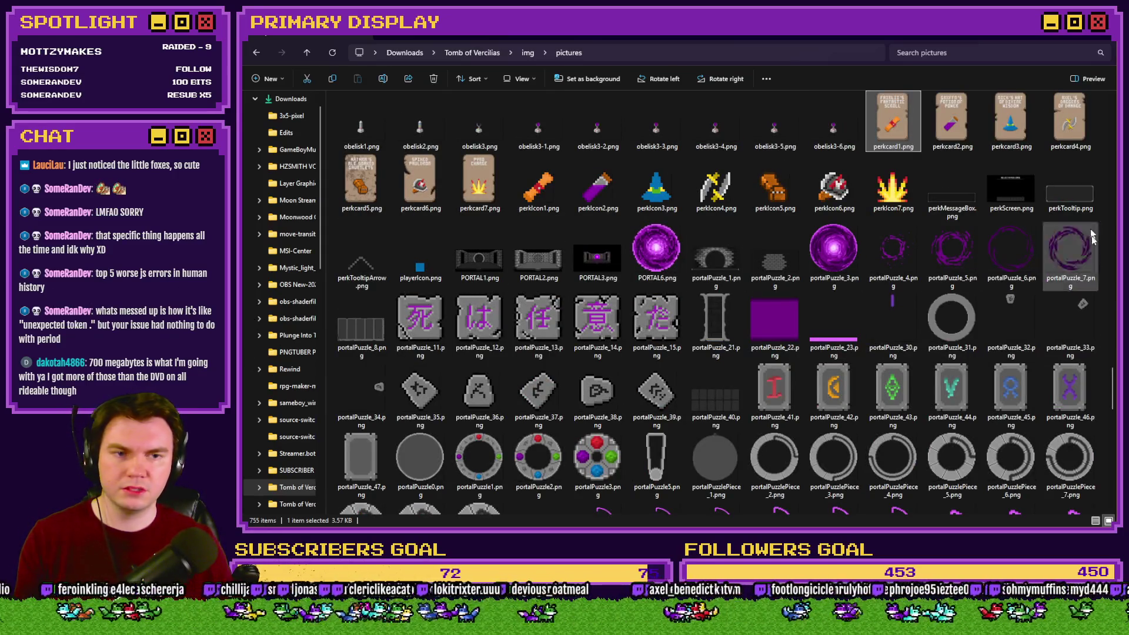
{"action": "mouse_move", "coordinate": [1113, 395]}
{"action": "left_mouse_down"}
{"action": "mouse_move", "coordinate": [1113, 410]}
{"action": "mouse_move", "coordinate": [1107, 161]}
{"action": "left_mouse_up"}
{"action": "left_click", "coordinate": [724, 393]}
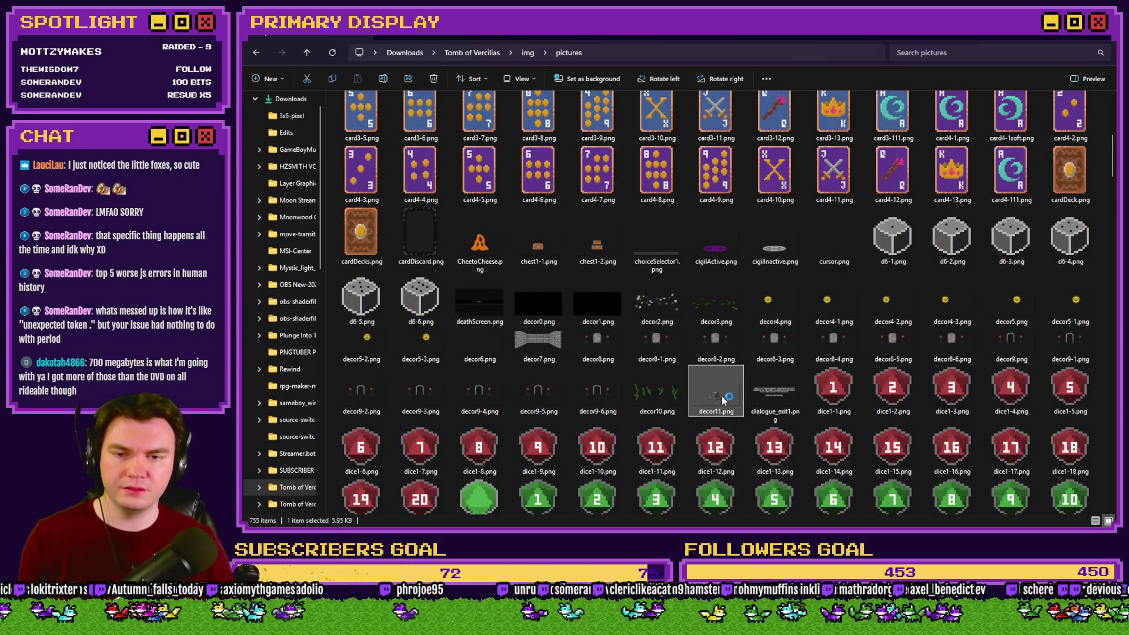
{"action": "double_click", "coordinate": [722, 397]}
{"action": "left_click", "coordinate": [1106, 42]}
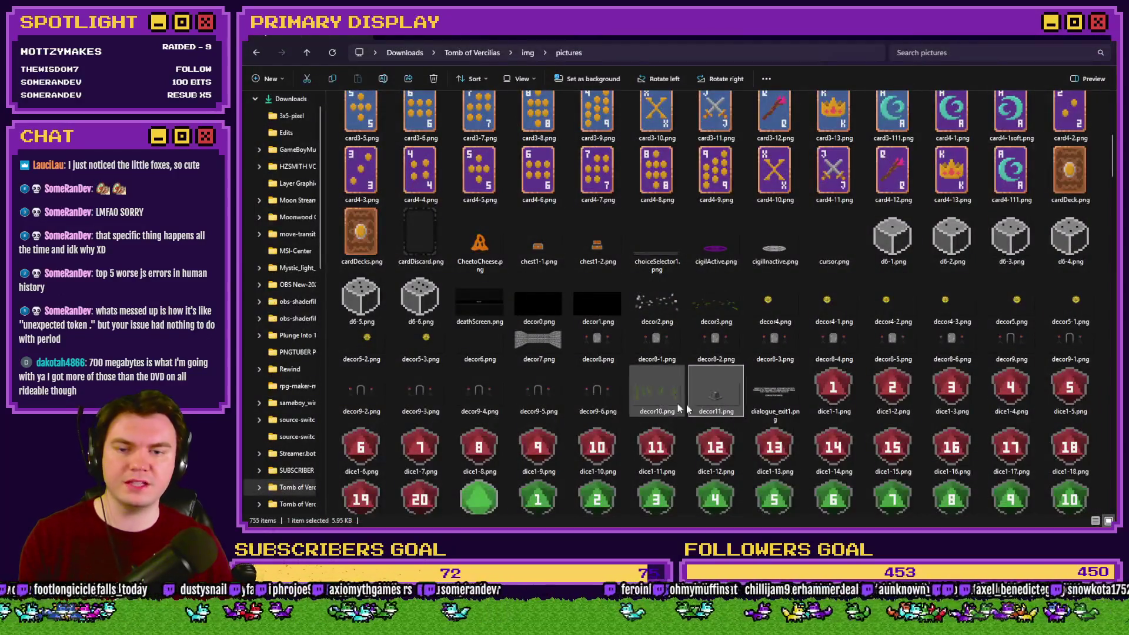
{"action": "key", "text": "alt+Tab"}
Select decor11 for Show Picture #25, centred at 640, 182, and apply the event.
{"action": "left_click_drag", "start_coordinate": [683, 341], "coordinate": [683, 230]}
{"action": "scroll", "coordinate": [674, 261], "scroll_direction": "down", "scroll_amount": 4}
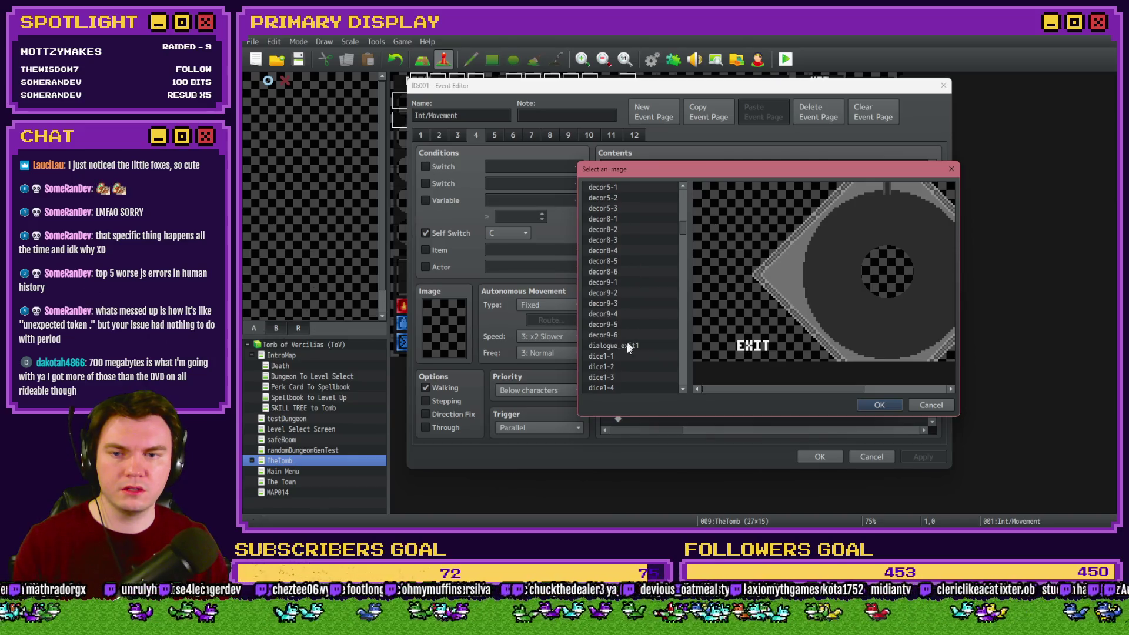
{"action": "scroll", "coordinate": [623, 352], "scroll_direction": "up", "scroll_amount": 2}
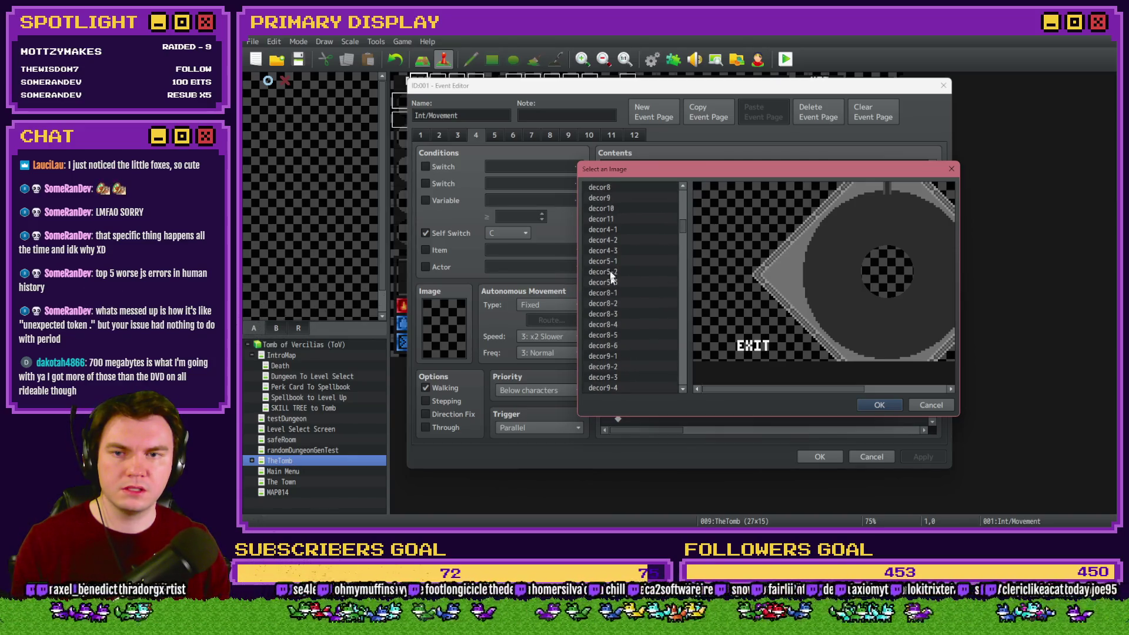
{"action": "left_click", "coordinate": [609, 219]}
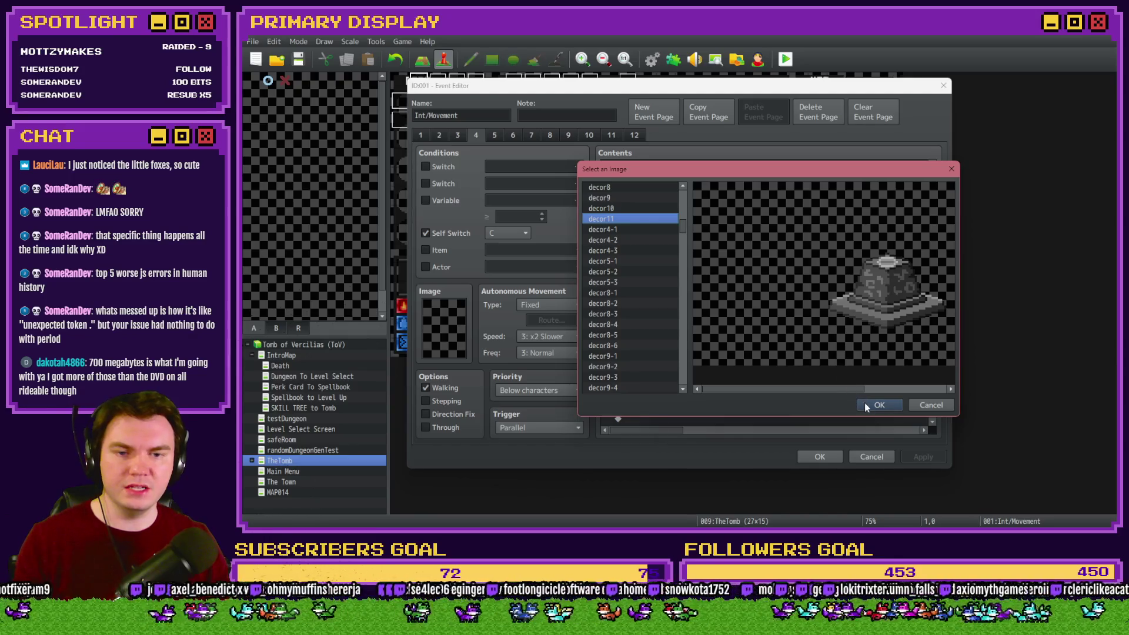
{"action": "left_click", "coordinate": [879, 406]}
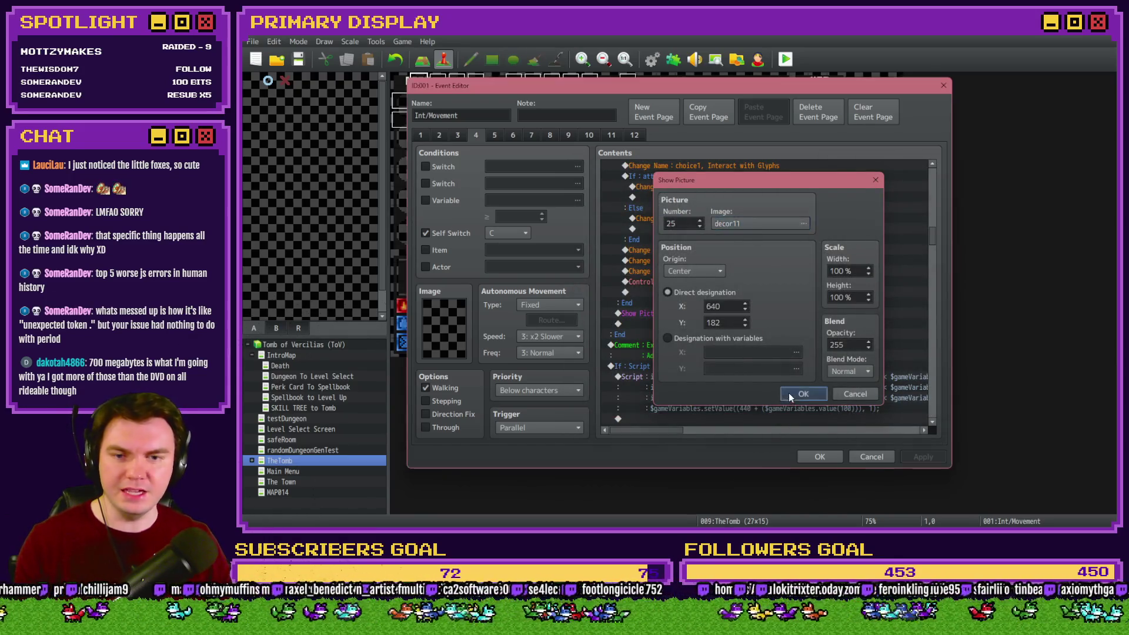
{"action": "left_click", "coordinate": [807, 394]}
{"action": "left_click", "coordinate": [913, 457]}
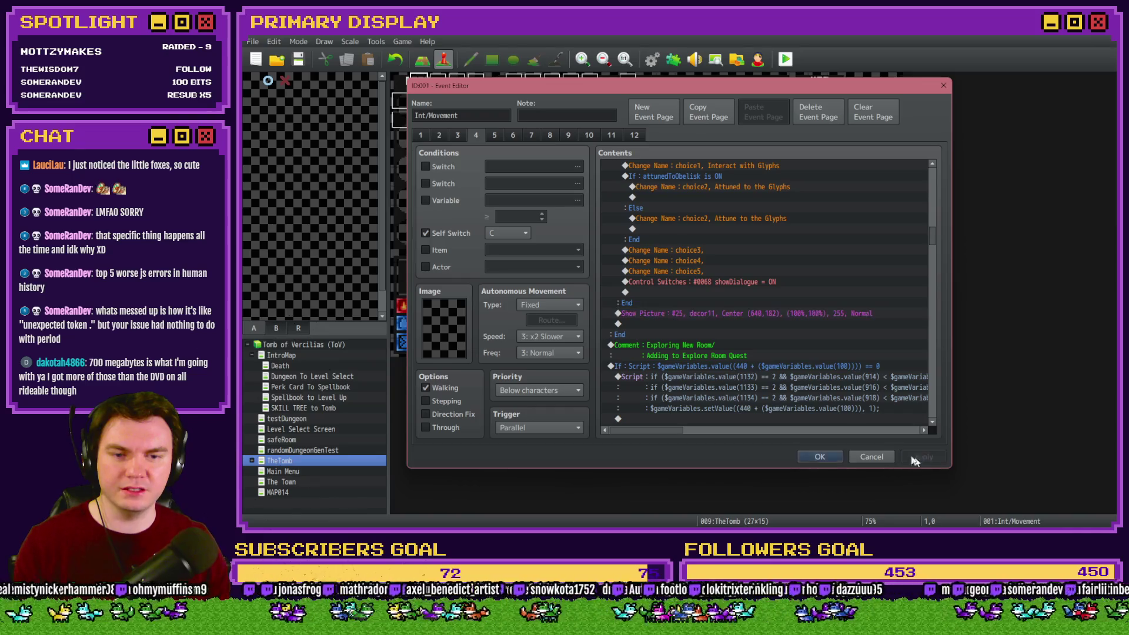
Save the project, start a playtest and choose the scroll perk card.
{"action": "left_click", "coordinate": [809, 458]}
{"action": "left_click", "coordinate": [785, 59]}
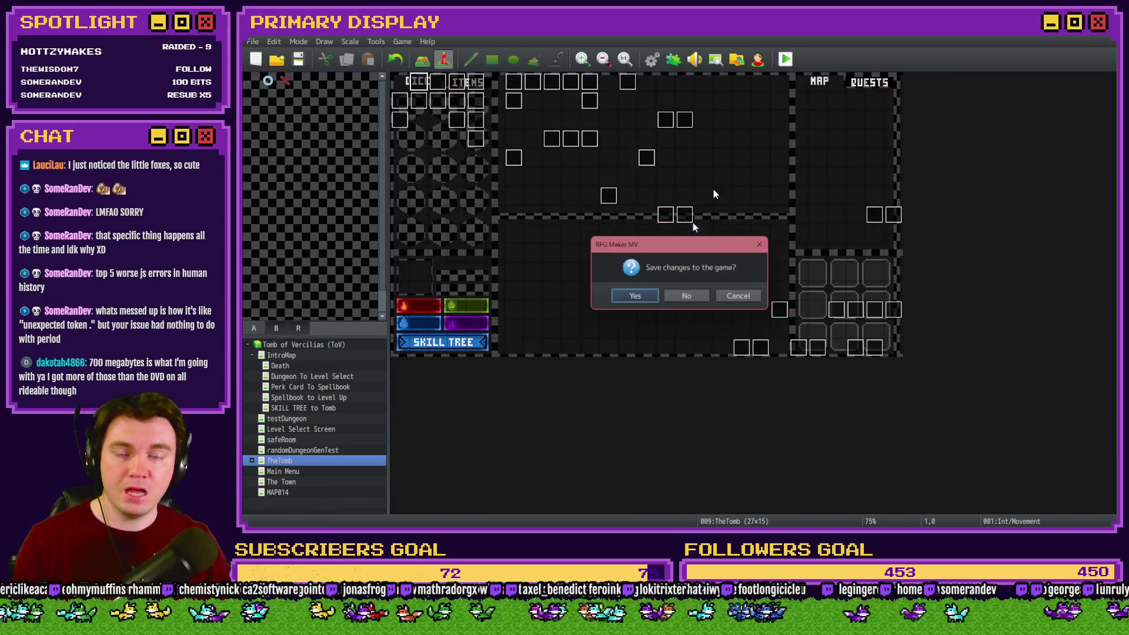
{"action": "left_click", "coordinate": [639, 291]}
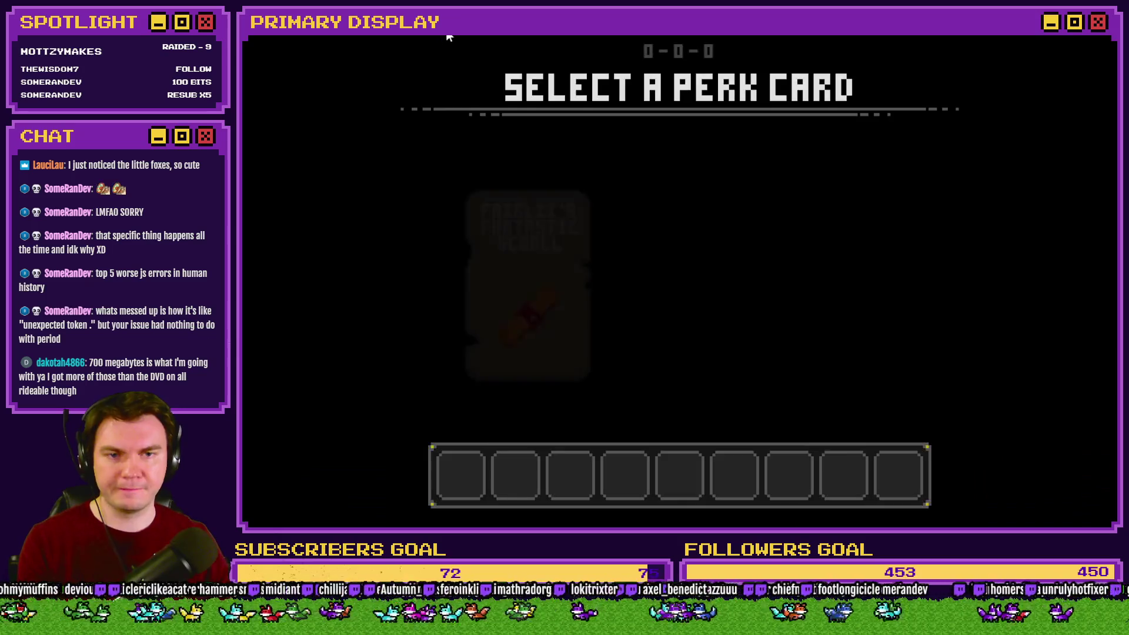
{"action": "left_click", "coordinate": [552, 221]}
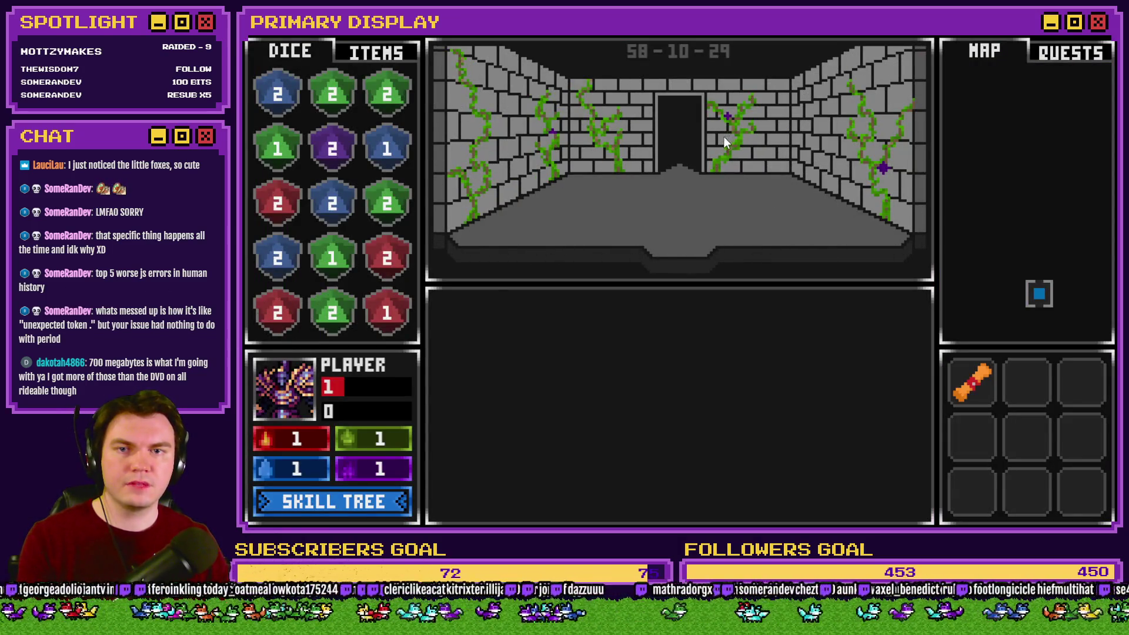
Walk through the vine corridor to the orb room and take the glowing orb.
{"action": "key", "text": "w"}
{"action": "key", "text": "w"}
{"action": "key", "text": "w"}
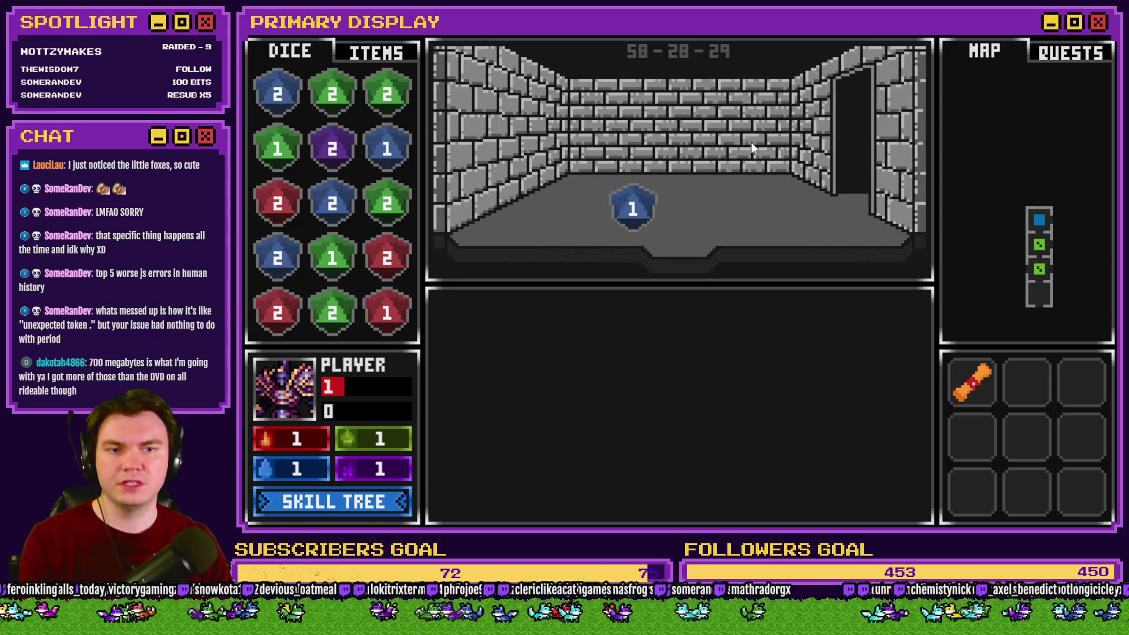
{"action": "key", "text": "d"}
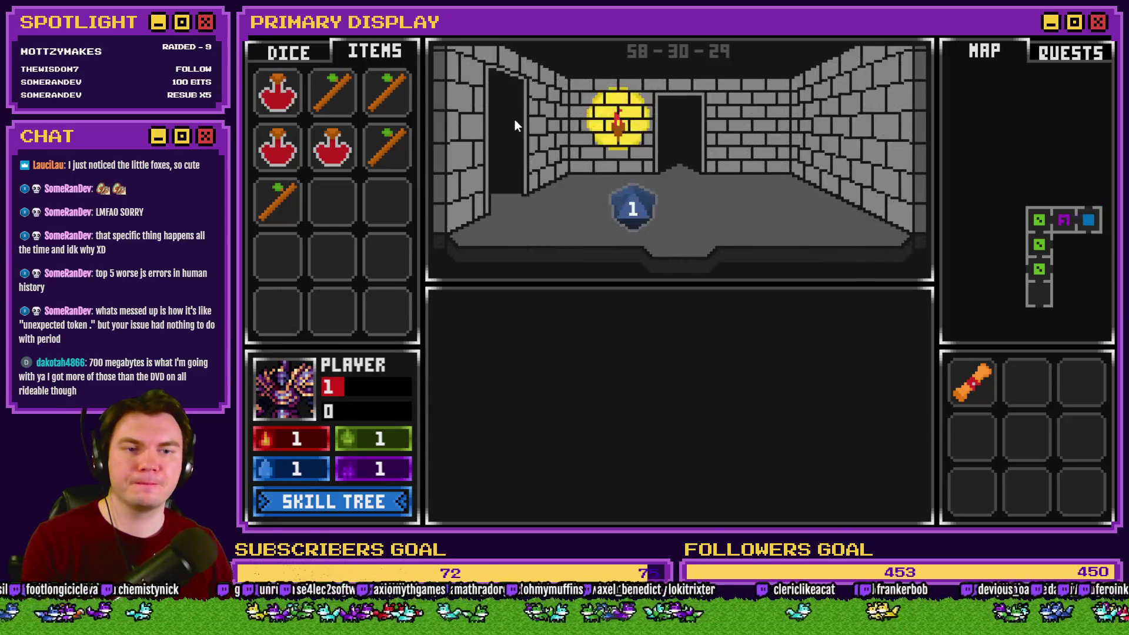
{"action": "left_click", "coordinate": [515, 121]}
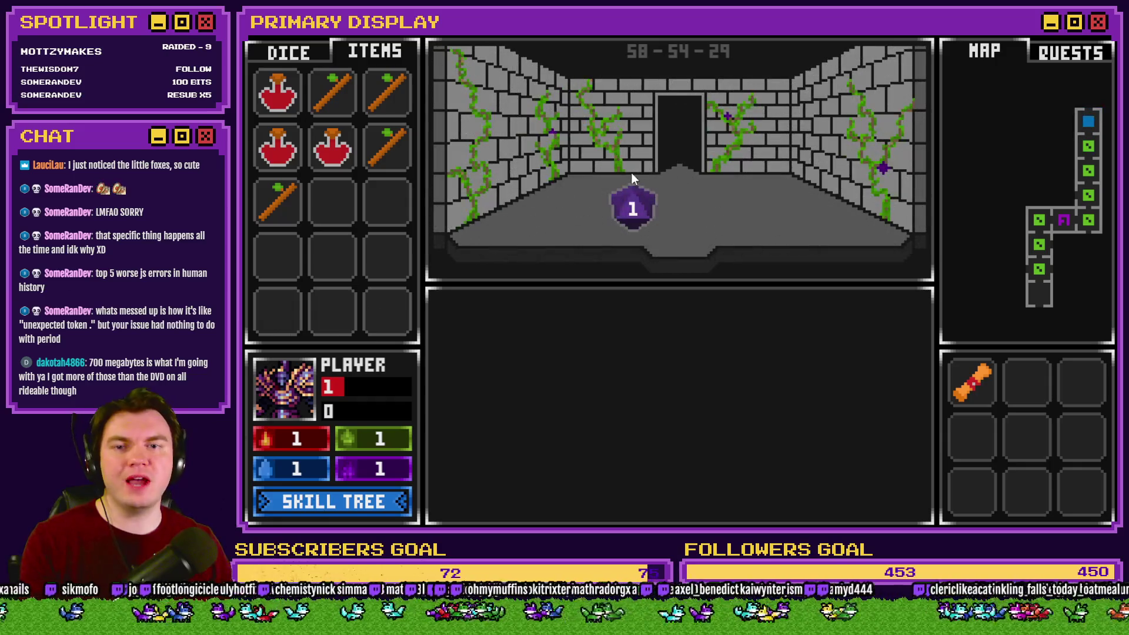
{"action": "left_click", "coordinate": [632, 172]}
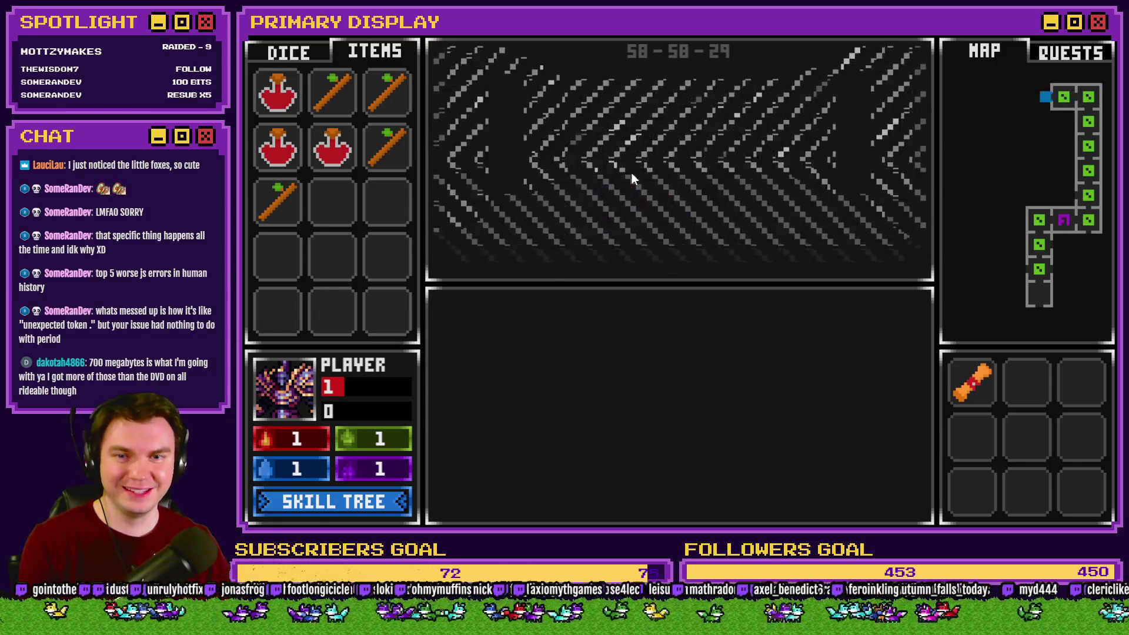
{"action": "left_click", "coordinate": [686, 144]}
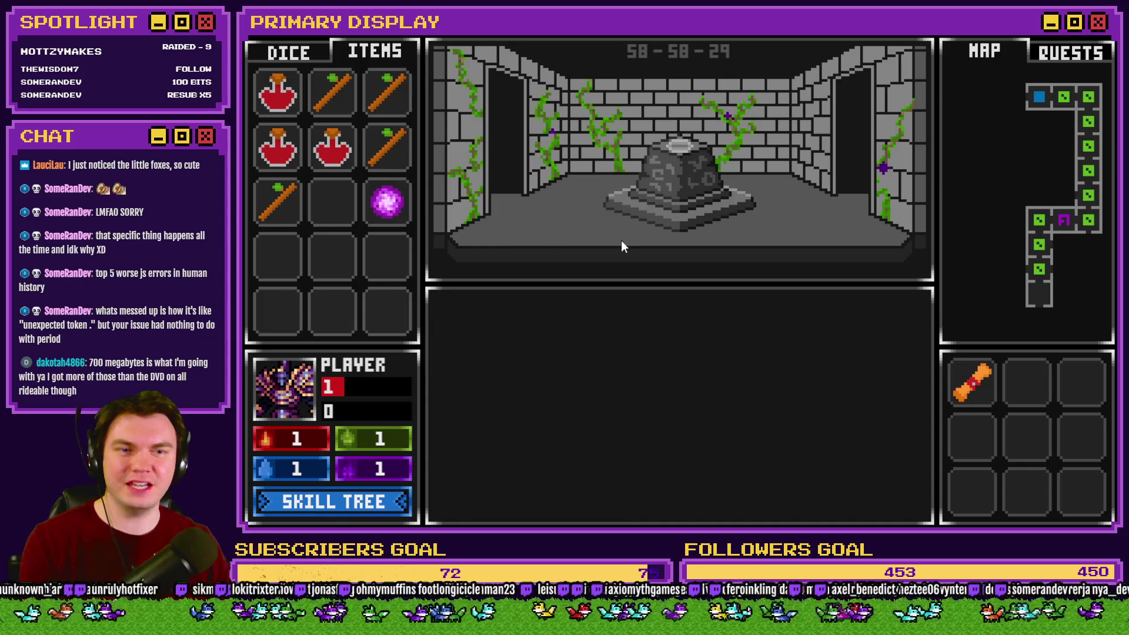
{"action": "left_click", "coordinate": [622, 240]}
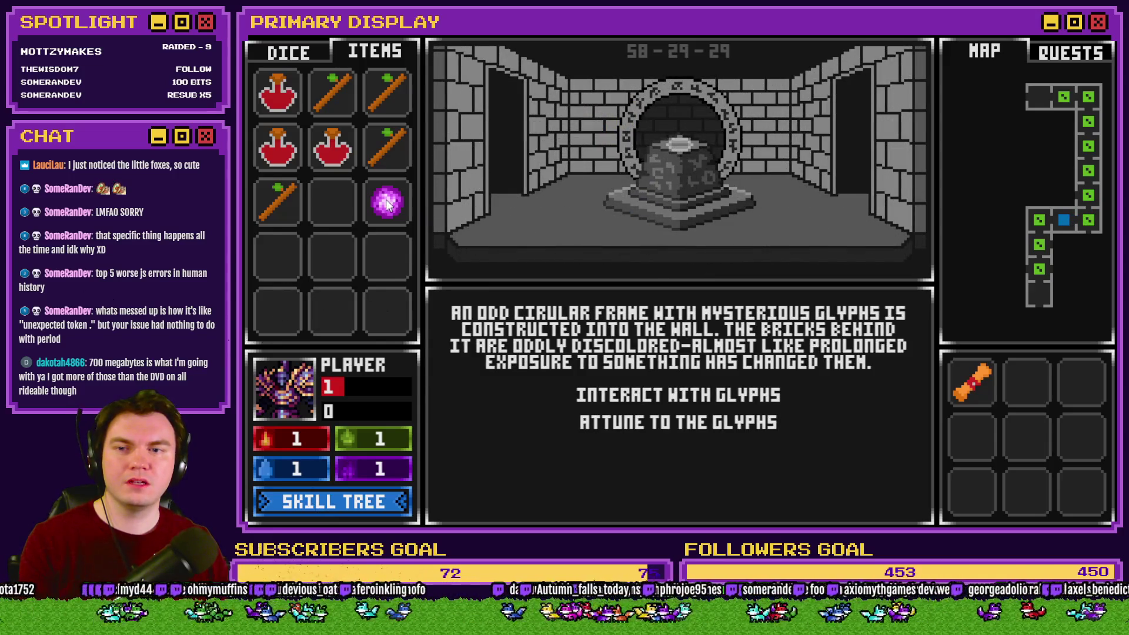
Try the purple orb on the glyph pedestal, then retrieve it into the middle inventory slot.
{"action": "mouse_move", "coordinate": [386, 201]}
{"action": "left_mouse_down"}
{"action": "mouse_move", "coordinate": [538, 186]}
{"action": "mouse_move", "coordinate": [681, 144]}
{"action": "left_mouse_up"}
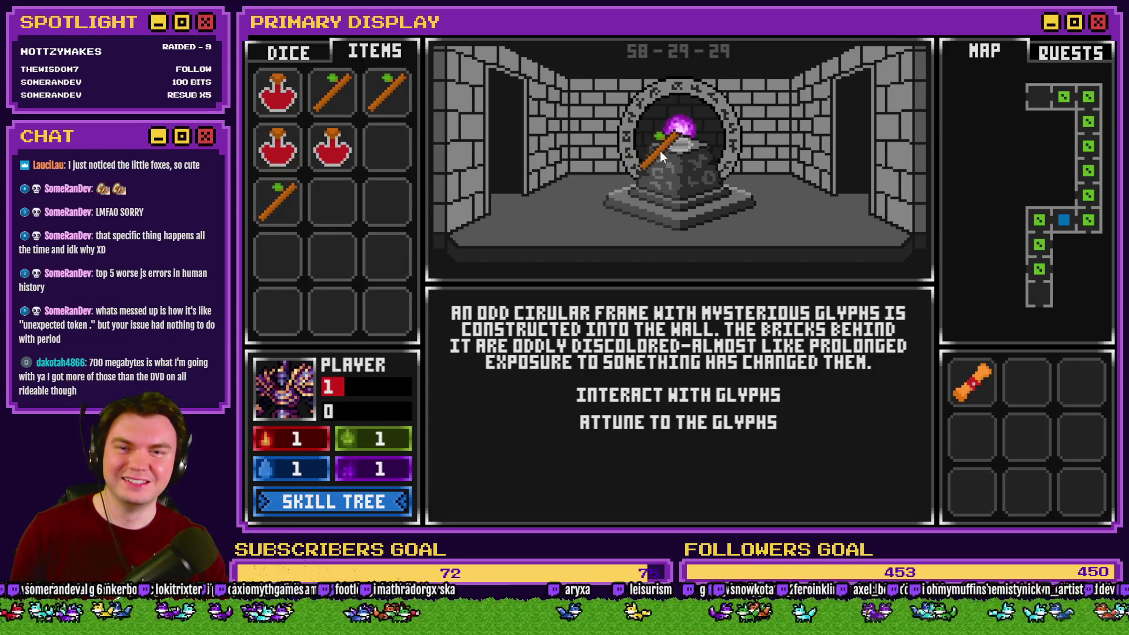
{"action": "left_click_drag", "start_coordinate": [696, 134], "coordinate": [694, 138]}
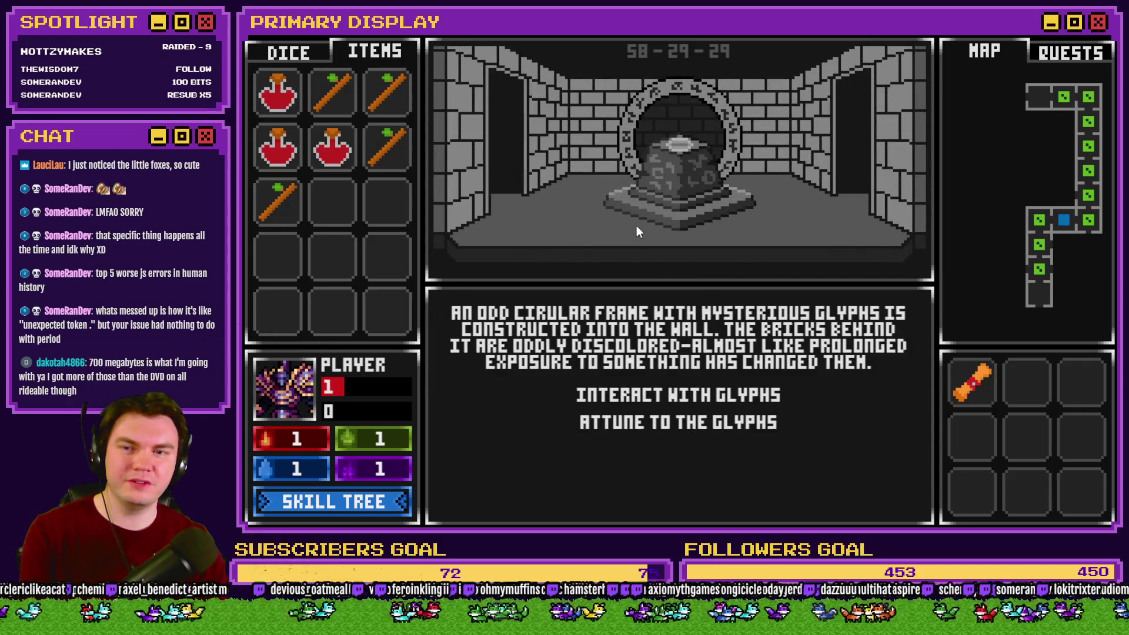
{"action": "left_click", "coordinate": [696, 385]}
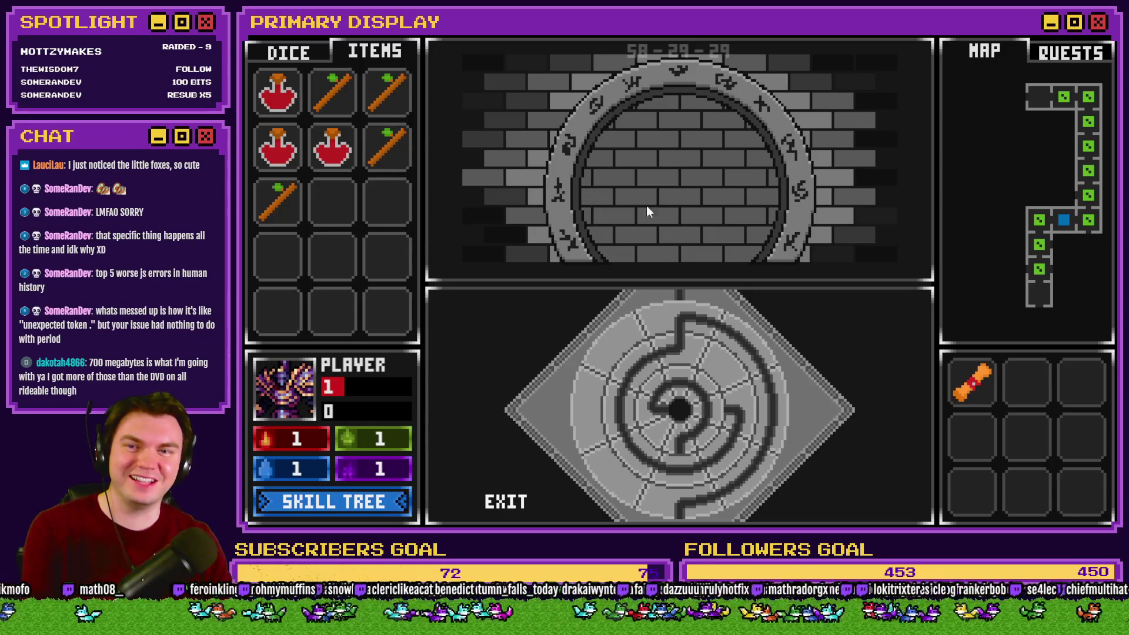
{"action": "left_click", "coordinate": [305, 53]}
{"action": "left_click", "coordinate": [353, 50]}
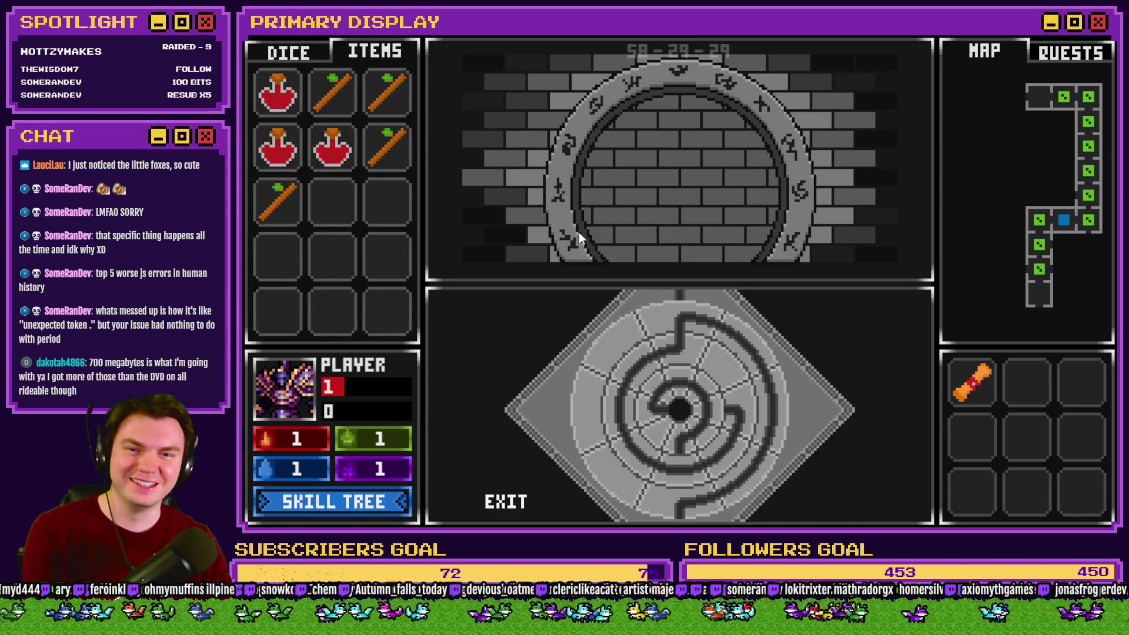
{"action": "left_click", "coordinate": [506, 502]}
{"action": "left_click", "coordinate": [638, 200]}
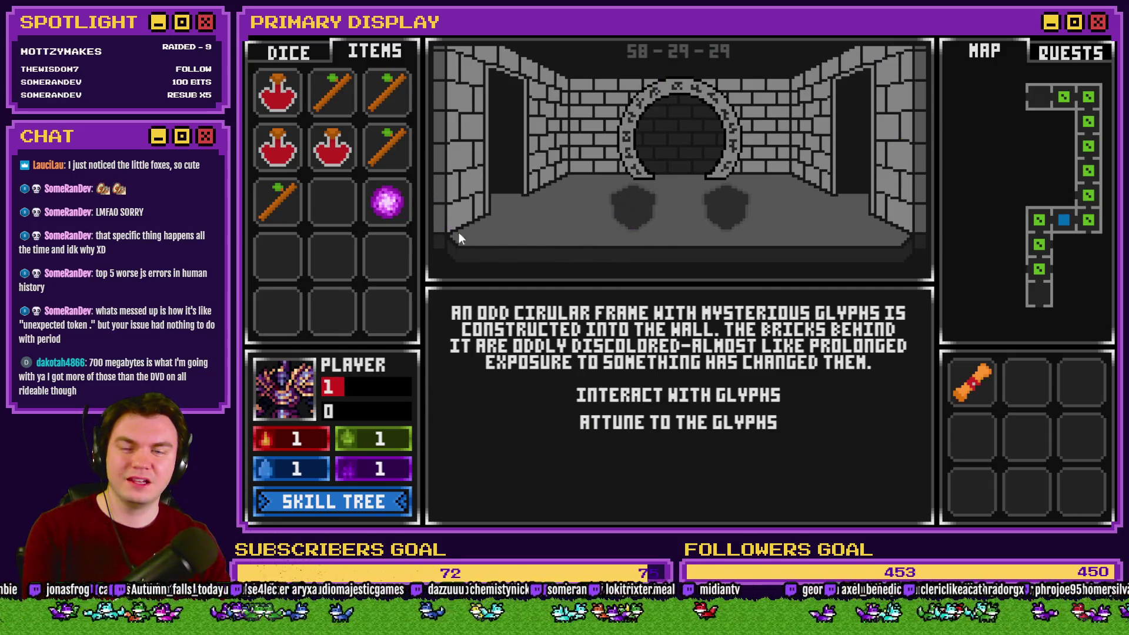
{"action": "left_click_drag", "start_coordinate": [386, 201], "coordinate": [326, 211]}
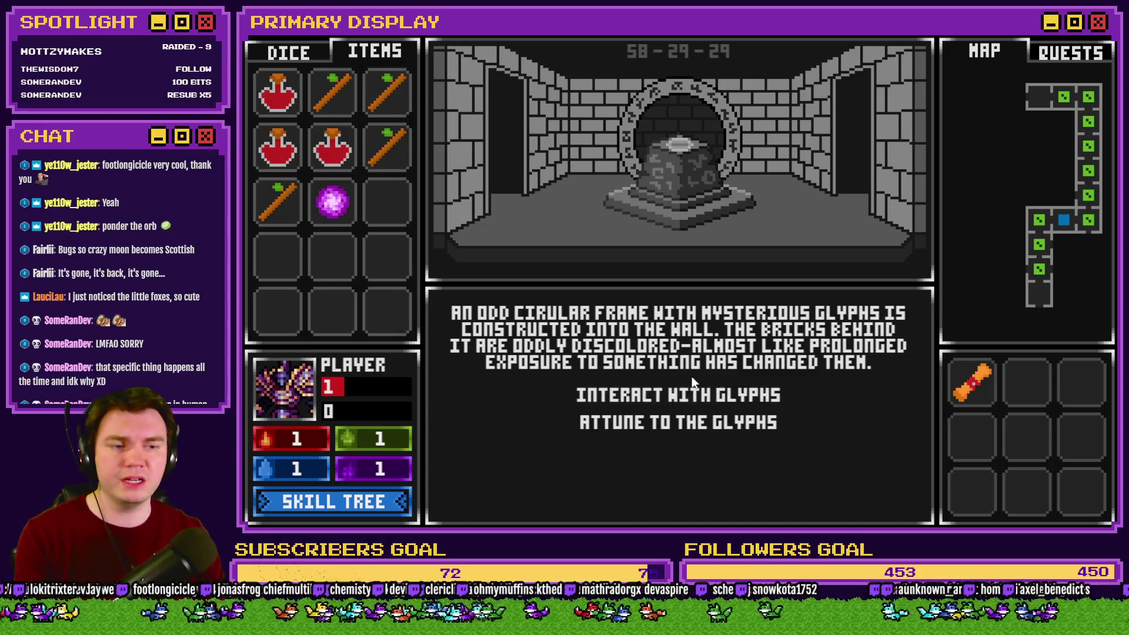
Step away from and back to the glyph wall, then close the playtest with Alt+F4.
{"action": "key", "text": "a"}
{"action": "key", "text": "d"}
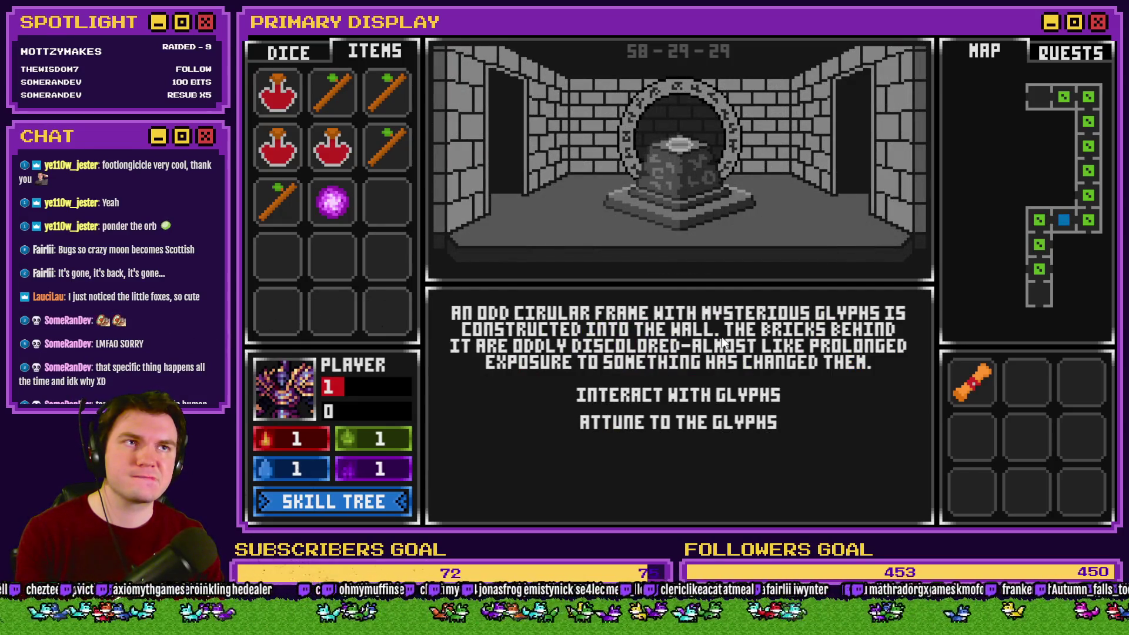
{"action": "key", "text": "alt+F4"}
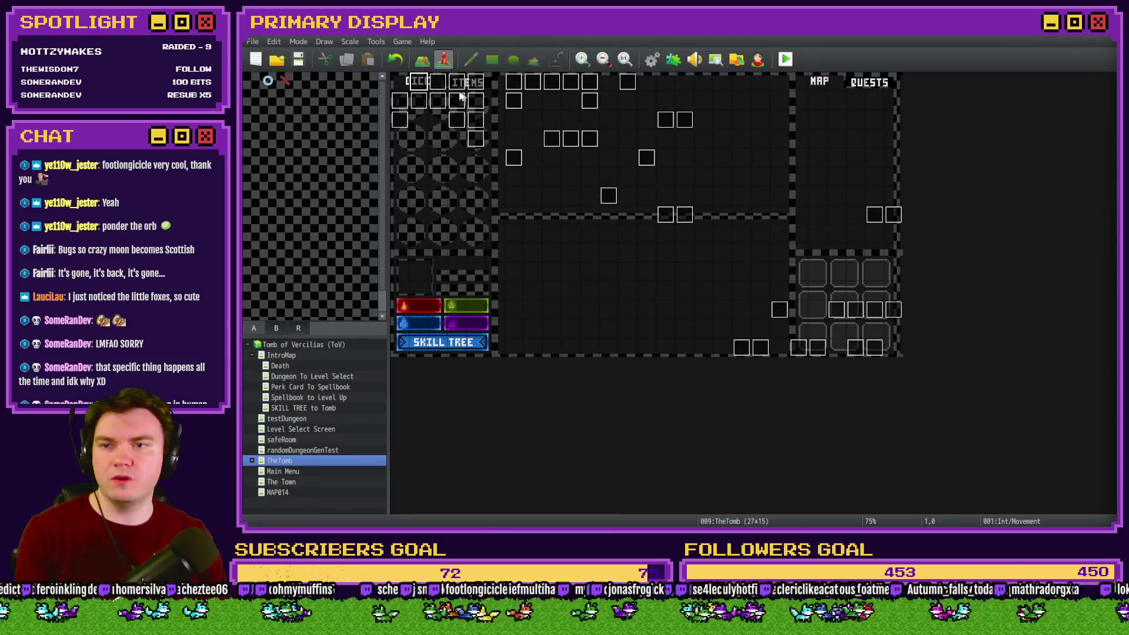
Open the DiceMove event and show its page 7 item-placing commands.
{"action": "double_click", "coordinate": [422, 85]}
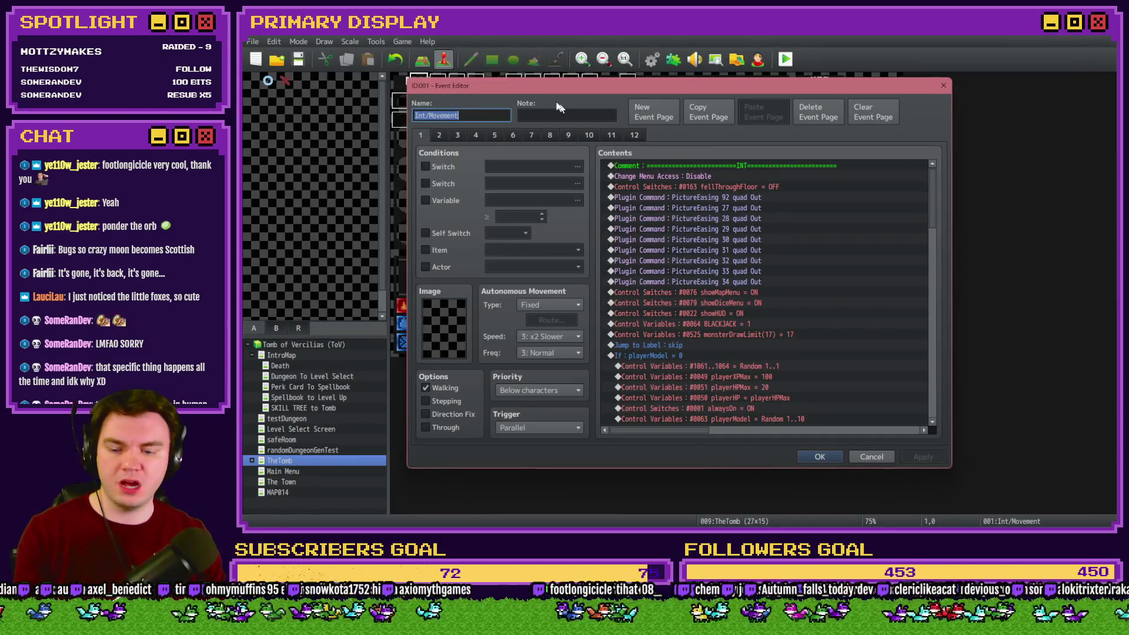
{"action": "key", "text": "Escape"}
{"action": "double_click", "coordinate": [441, 82]}
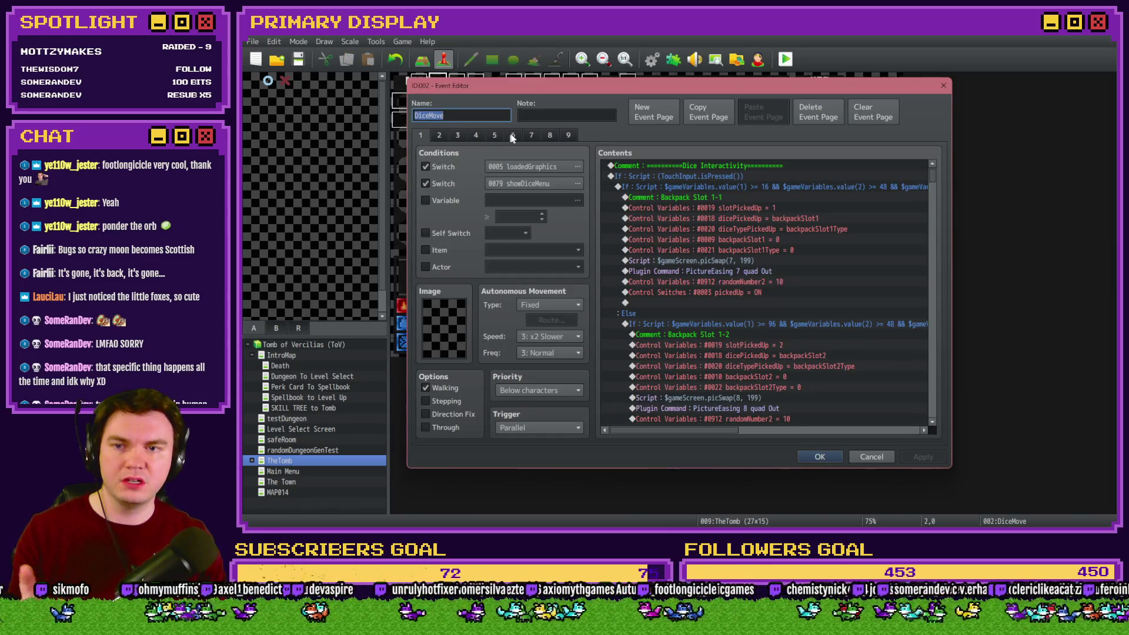
{"action": "left_click", "coordinate": [529, 134]}
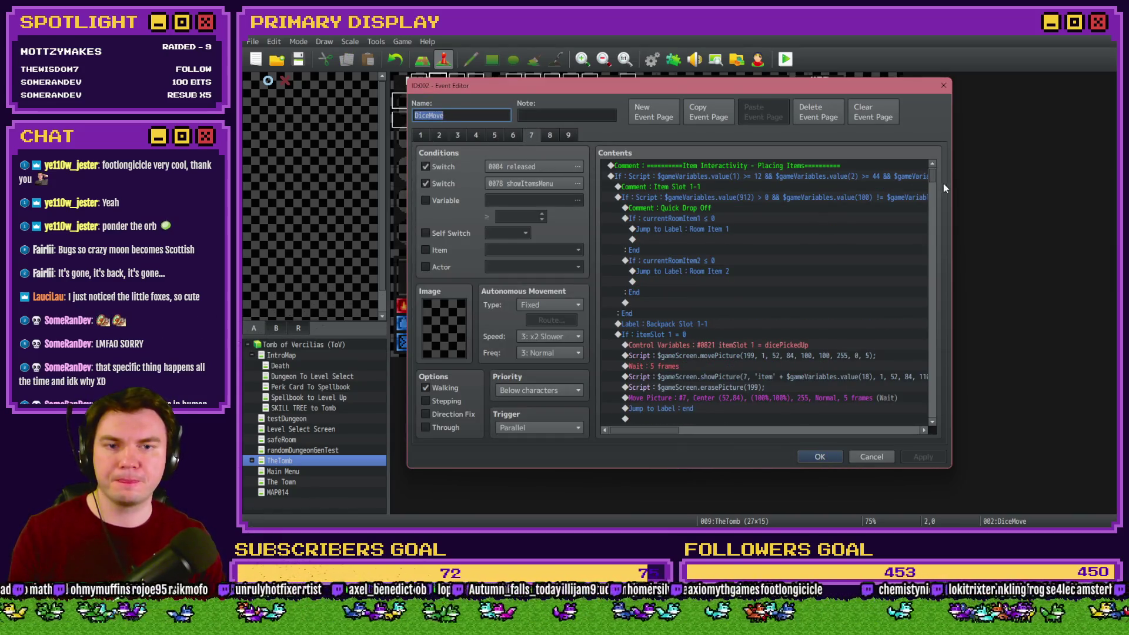
Open the Else / Pedestal Slot script condition for editing.
{"action": "left_click_drag", "start_coordinate": [932, 178], "coordinate": [931, 348]}
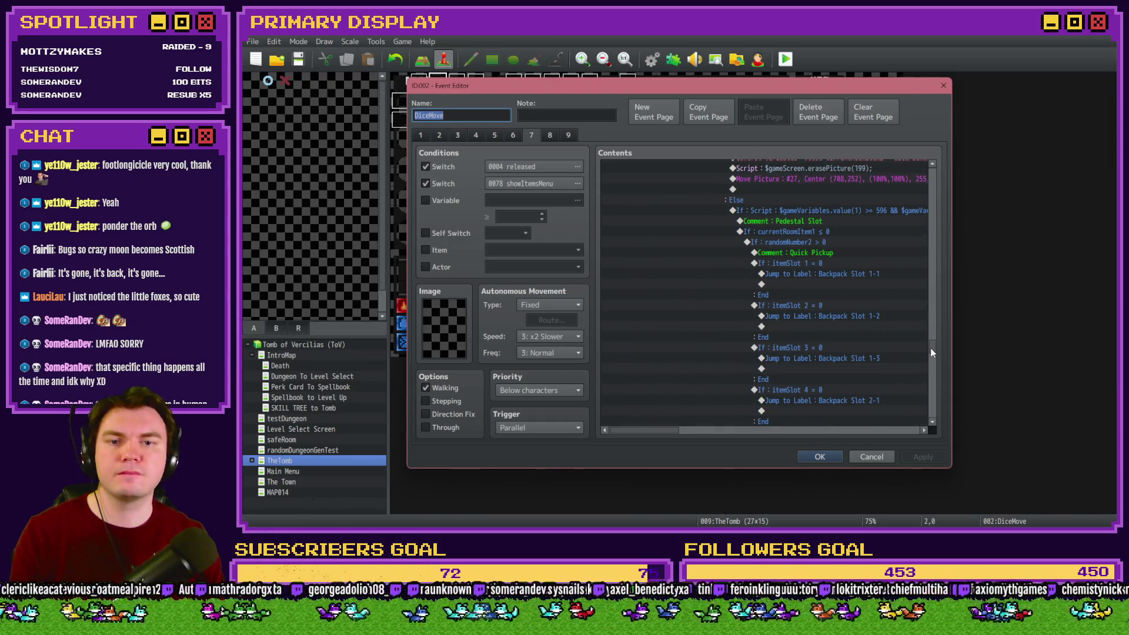
{"action": "scroll", "coordinate": [745, 397], "scroll_direction": "up", "scroll_amount": 2}
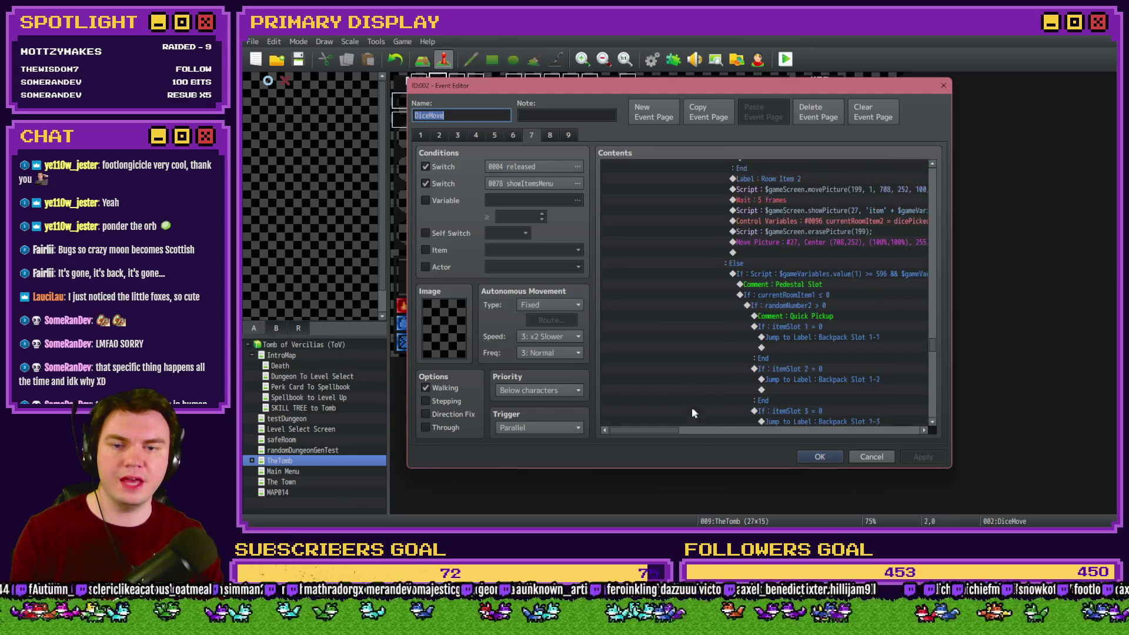
{"action": "scroll", "coordinate": [692, 407], "scroll_direction": "up", "scroll_amount": 1}
{"action": "mouse_move", "coordinate": [665, 431]}
{"action": "left_mouse_down"}
{"action": "mouse_move", "coordinate": [773, 427]}
{"action": "mouse_move", "coordinate": [685, 428]}
{"action": "left_mouse_up"}
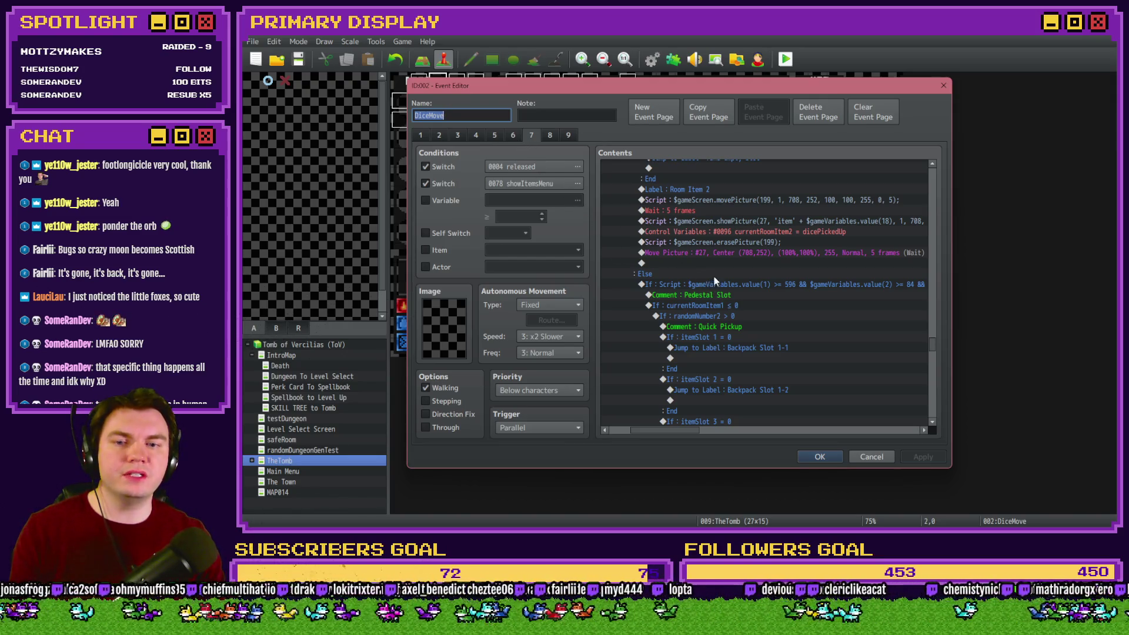
{"action": "double_click", "coordinate": [715, 282]}
{"action": "left_click", "coordinate": [829, 344]}
Comment out the old check and add $gameVariables.value(100) == $gameVariables.value(889) to the condition.
{"action": "left_click", "coordinate": [832, 344]}
{"action": "type", "text": "/*"}
{"action": "key", "text": "End"}
{"action": "type", "text": "*/"}
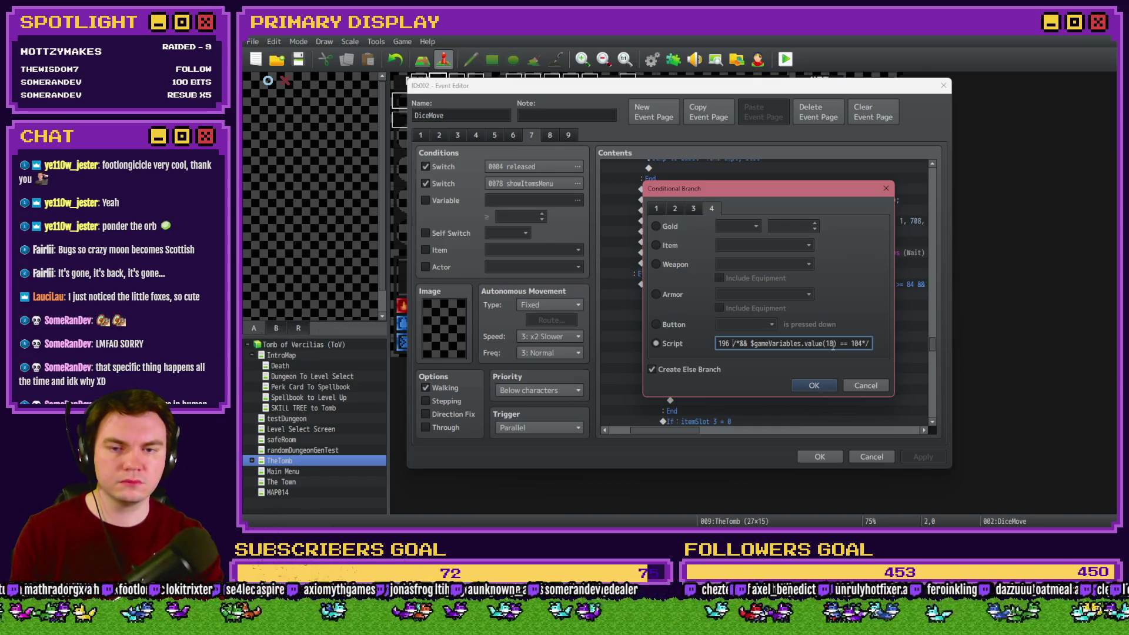
{"action": "type", "text": "&& $game"}
{"action": "type", "text": "Variables.value"}
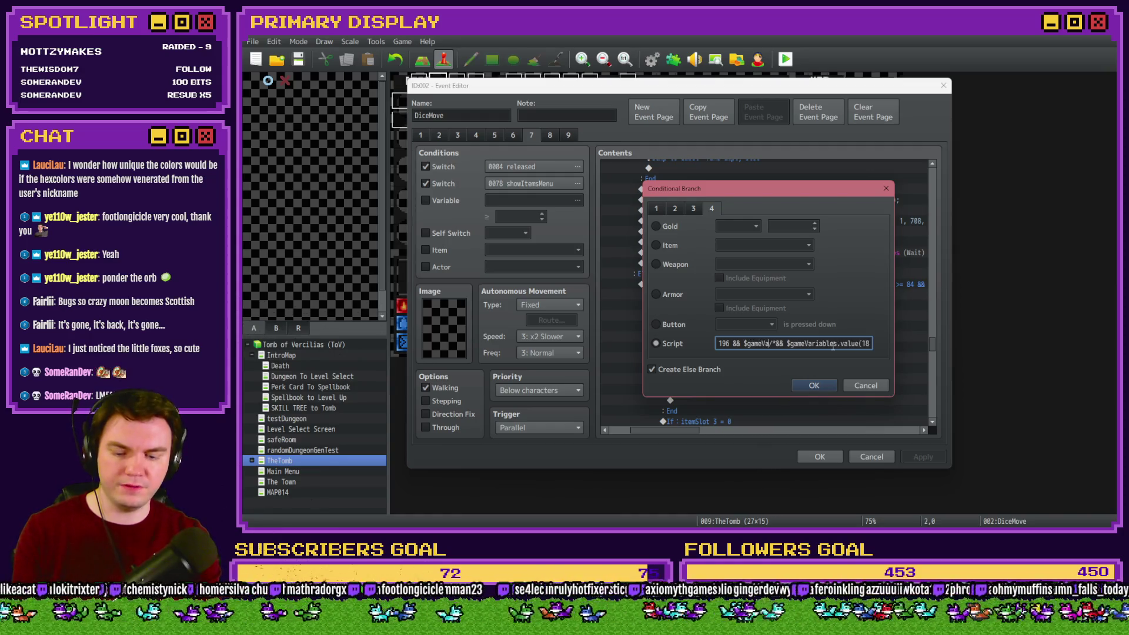
{"action": "type", "text": "(0/*&& $gameVar"}
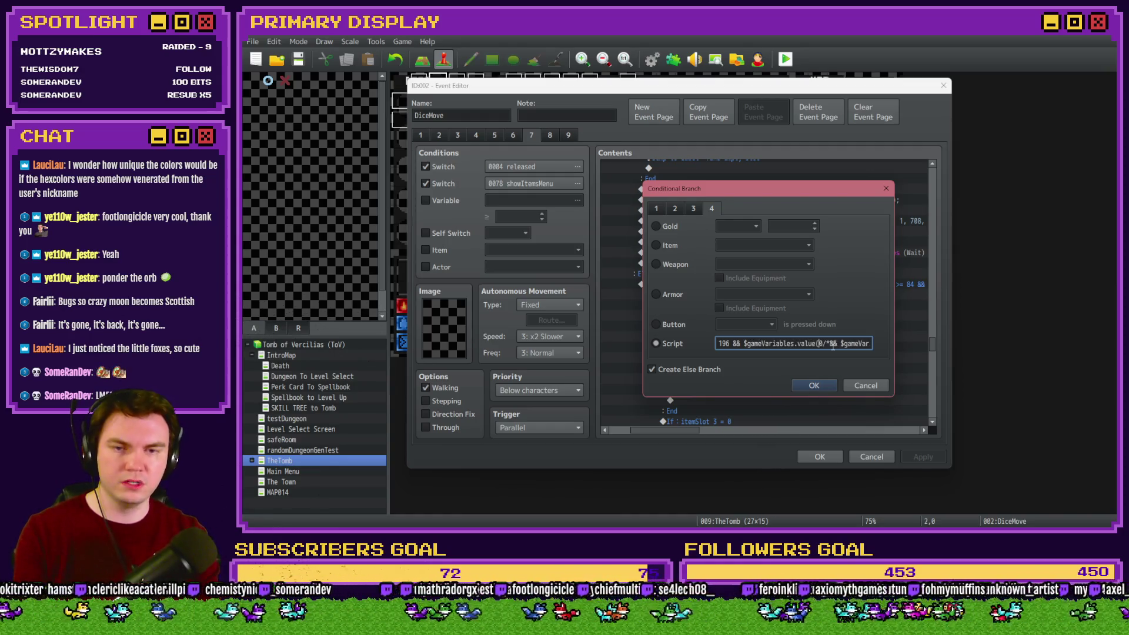
{"action": "key", "text": "BackSpace"}
{"action": "type", "text": "100) =="}
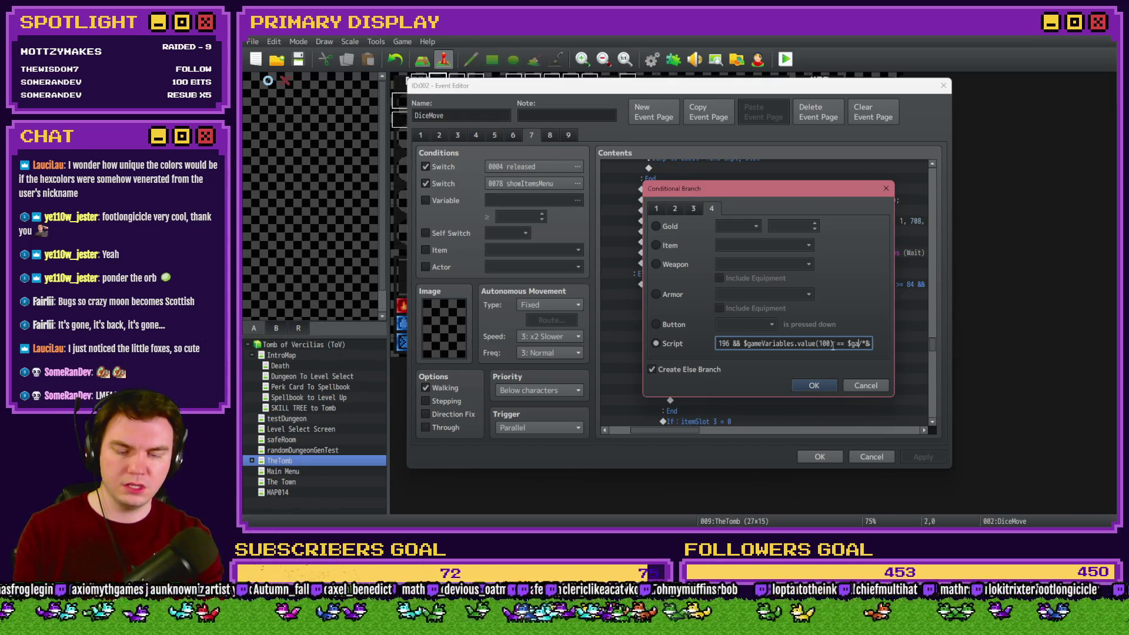
{"action": "type", "text": "ariables.val"}
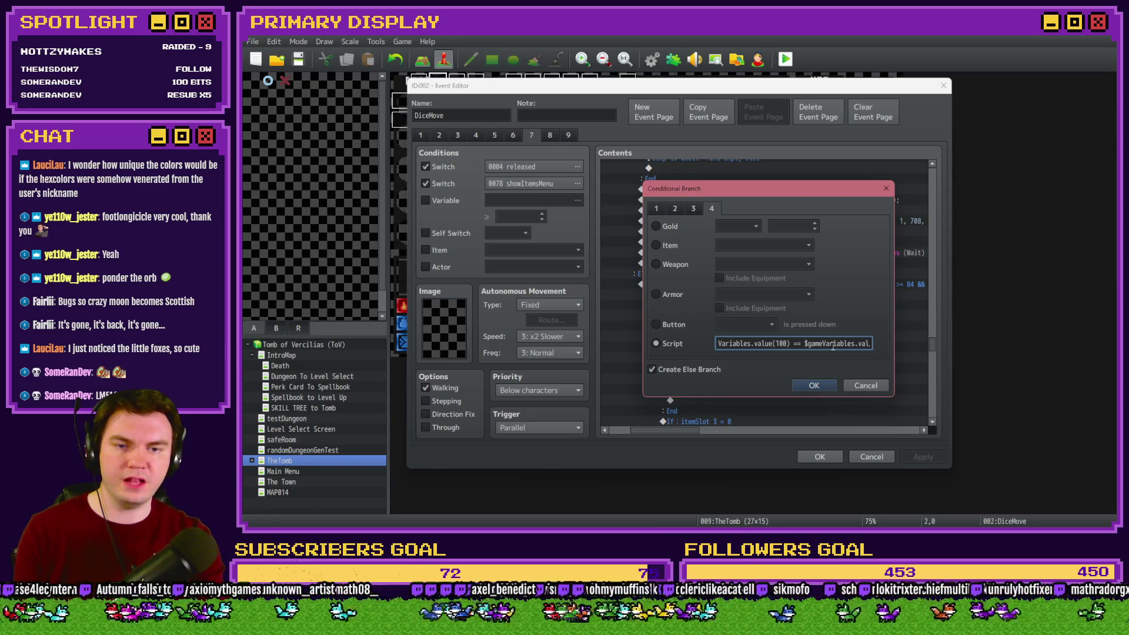
{"action": "type", "text": "ue(88"}
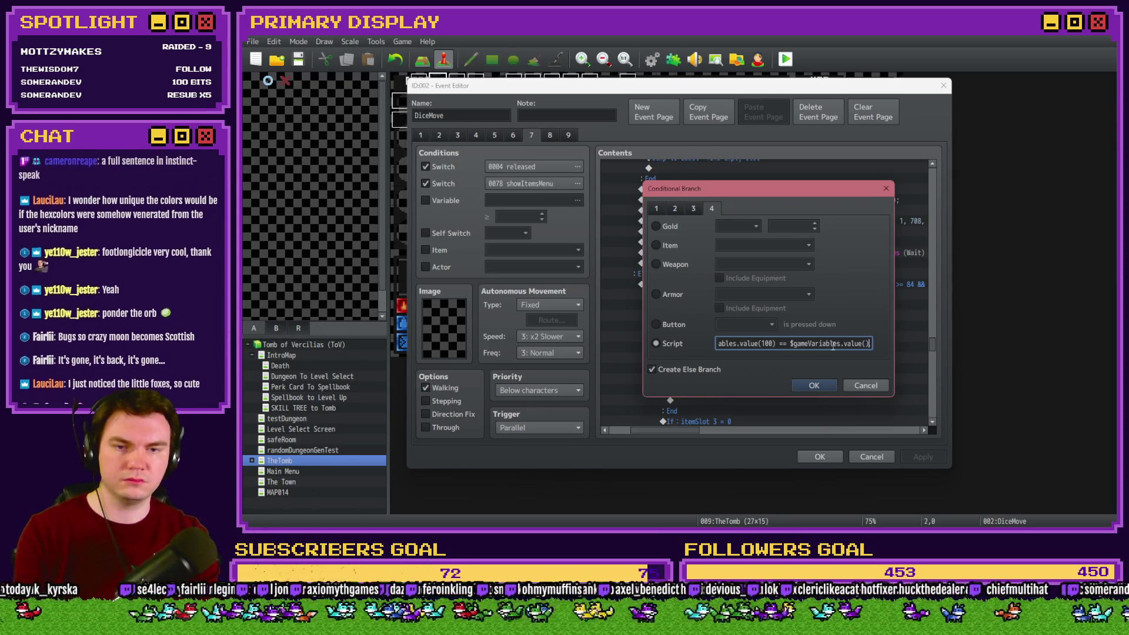
{"action": "type", "text": "9"}
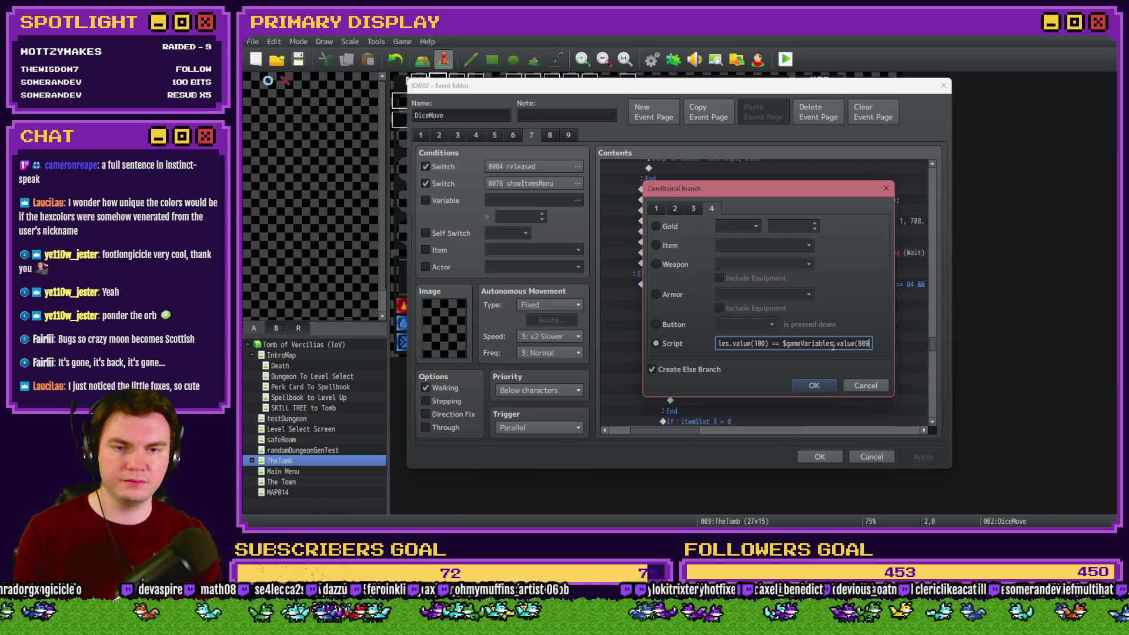
{"action": "type", "text": ")"}
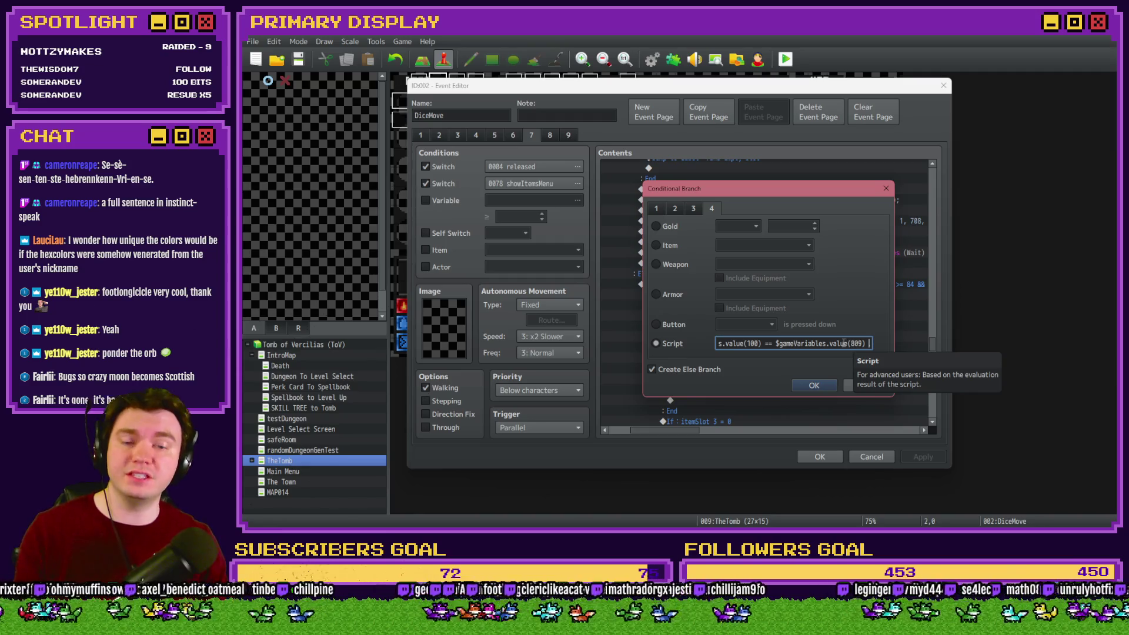
Confirm the script condition, apply, and save and close the DiceMove event.
{"action": "left_click", "coordinate": [814, 386]}
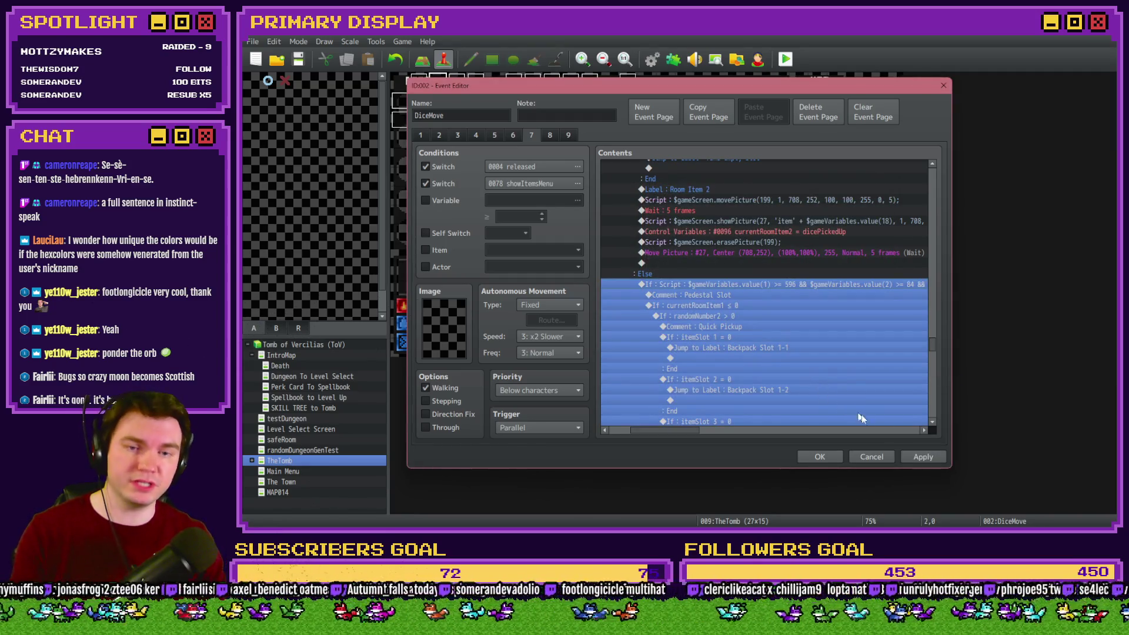
{"action": "left_click", "coordinate": [918, 457]}
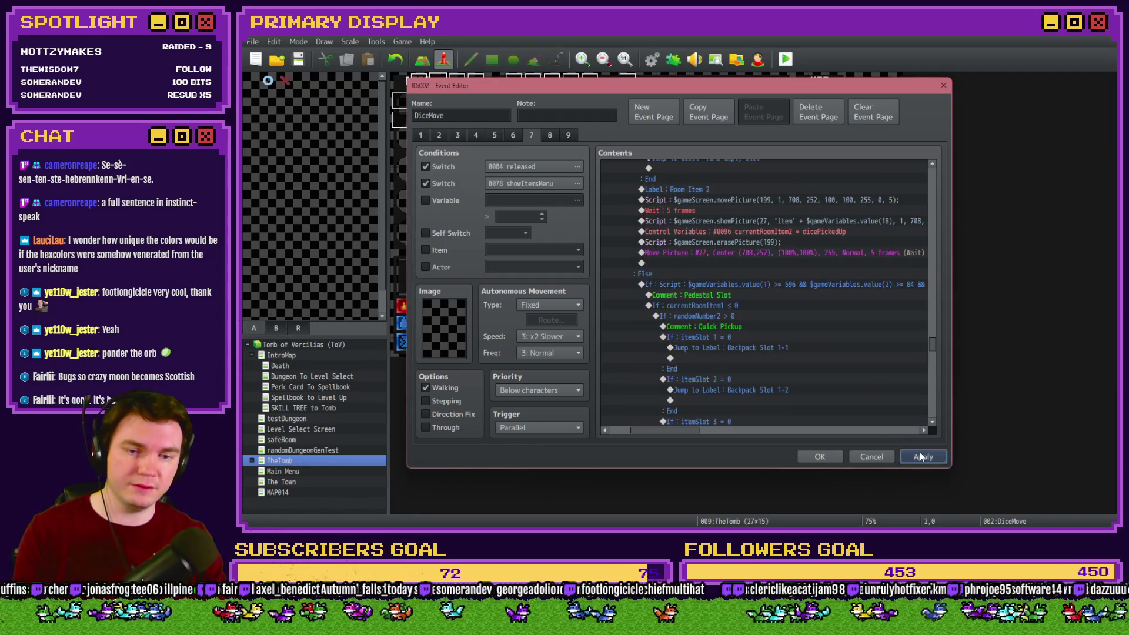
{"action": "left_click", "coordinate": [826, 457]}
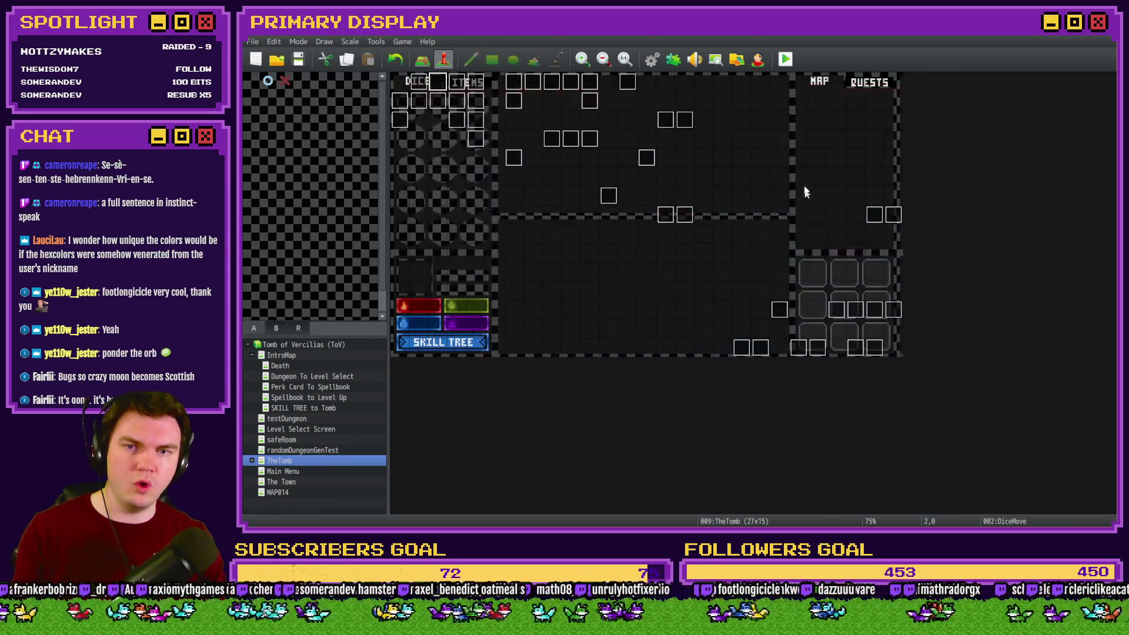
Save and playtest the game, choose the scroll perk, and step into the pedestal room.
{"action": "left_click", "coordinate": [785, 59]}
{"action": "left_click", "coordinate": [640, 295]}
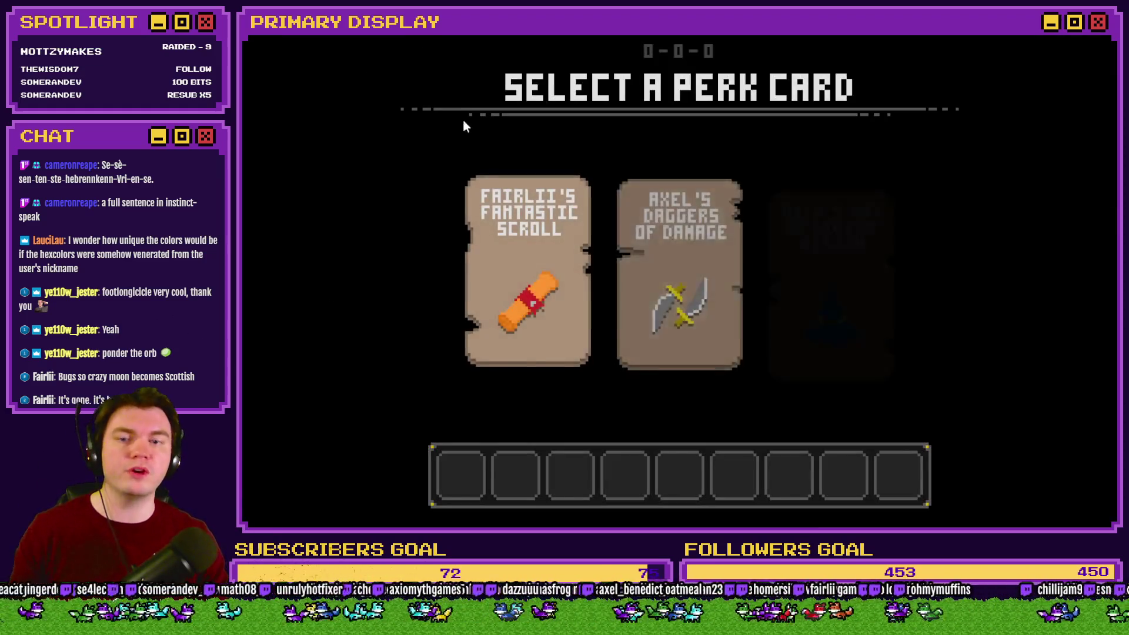
{"action": "left_click", "coordinate": [523, 244]}
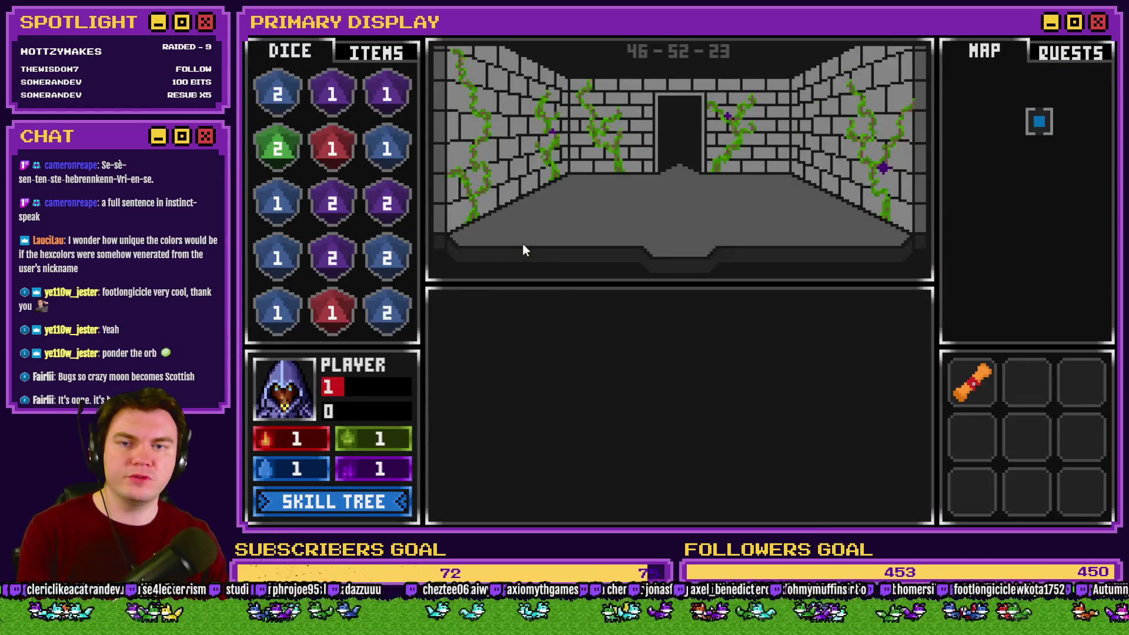
{"action": "key", "text": "w"}
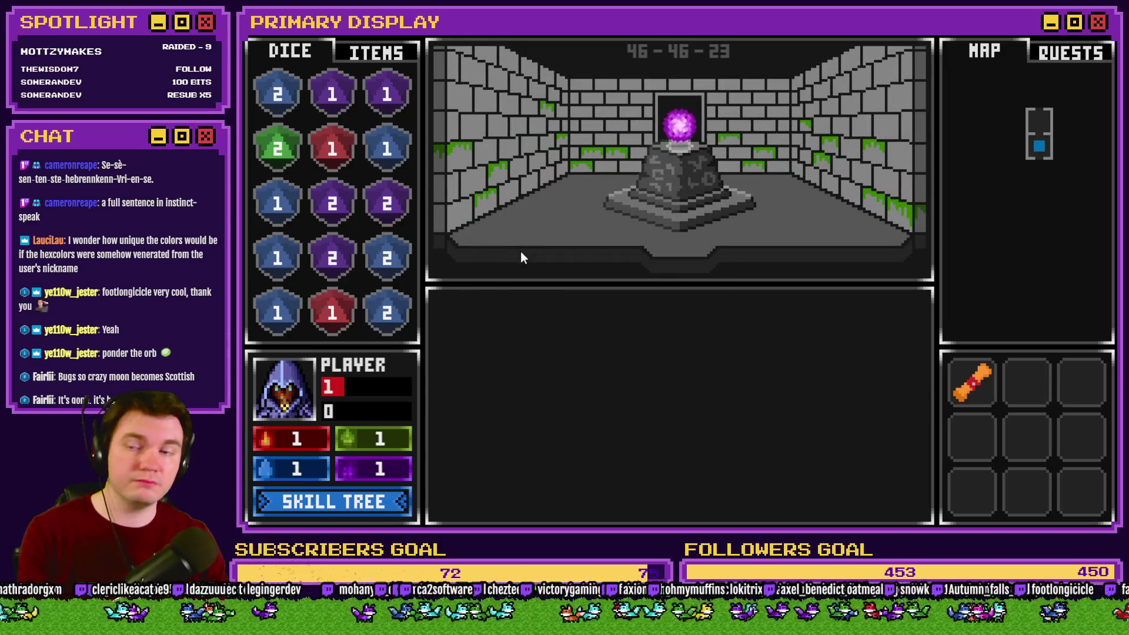
Take the orb, then try the slime heart, purple orb and a 1 die on the glyphs.
{"action": "left_click", "coordinate": [347, 53]}
{"action": "left_click", "coordinate": [679, 120]}
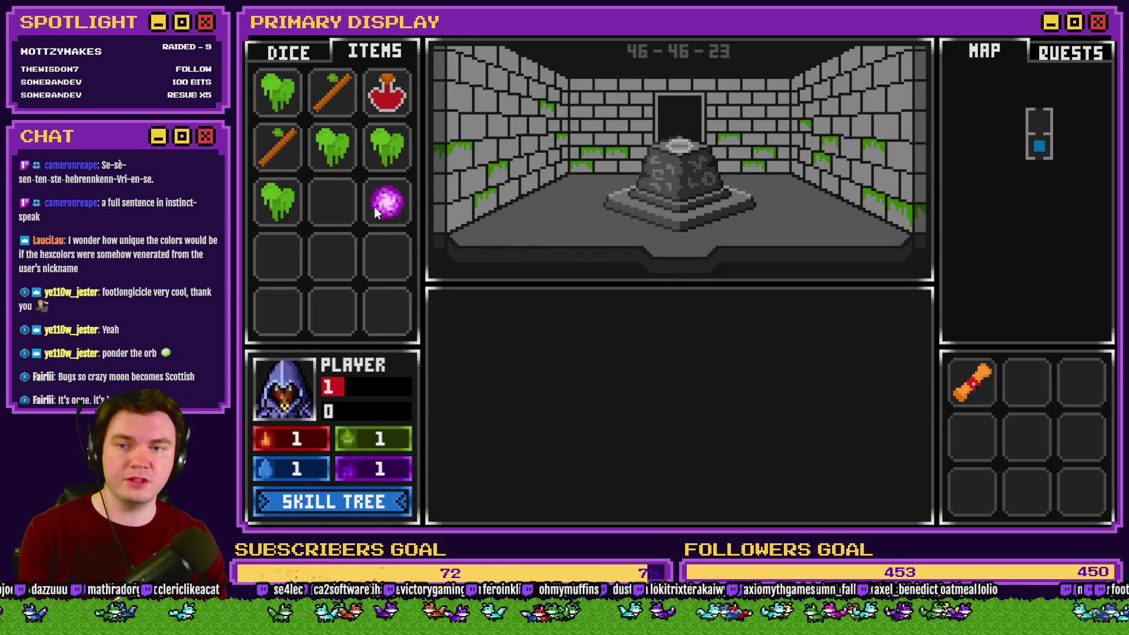
{"action": "left_click_drag", "start_coordinate": [382, 150], "coordinate": [676, 137]}
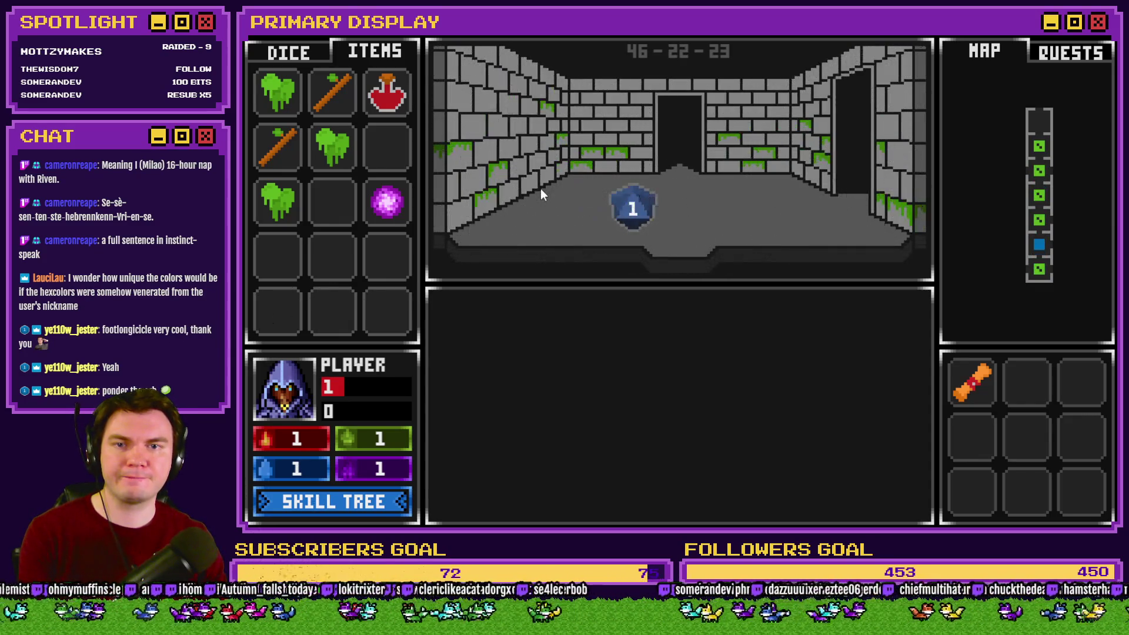
{"action": "mouse_move", "coordinate": [394, 212]}
{"action": "left_mouse_down"}
{"action": "mouse_move", "coordinate": [563, 201]}
{"action": "mouse_move", "coordinate": [673, 139]}
{"action": "mouse_move", "coordinate": [378, 210]}
{"action": "mouse_move", "coordinate": [663, 139]}
{"action": "left_mouse_up"}
{"action": "left_click", "coordinate": [288, 52]}
{"action": "left_click_drag", "start_coordinate": [389, 154], "coordinate": [685, 138]}
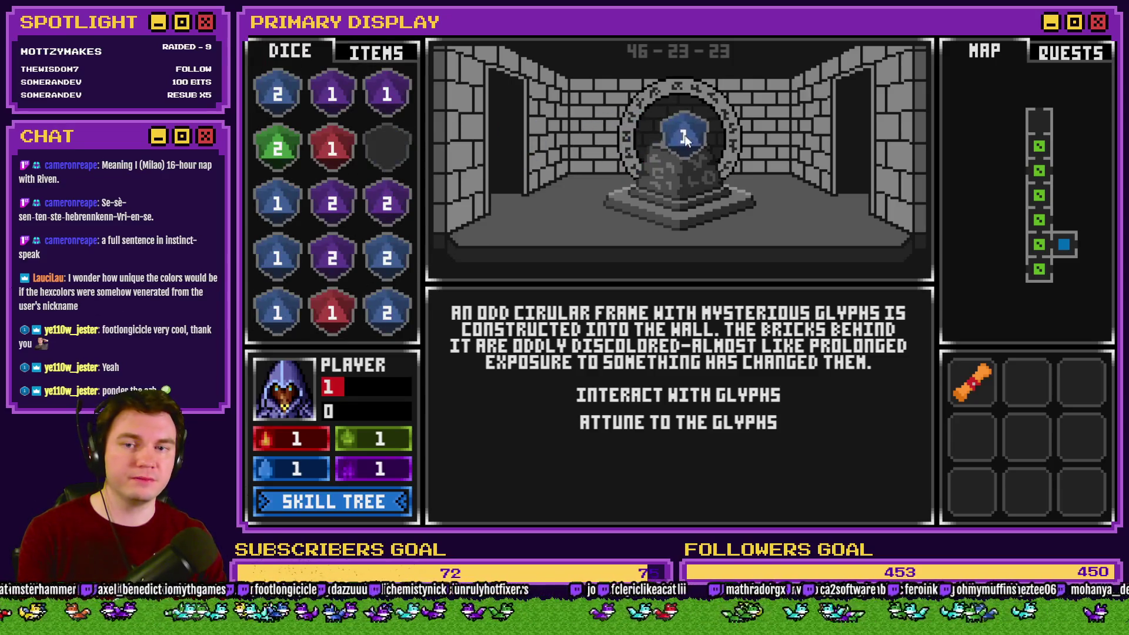
{"action": "left_click_drag", "start_coordinate": [371, 166], "coordinate": [588, 200]}
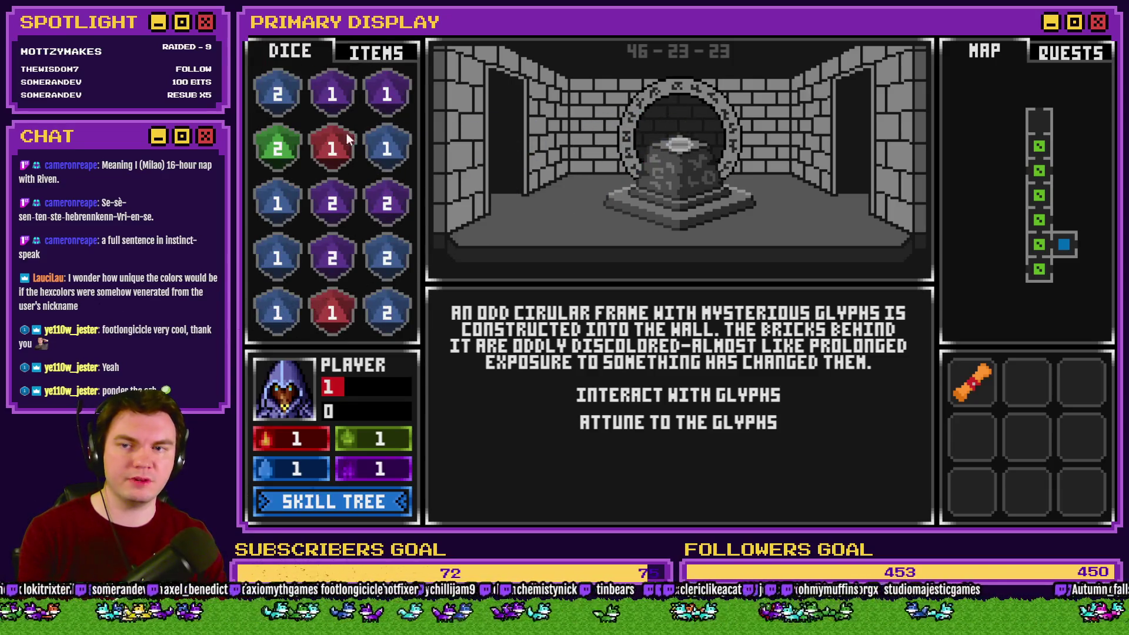
Try the potion on the glyphs, place the purple orb on the pedestal, then retrieve it.
{"action": "left_click", "coordinate": [373, 54]}
{"action": "mouse_move", "coordinate": [387, 93]}
{"action": "left_mouse_down"}
{"action": "mouse_move", "coordinate": [676, 153]}
{"action": "mouse_move", "coordinate": [578, 182]}
{"action": "left_mouse_up"}
{"action": "left_click_drag", "start_coordinate": [387, 202], "coordinate": [705, 156]}
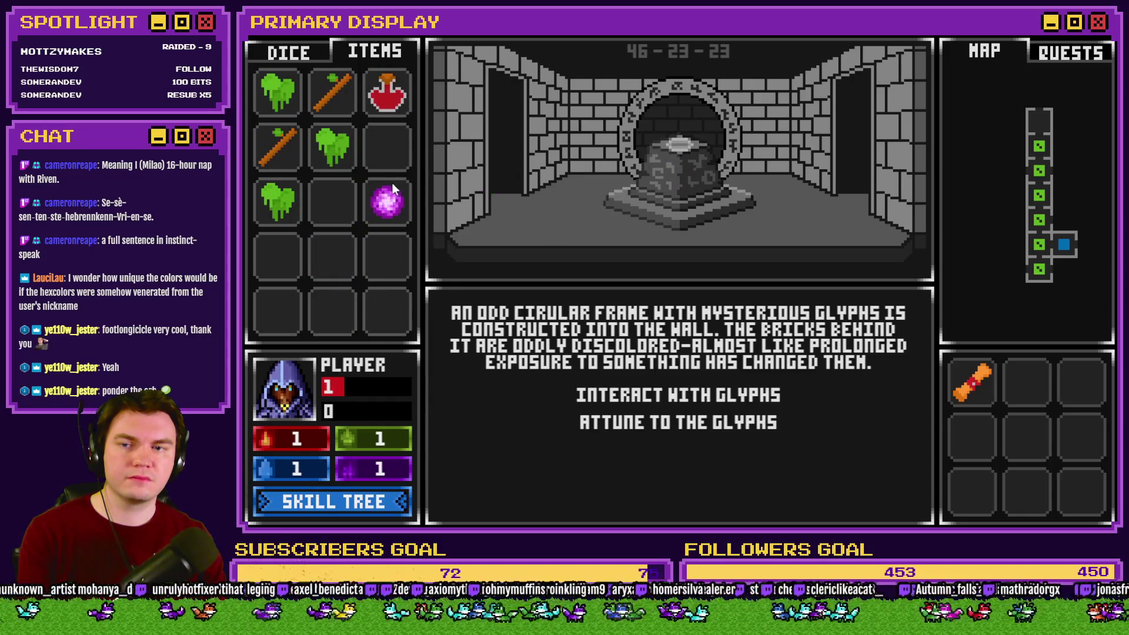
{"action": "left_click", "coordinate": [393, 184]}
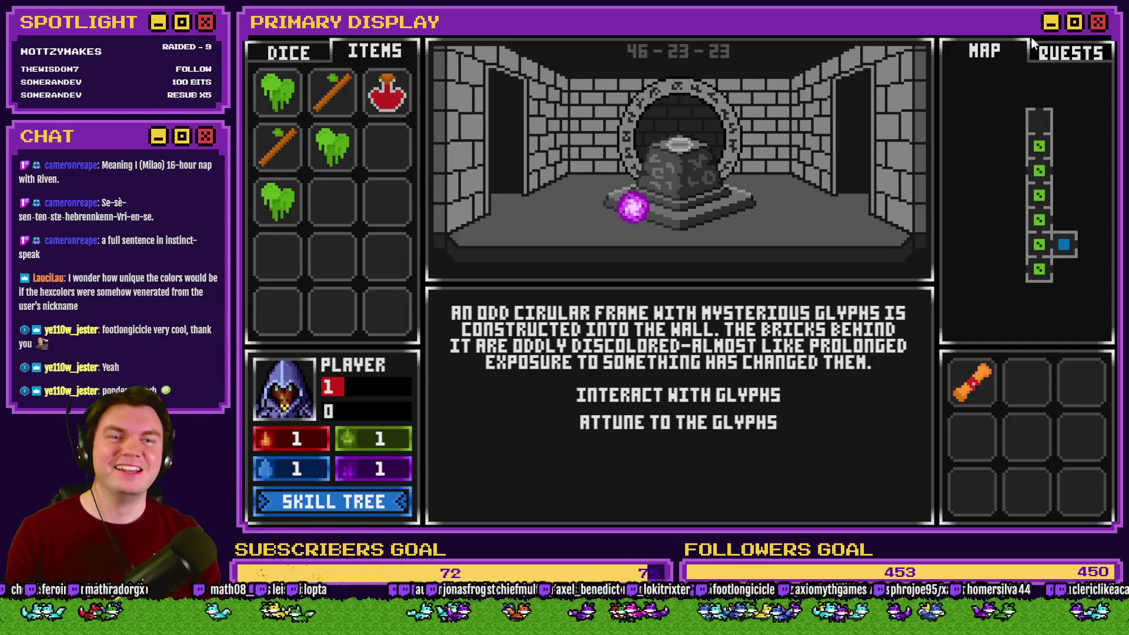
{"action": "left_click", "coordinate": [629, 215]}
{"action": "left_click", "coordinate": [635, 213]}
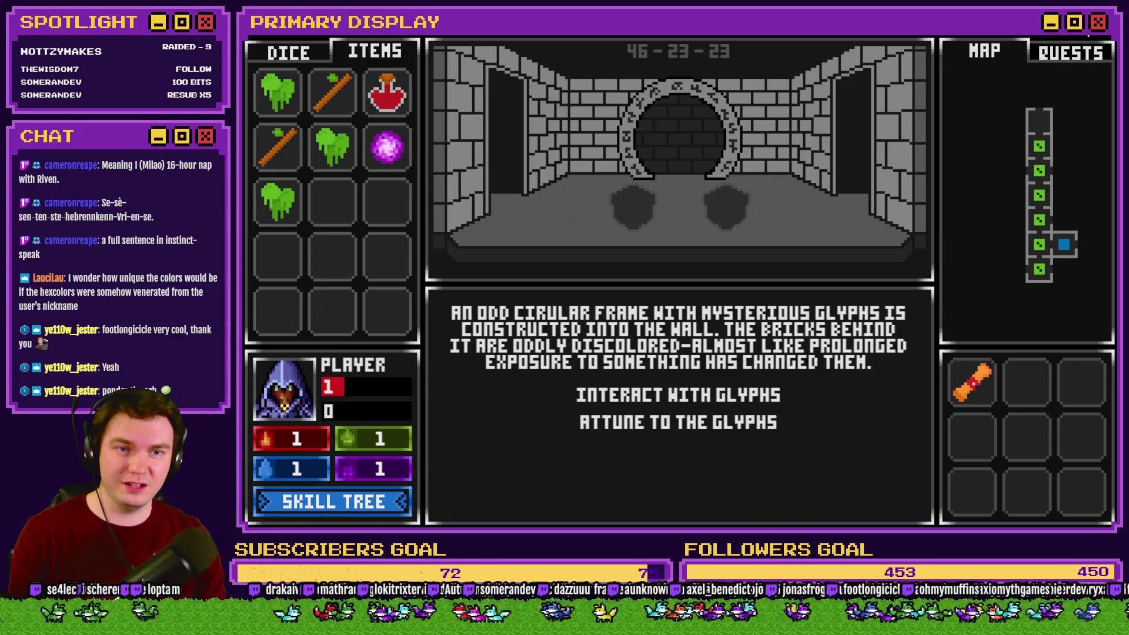
Close the playtest and reopen the DiceMove event on its fifth page.
{"action": "key", "text": "alt+F4"}
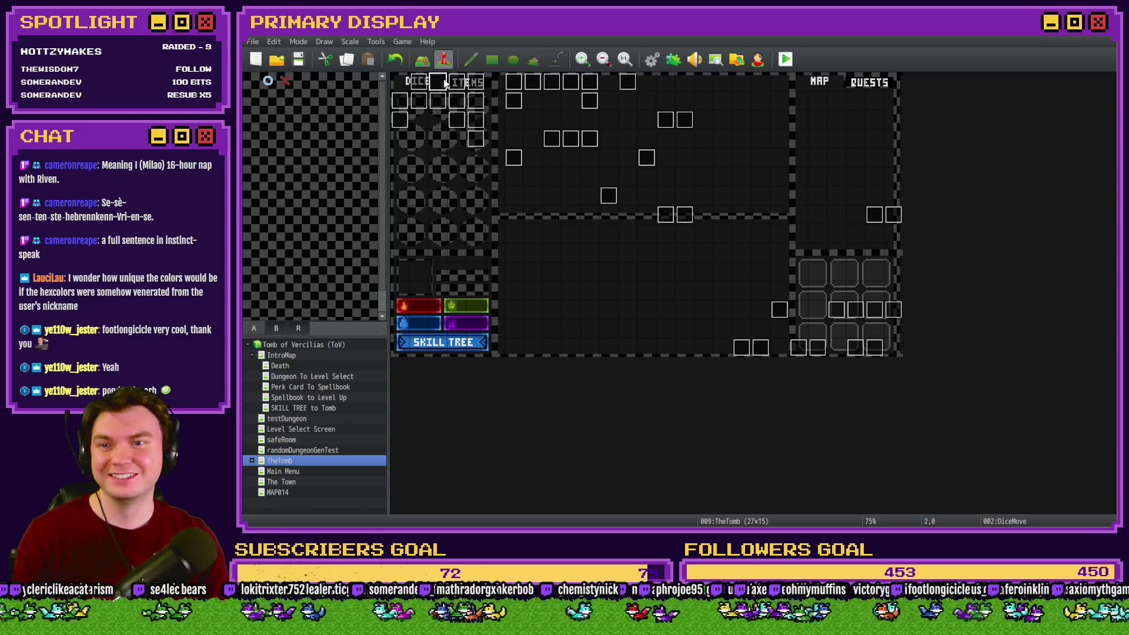
{"action": "double_click", "coordinate": [444, 80]}
{"action": "left_click", "coordinate": [494, 135]}
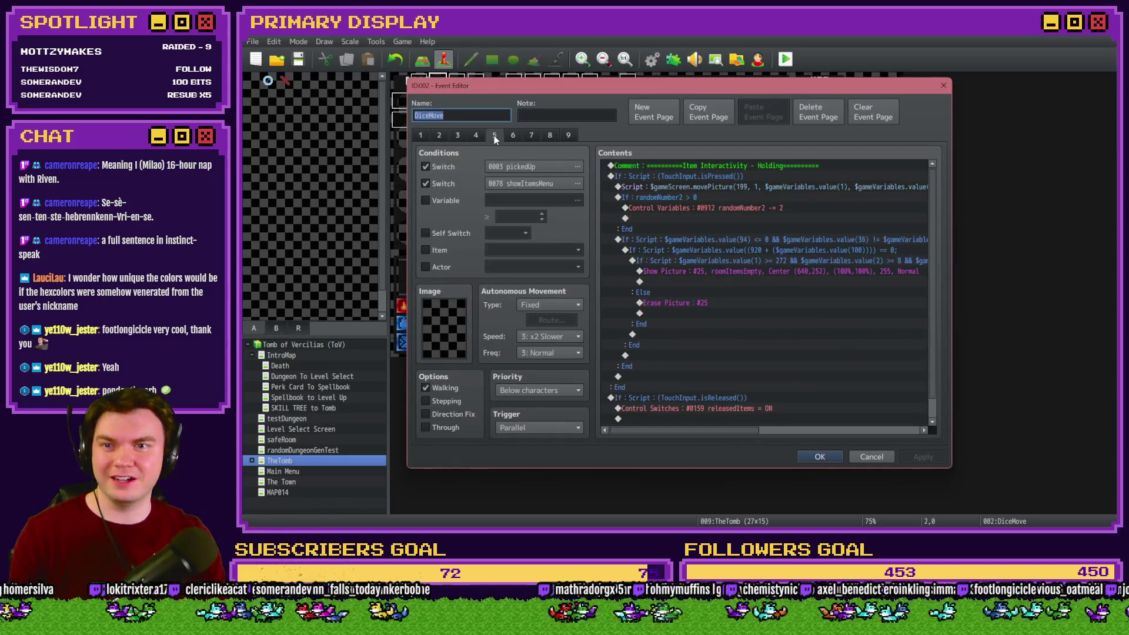
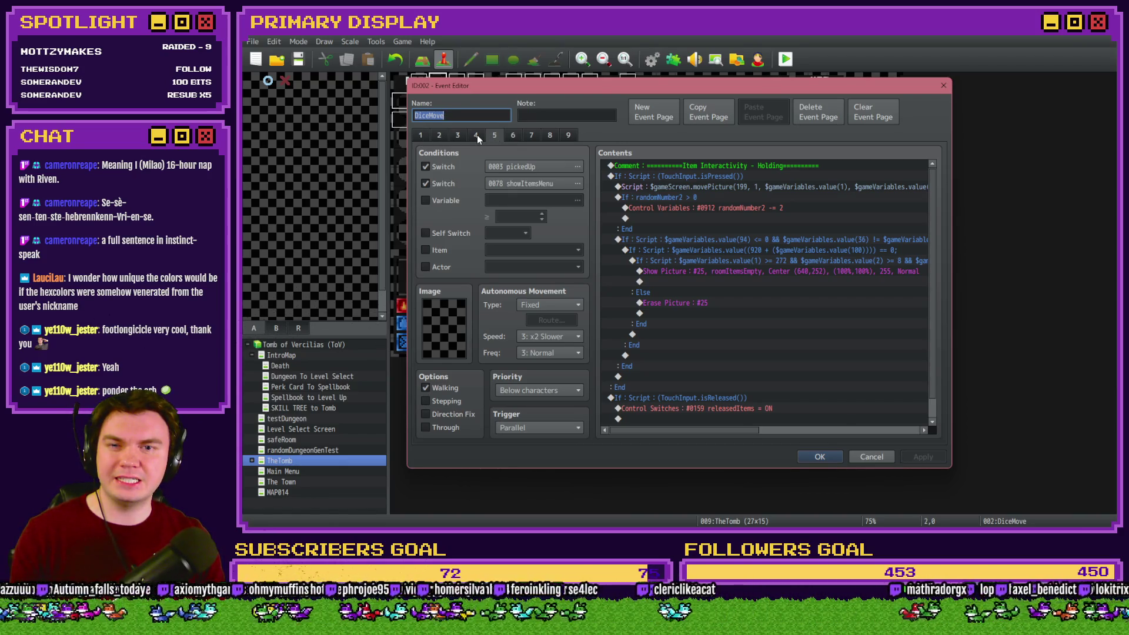
Switch the DiceMove event to page 7 and scroll its Contents to read the Placing Items script lines.
{"action": "left_click", "coordinate": [511, 137]}
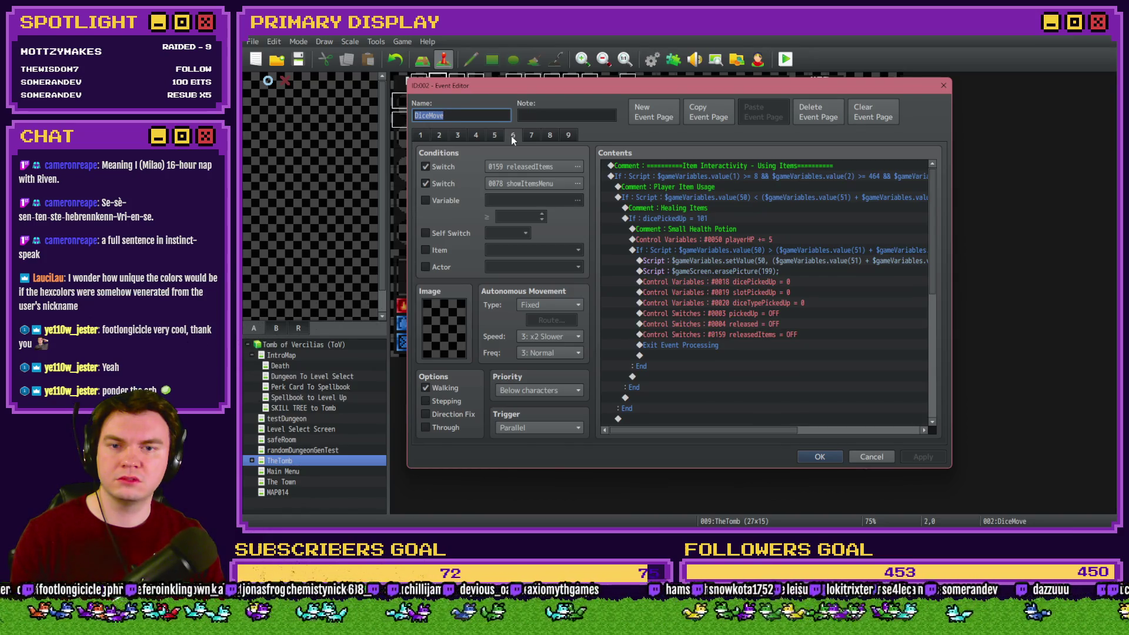
{"action": "left_click", "coordinate": [529, 139]}
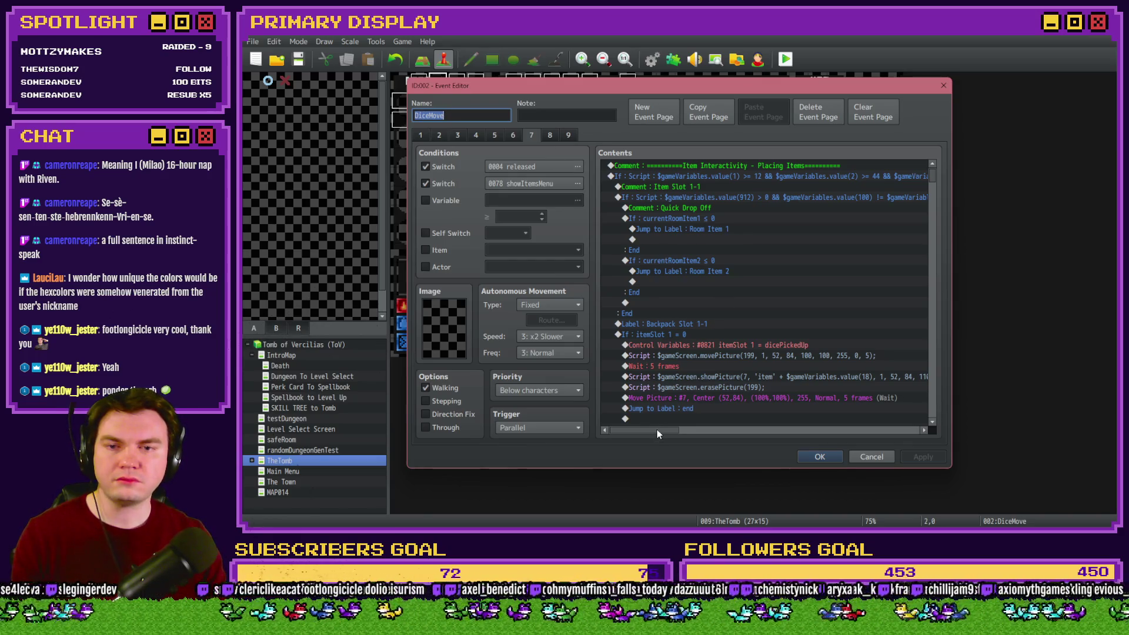
{"action": "left_click_drag", "start_coordinate": [657, 430], "coordinate": [660, 429]}
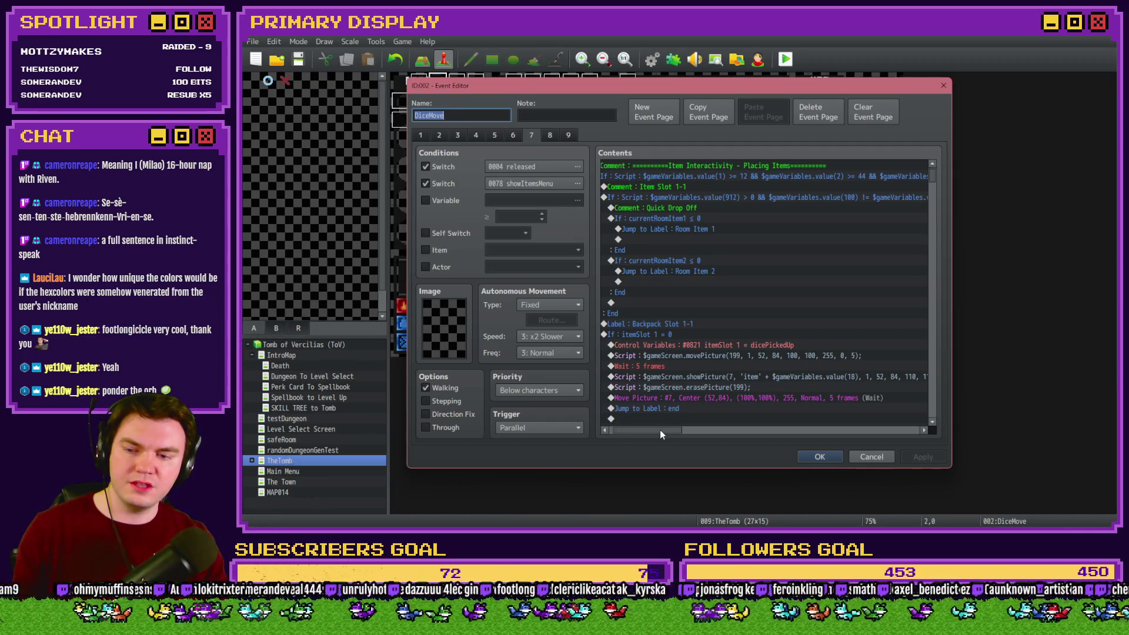
{"action": "left_click_drag", "start_coordinate": [662, 430], "coordinate": [679, 430]}
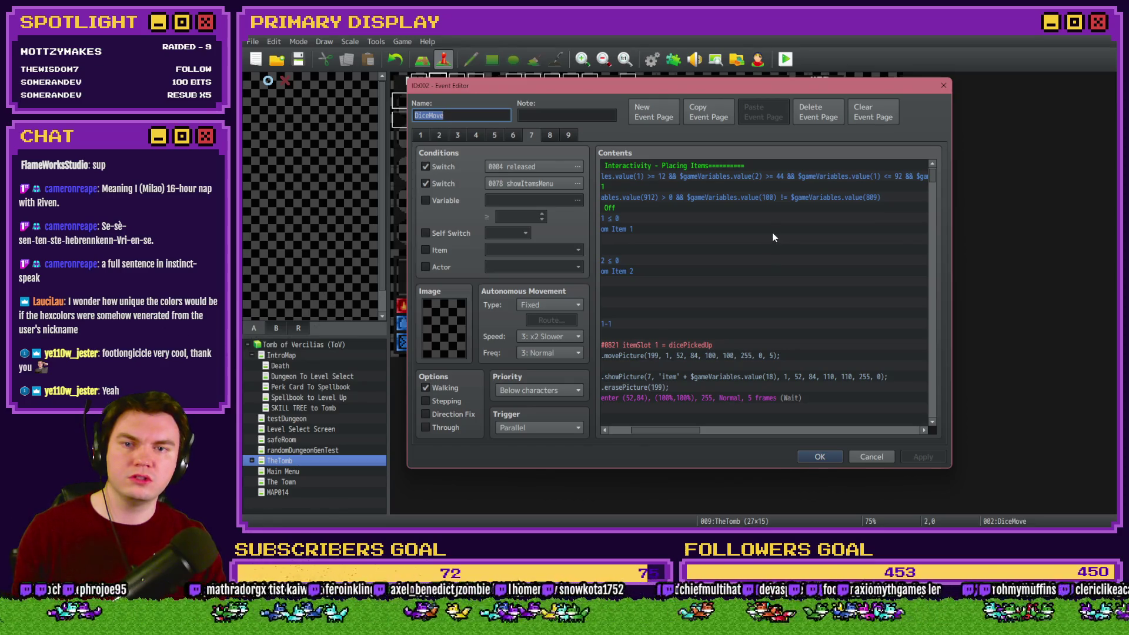
Append '&& $gameVariables.value(100) != $gameVariables.value(36)' to the Quick Drop Off script condition.
{"action": "left_click", "coordinate": [775, 198]}
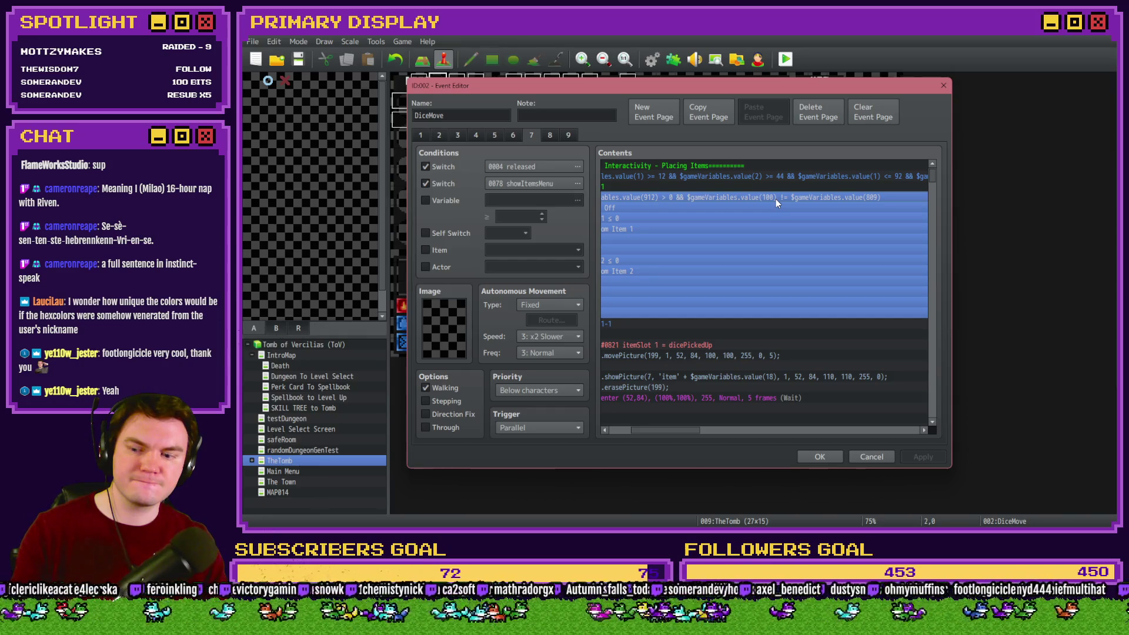
{"action": "double_click", "coordinate": [775, 199]}
{"action": "left_click", "coordinate": [841, 344]}
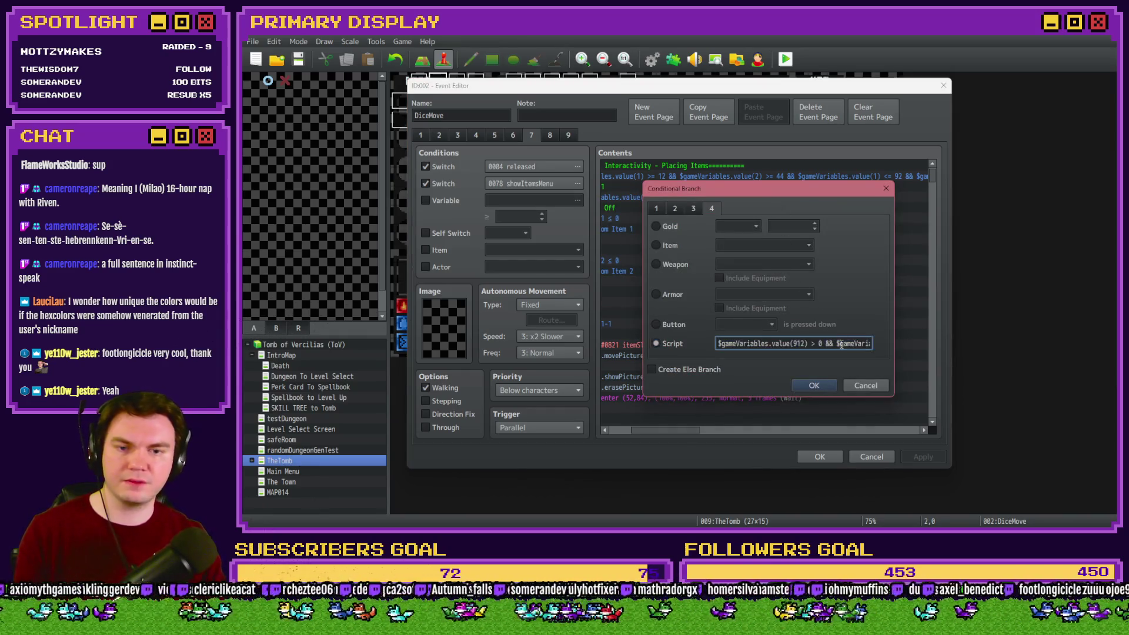
{"action": "key", "text": "End"}
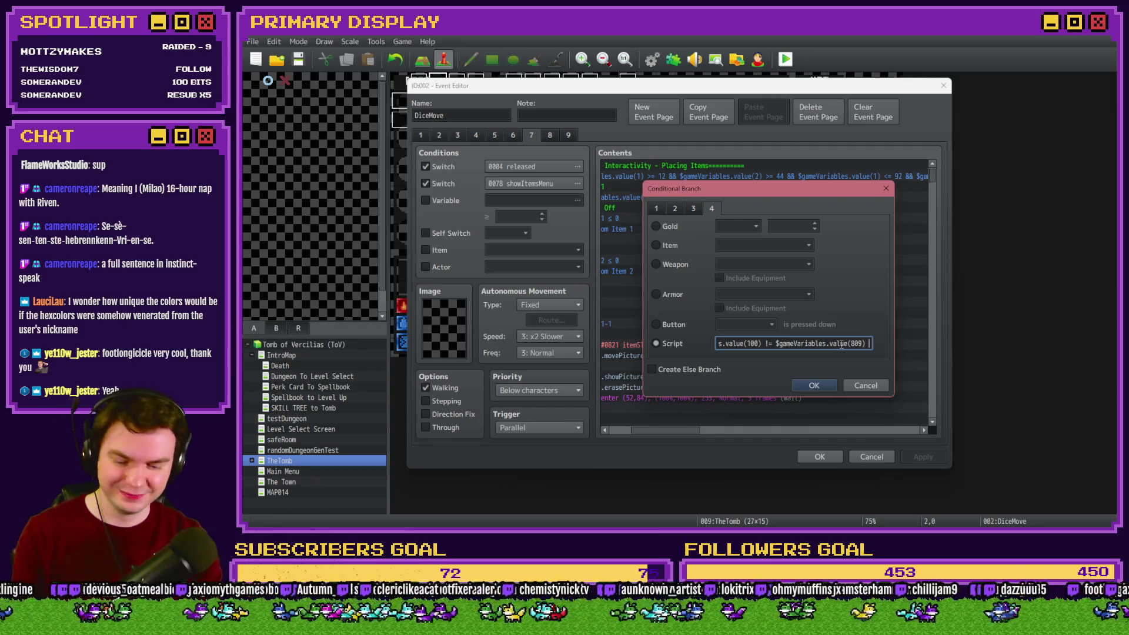
{"action": "type", "text": "&& $g"}
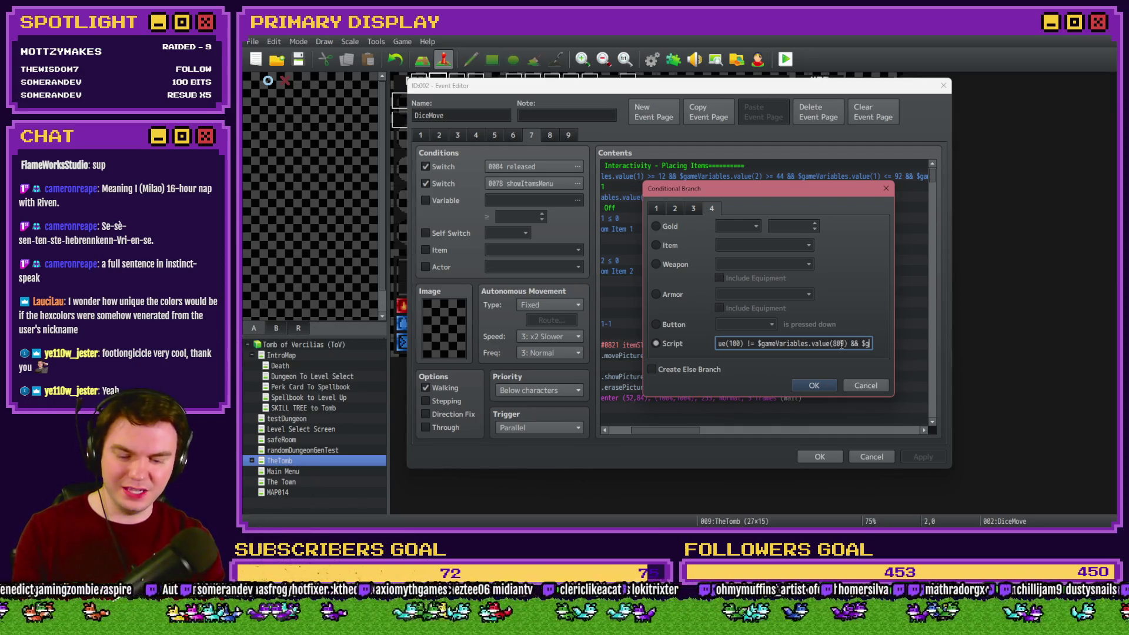
{"action": "type", "text": "ameVariables.valu"}
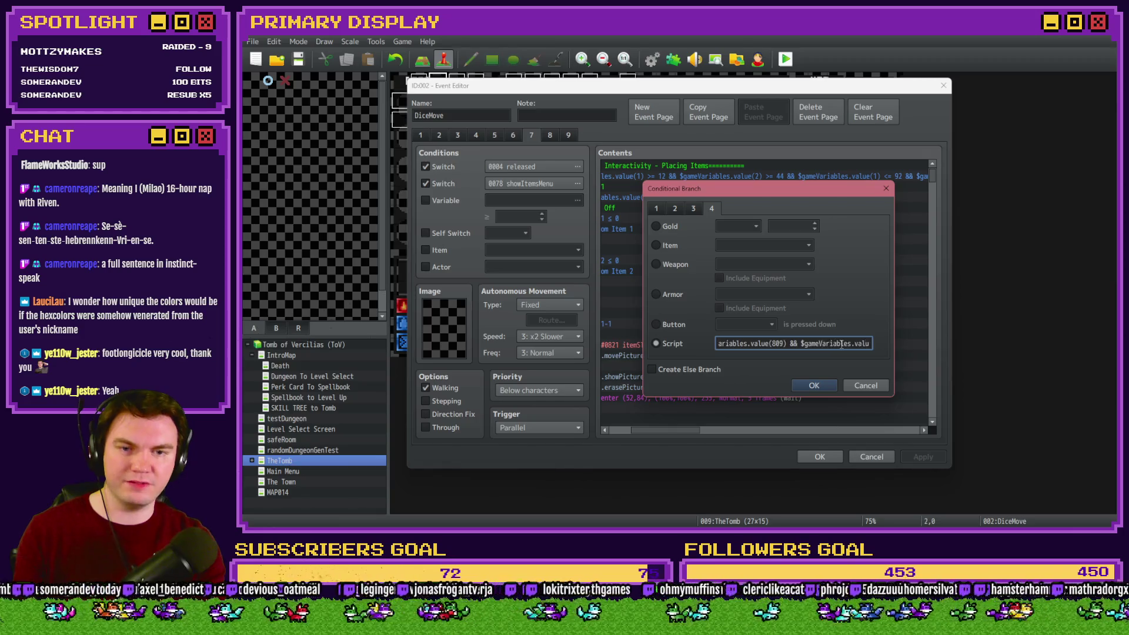
{"action": "type", "text": "e(100)"}
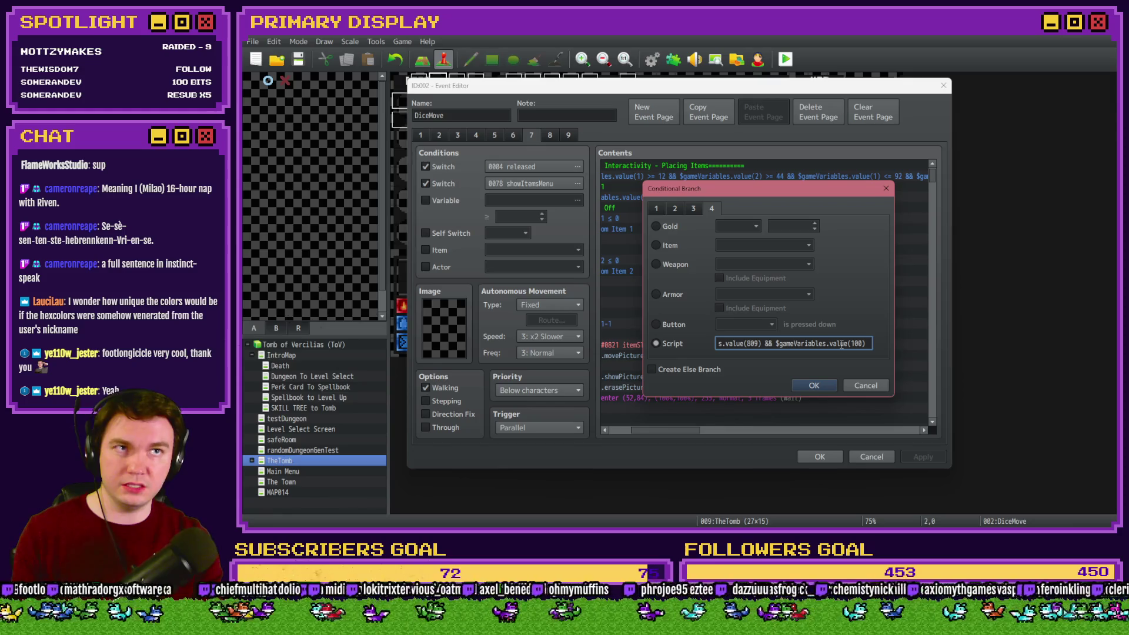
{"action": "type", "text": " !="}
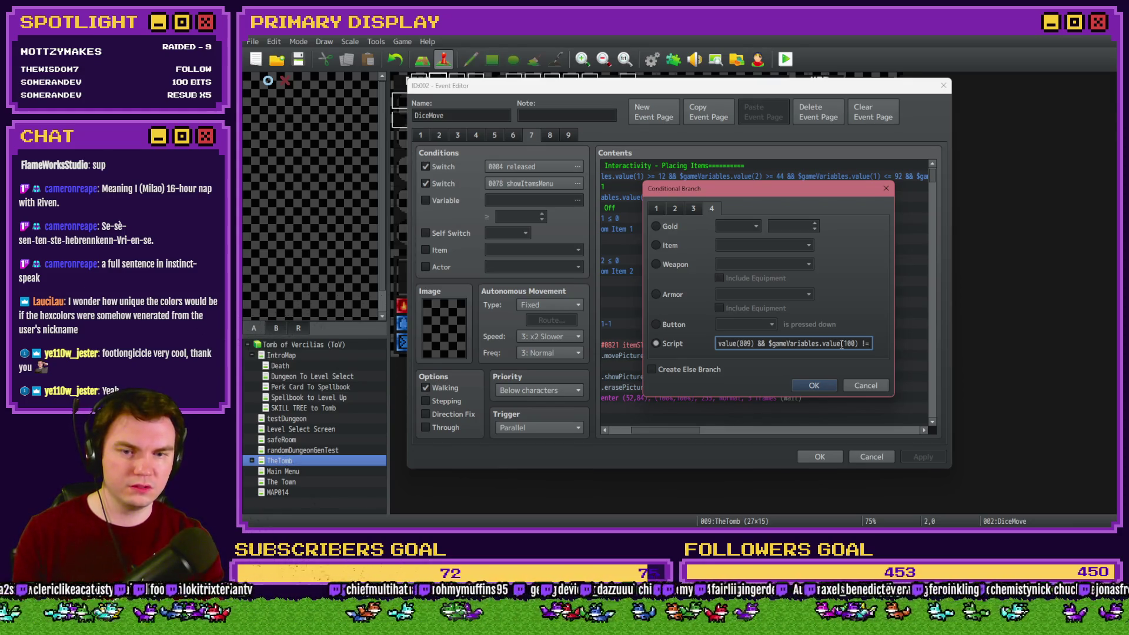
{"action": "type", "text": " $gameV"}
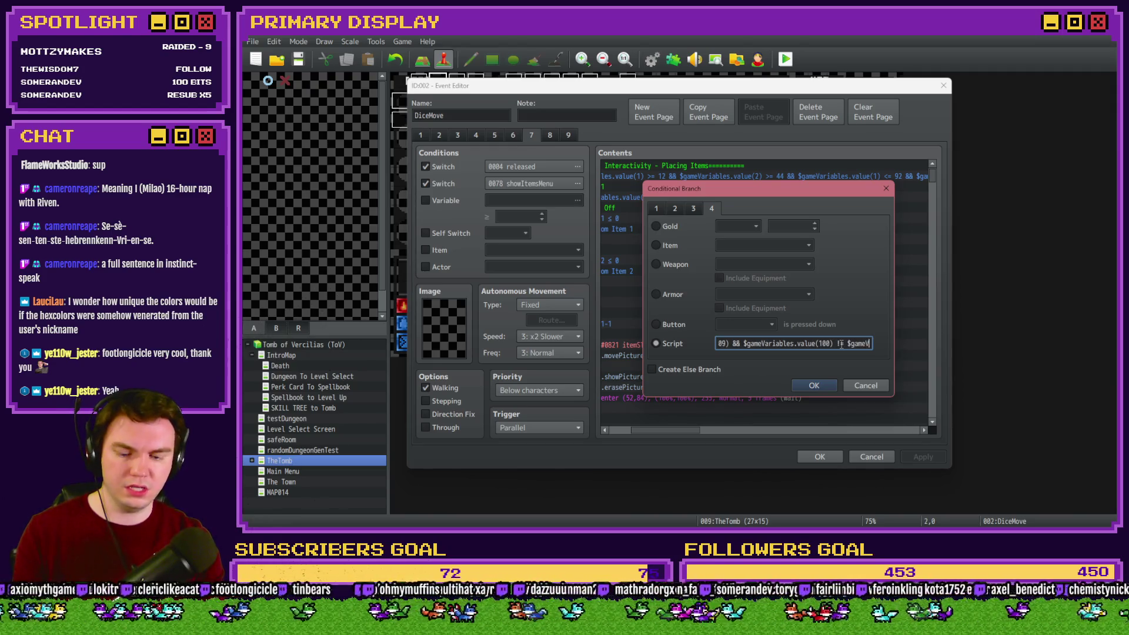
{"action": "type", "text": "ariables"}
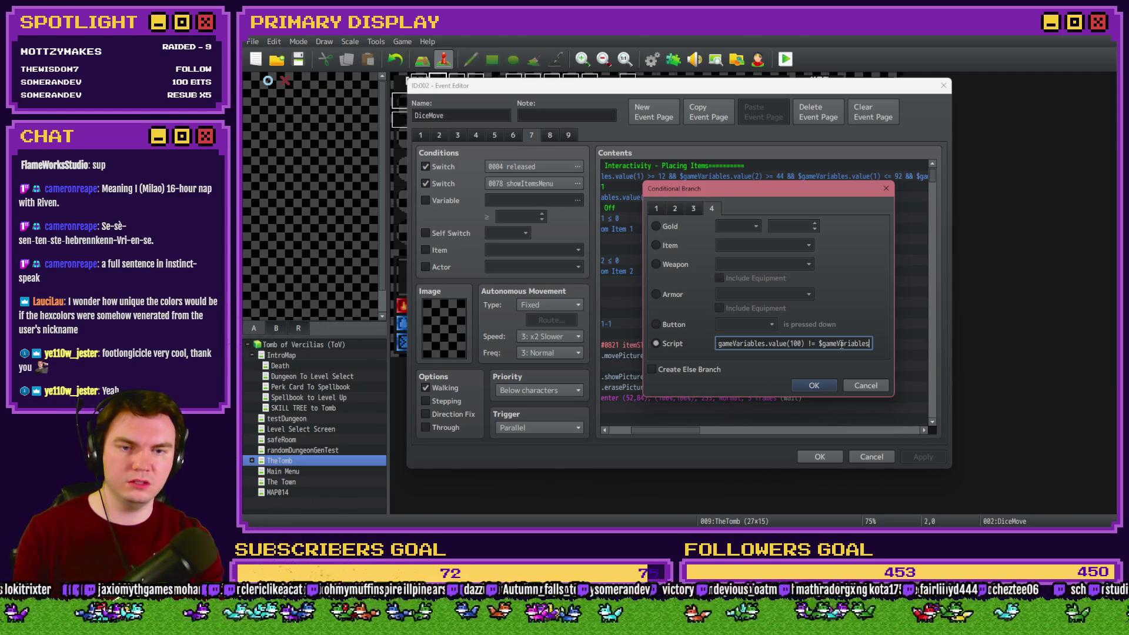
{"action": "type", "text": ".value"}
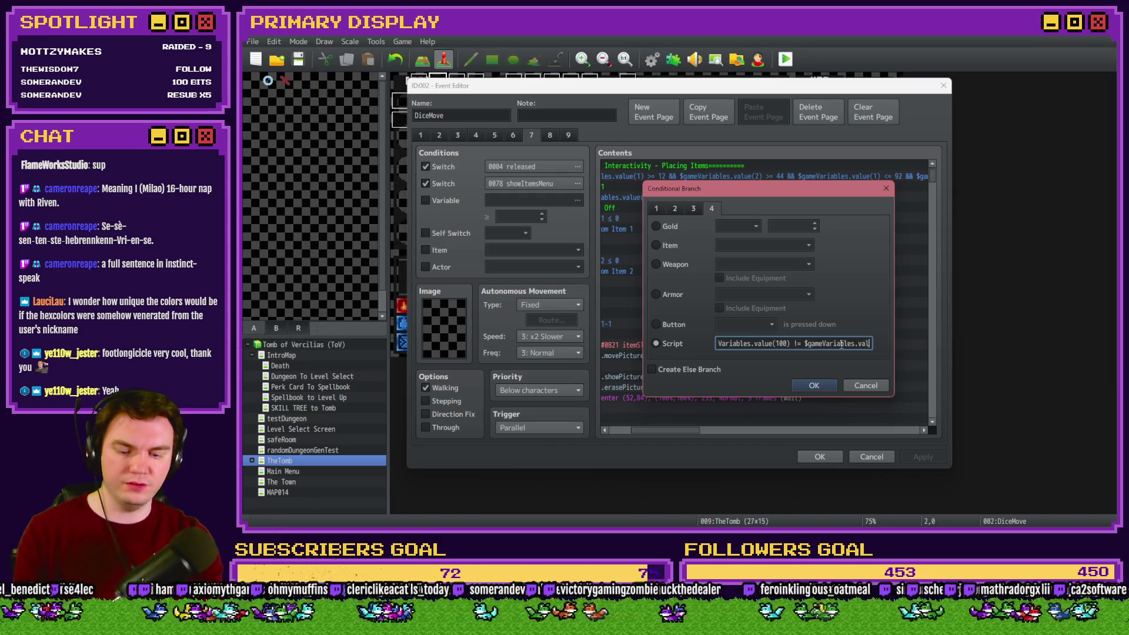
{"action": "type", "text": "(36"}
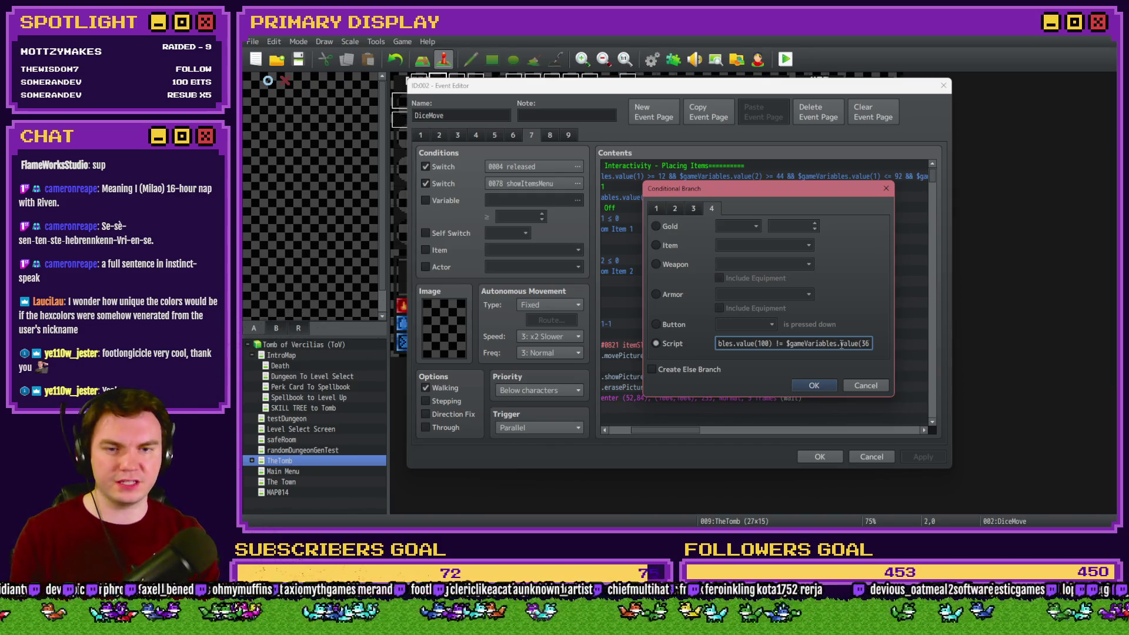
{"action": "type", "text": ")"}
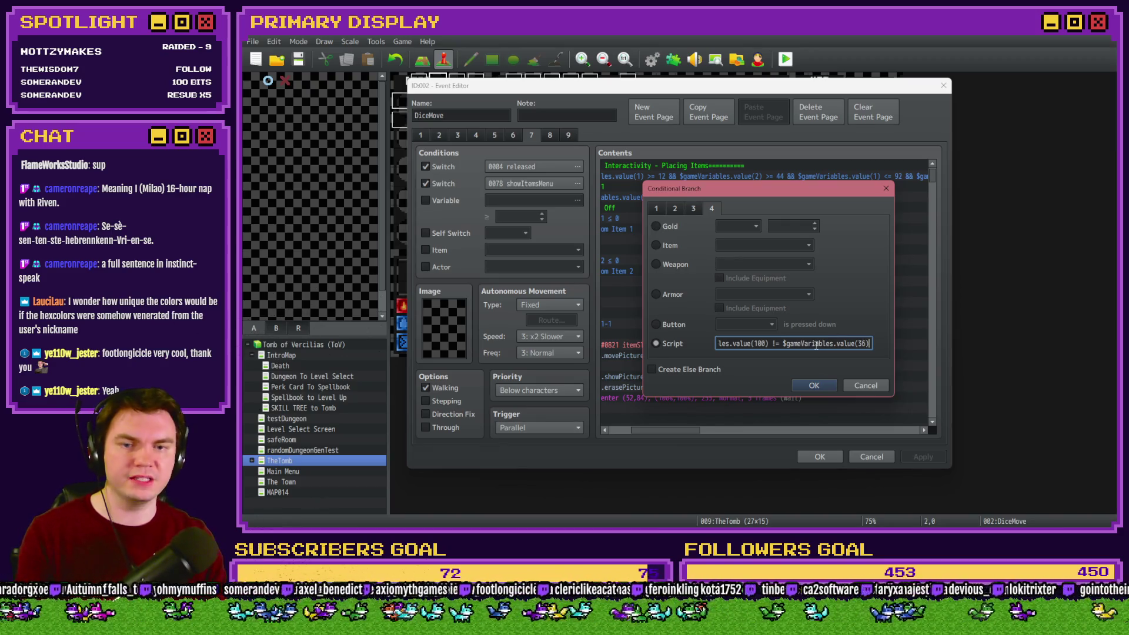
{"action": "key", "text": "shift+Left"}
{"action": "key", "text": "shift+Left"}
{"action": "key", "text": "shift+Left"}
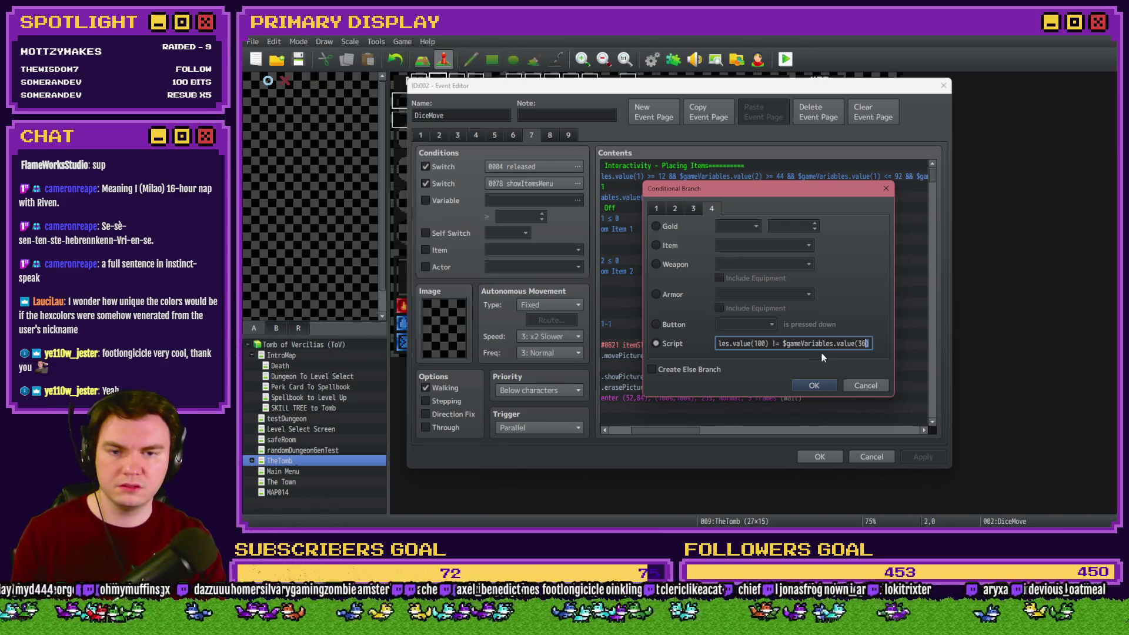
{"action": "key", "text": "shift+Left"}
{"action": "key", "text": "shift+Left"}
{"action": "key", "text": "shift+Left"}
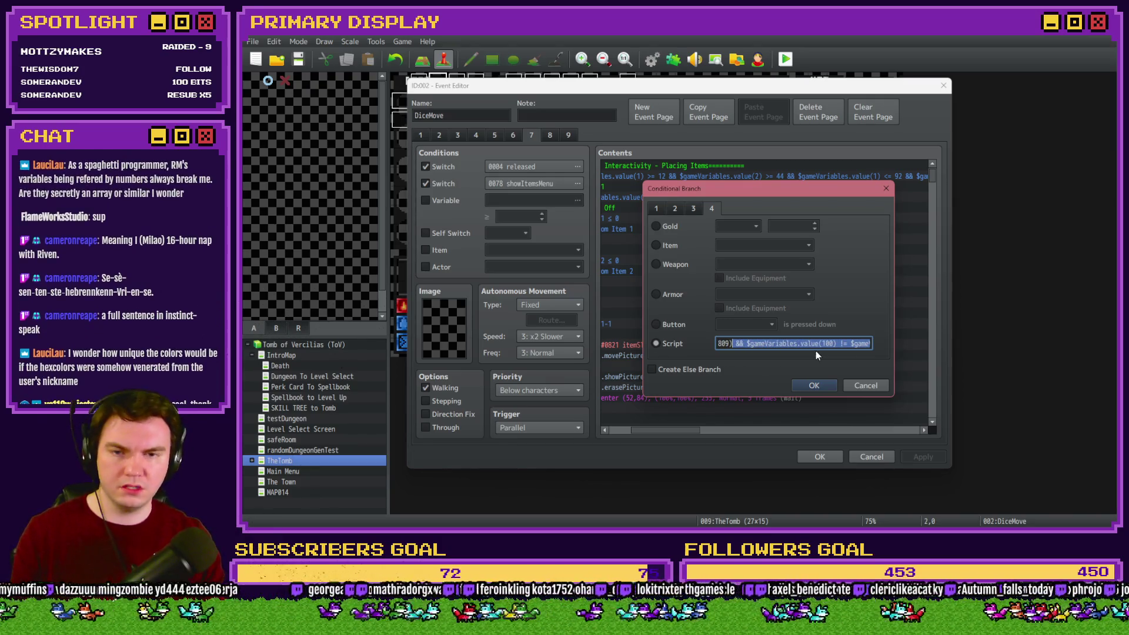
{"action": "left_click", "coordinate": [813, 384]}
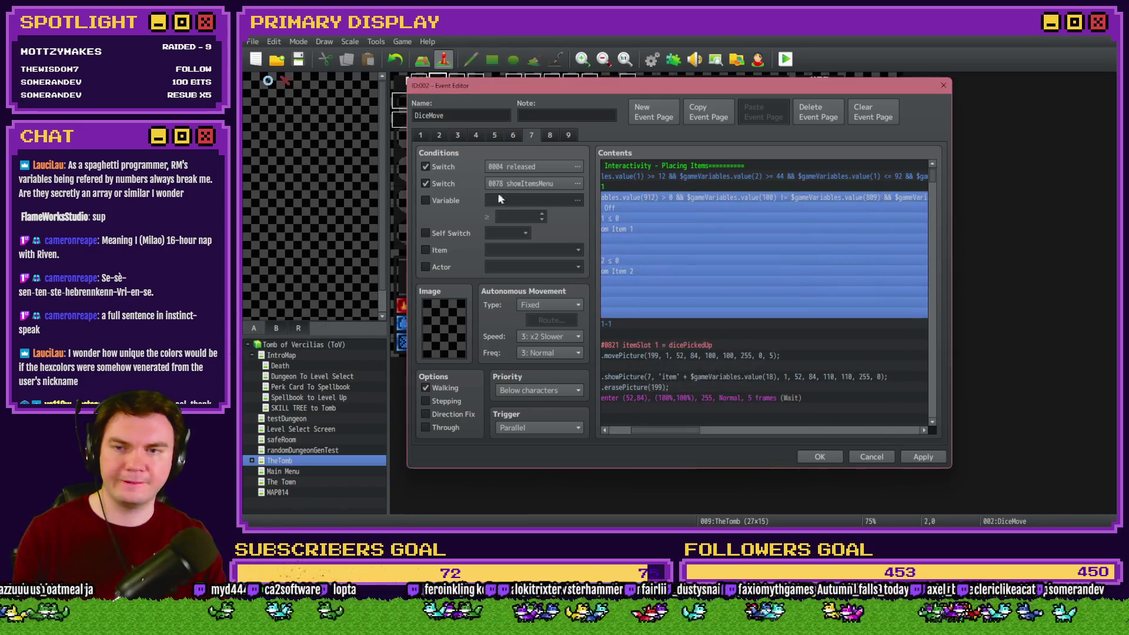
Enable a page variable condition, pick a variable from the 0021-0040 range, and apply the event edits.
{"action": "left_click", "coordinate": [456, 201]}
{"action": "left_click", "coordinate": [479, 201]}
{"action": "left_click", "coordinate": [625, 200]}
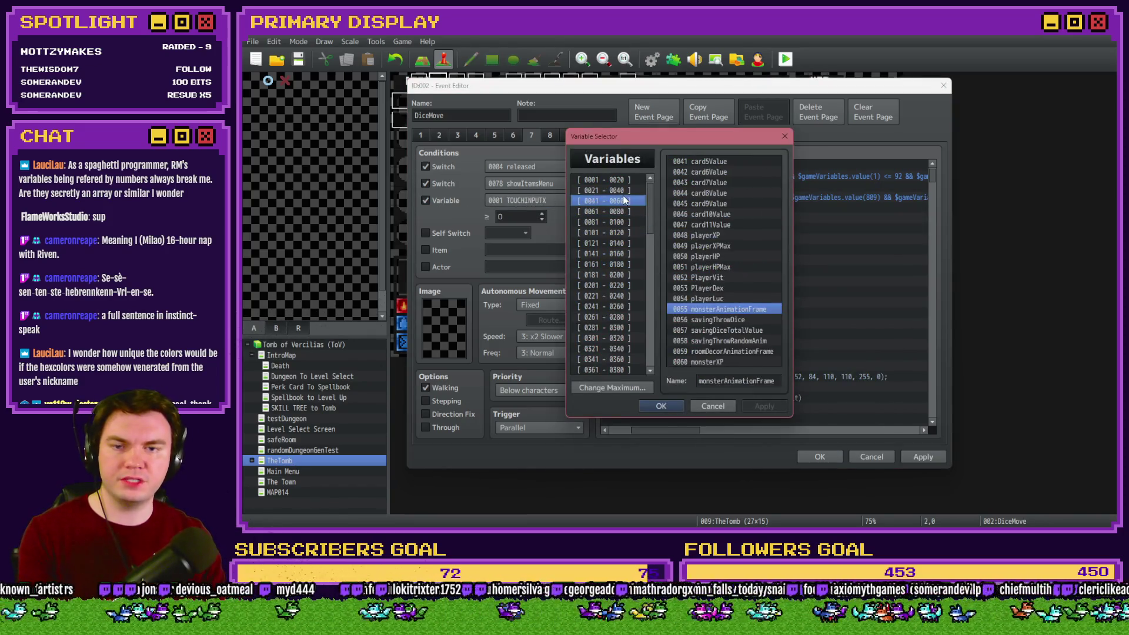
{"action": "left_click", "coordinate": [622, 191]}
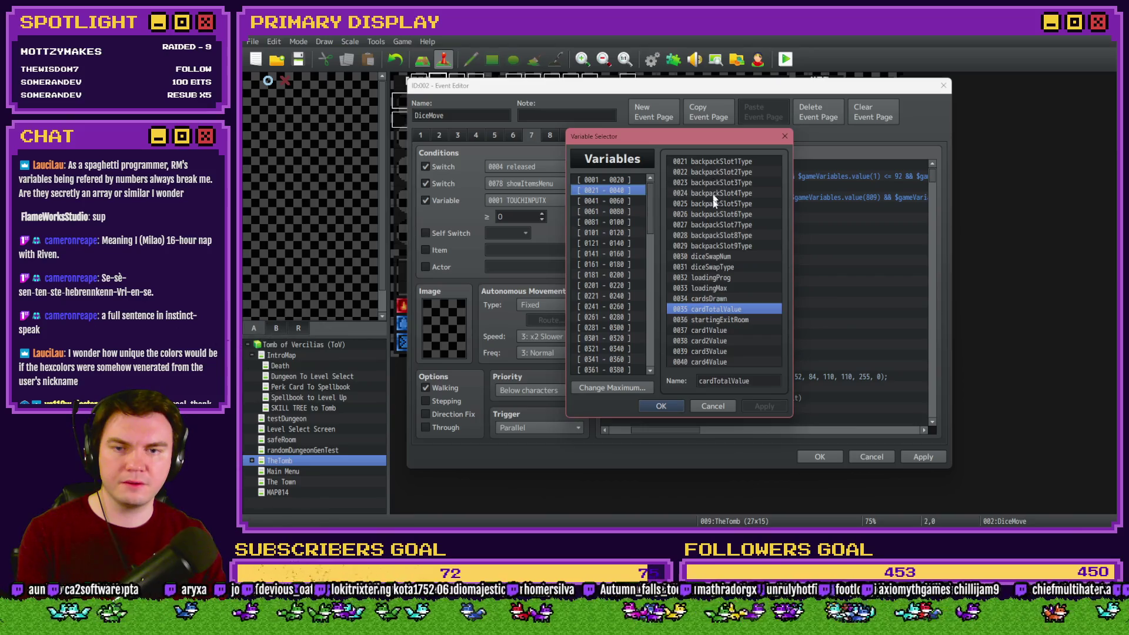
{"action": "double_click", "coordinate": [692, 316]}
{"action": "left_click", "coordinate": [818, 455]}
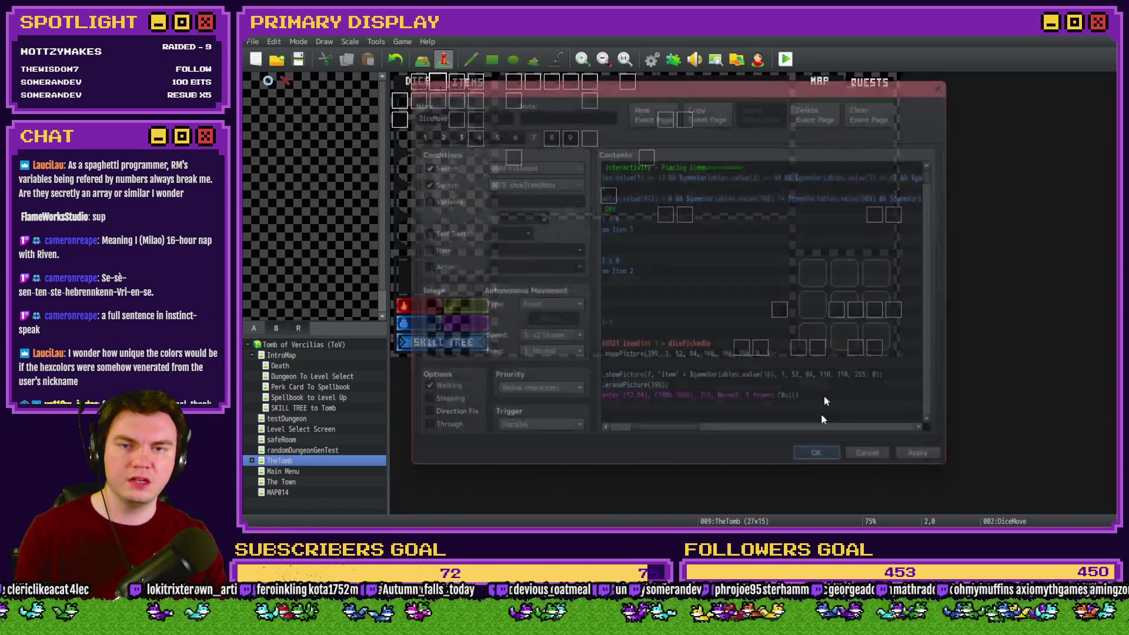
Playtest with the Spiked Pauldron card, walk to the glyph wall, and drag a red potion from ITEMS.
{"action": "key", "text": "ctrl+r"}
{"action": "left_click", "coordinate": [635, 299]}
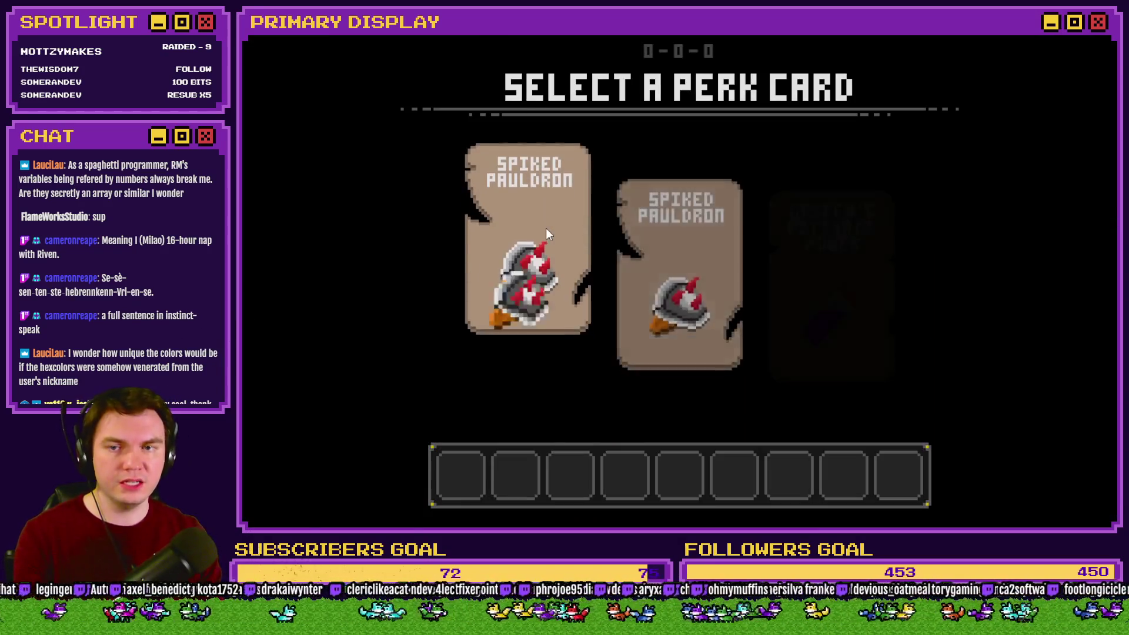
{"action": "left_click", "coordinate": [546, 231]}
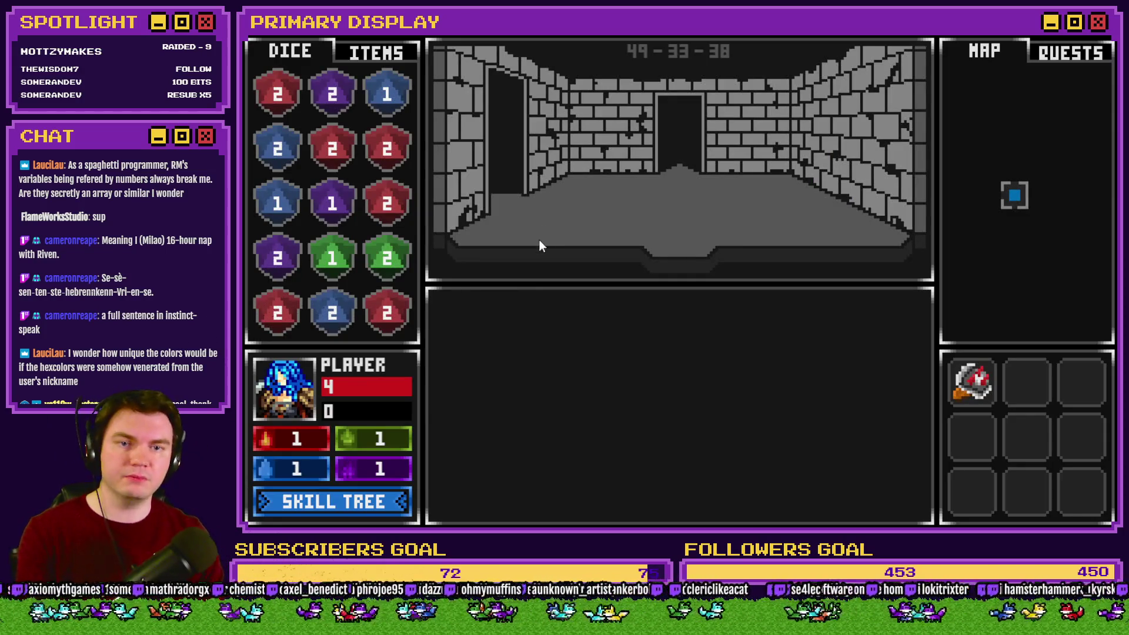
{"action": "key", "text": "w"}
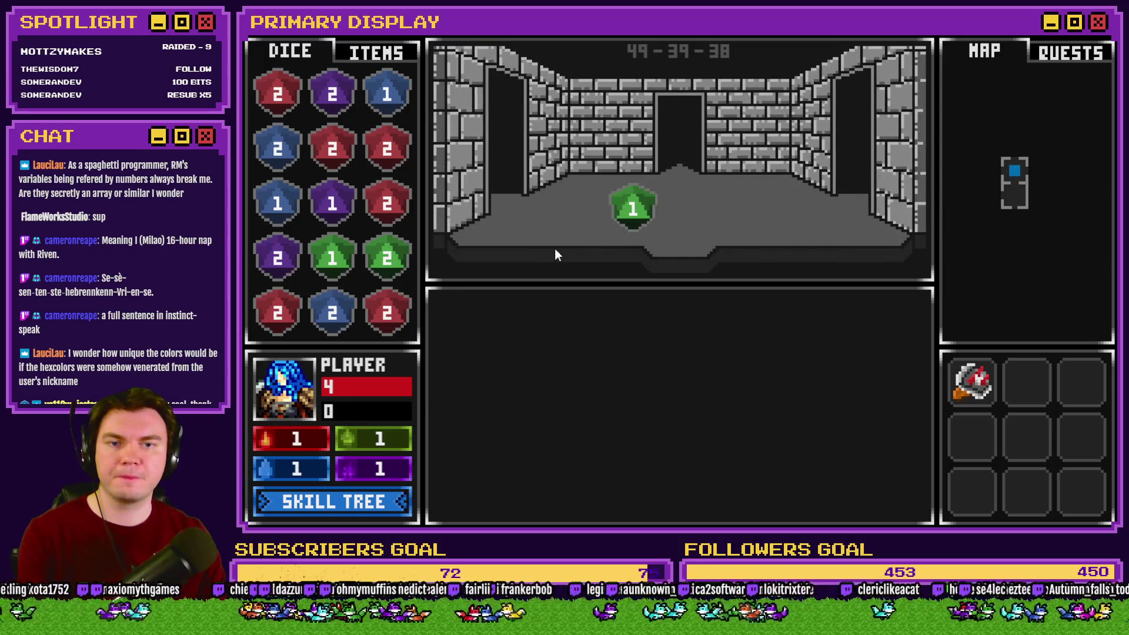
{"action": "key", "text": "a"}
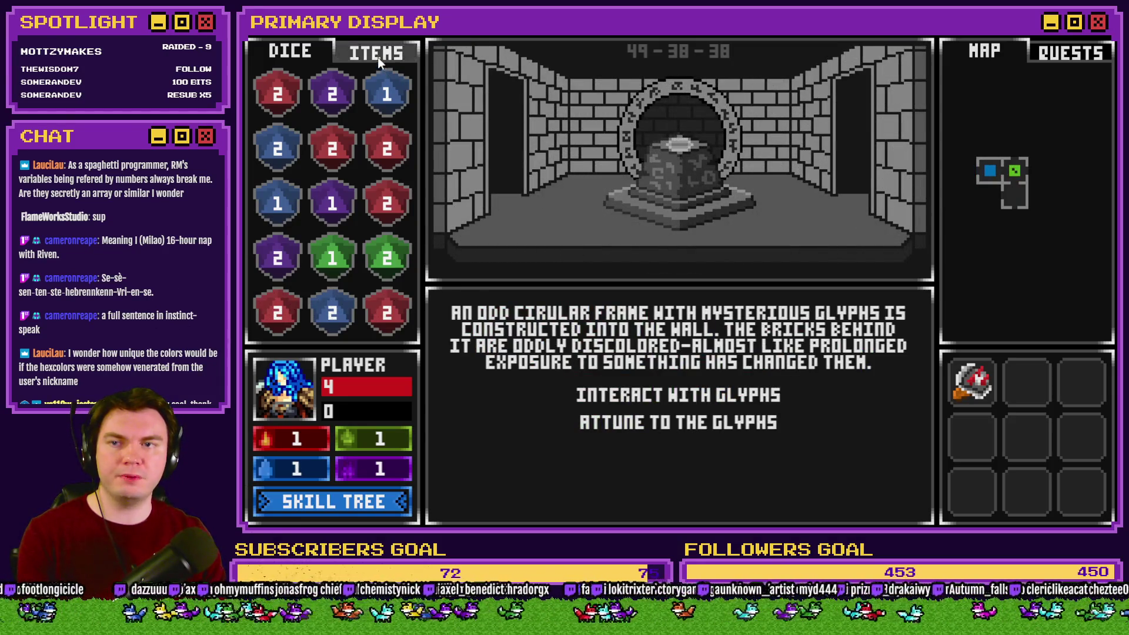
{"action": "left_click", "coordinate": [378, 56]}
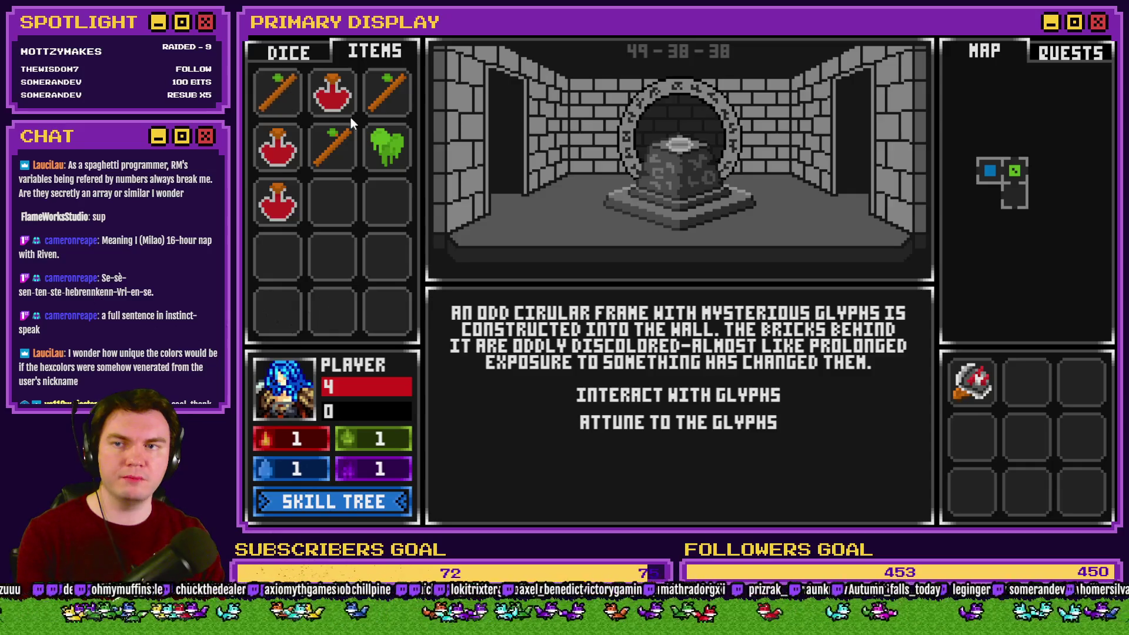
{"action": "mouse_move", "coordinate": [344, 106]}
{"action": "left_mouse_down"}
{"action": "mouse_move", "coordinate": [635, 197]}
{"action": "mouse_move", "coordinate": [635, 224]}
{"action": "mouse_move", "coordinate": [355, 121]}
{"action": "mouse_move", "coordinate": [332, 93]}
{"action": "left_mouse_up"}
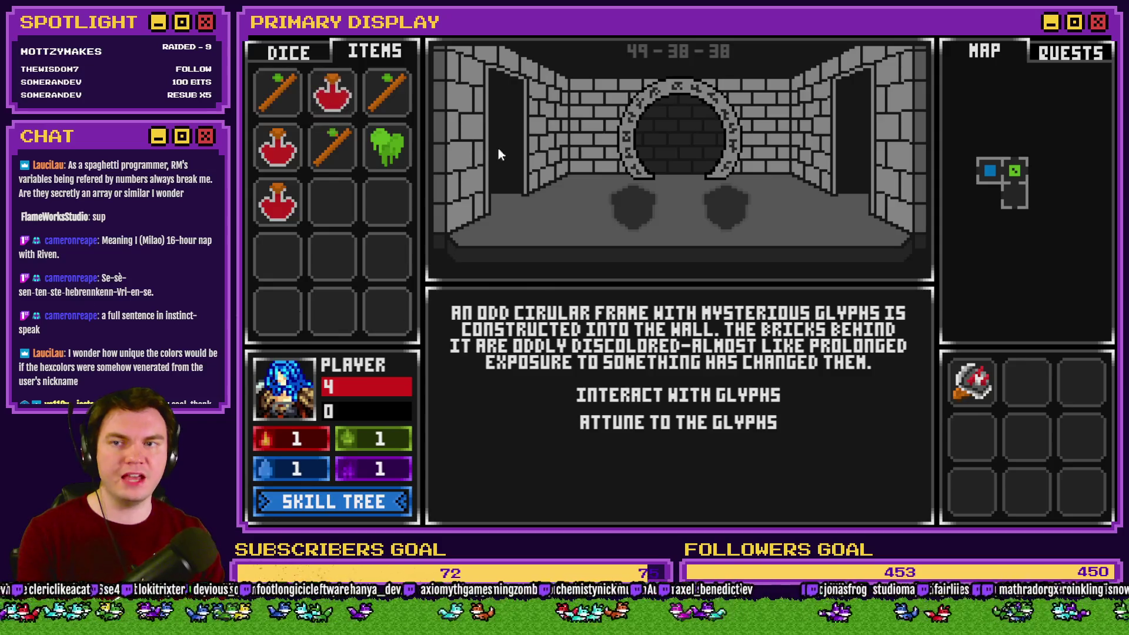
{"action": "key", "text": "F4"}
{"action": "left_click", "coordinate": [988, 43]}
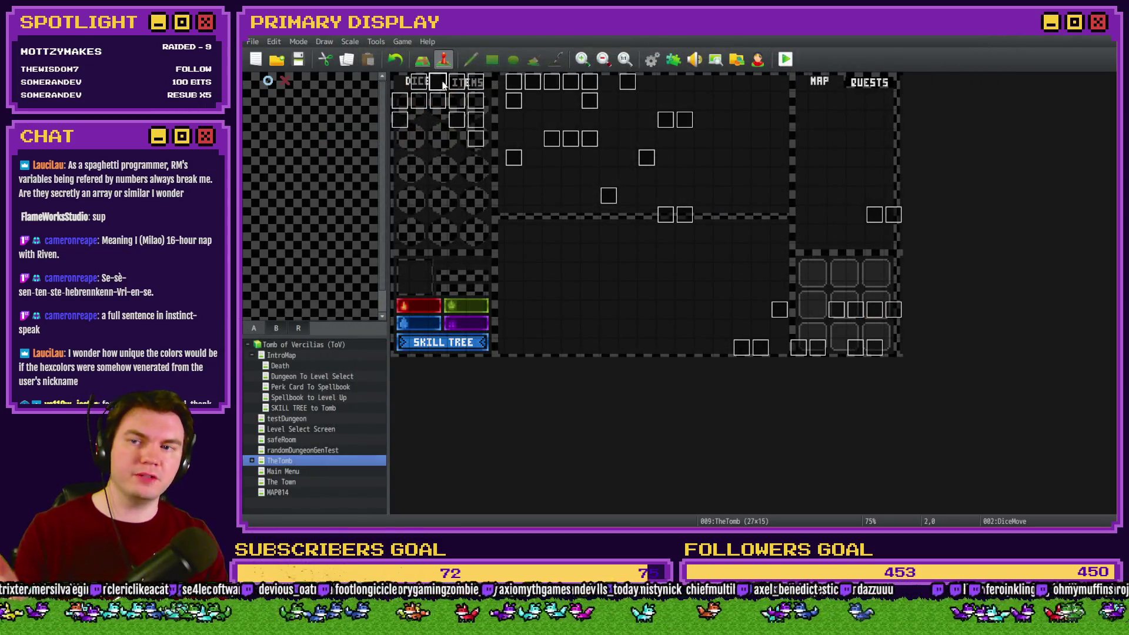
Reopen the DiceMove event on page 7 and reconfirm its Quick Drop Off script condition.
{"action": "double_click", "coordinate": [445, 86]}
{"action": "left_click", "coordinate": [514, 136]}
{"action": "left_click", "coordinate": [531, 136]}
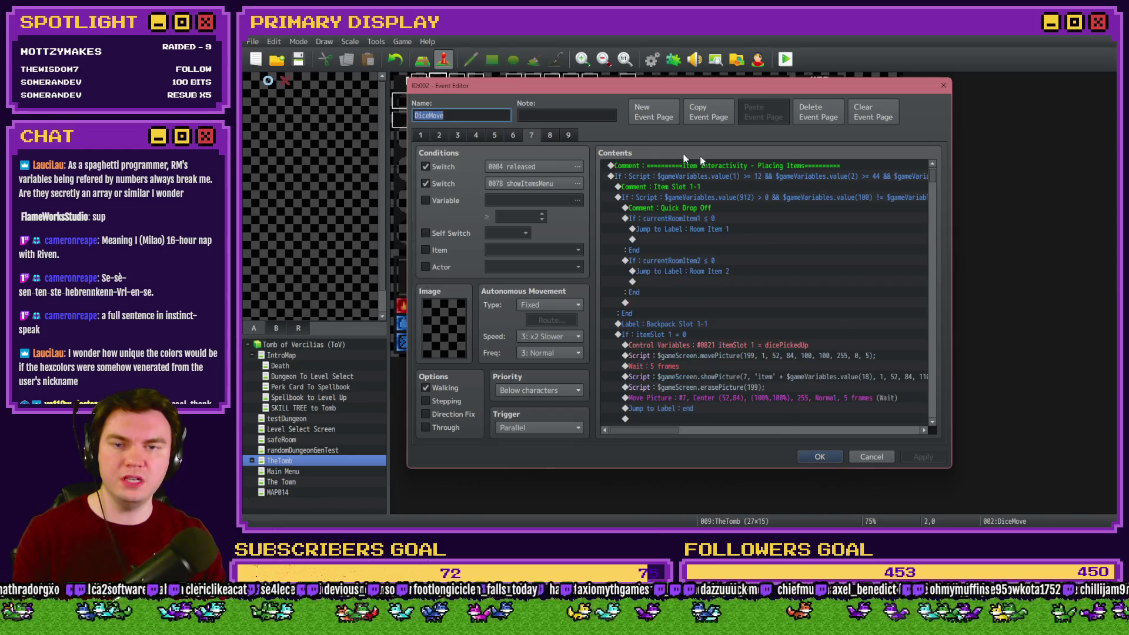
{"action": "double_click", "coordinate": [771, 198]}
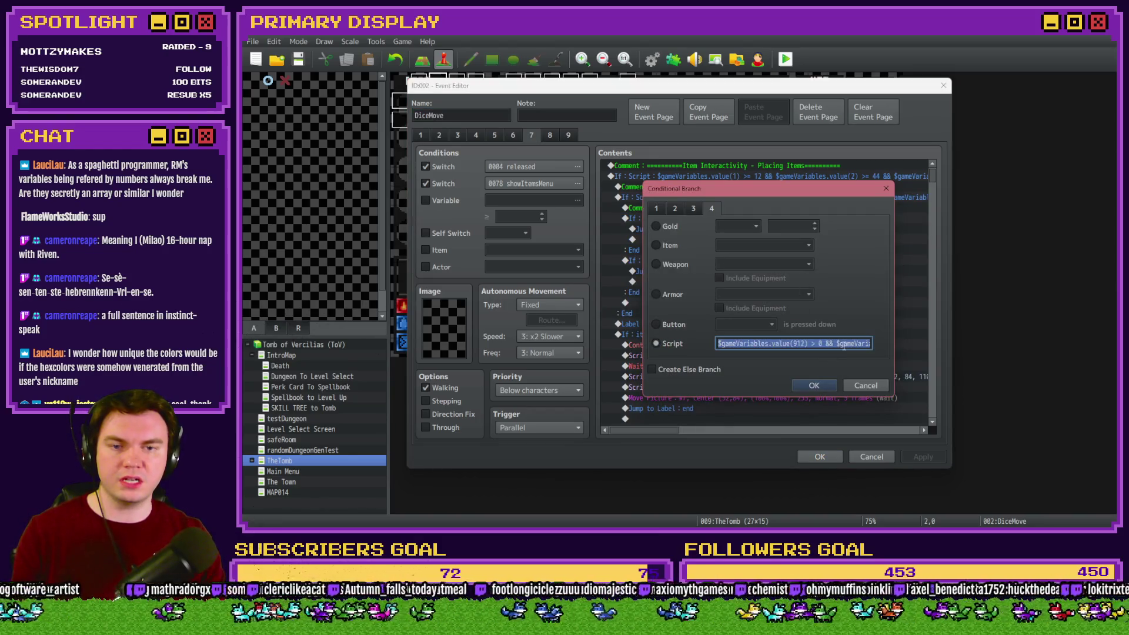
{"action": "left_click", "coordinate": [855, 382]}
Revisit the script conditions for Item Slots 1-2 and 1-3.
{"action": "scroll", "coordinate": [756, 290], "scroll_direction": "down", "scroll_amount": 6}
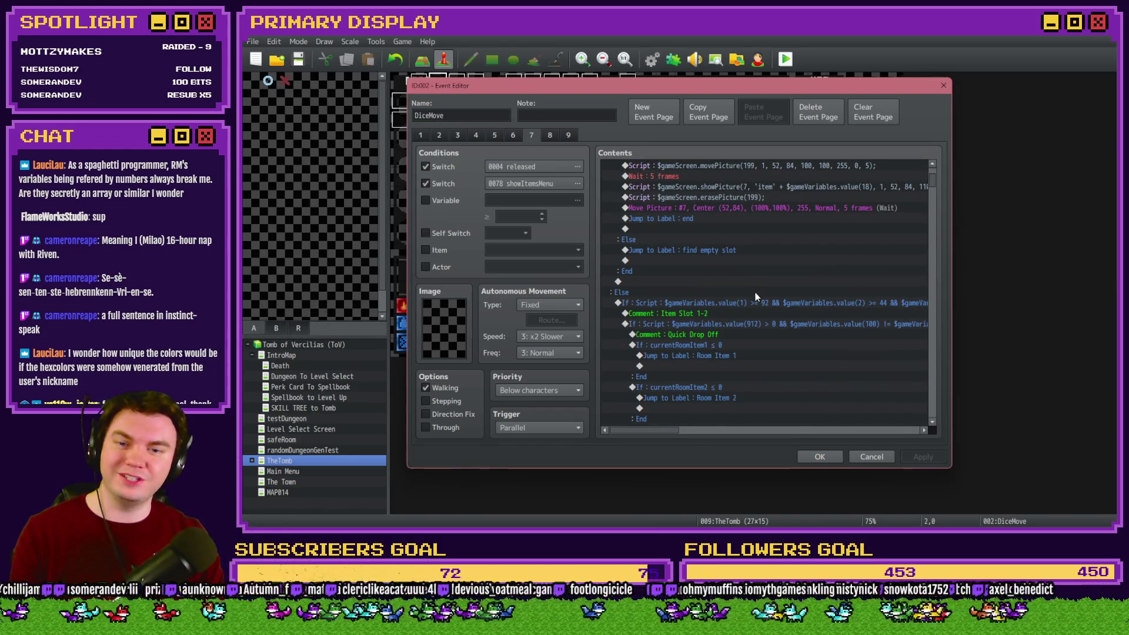
{"action": "double_click", "coordinate": [757, 326]}
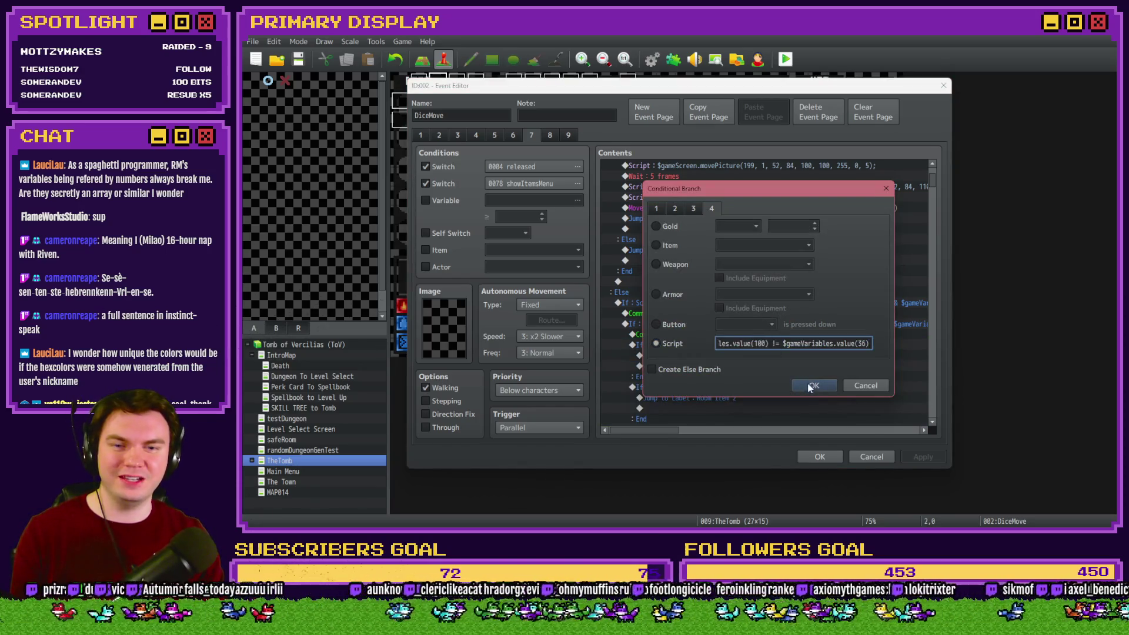
{"action": "left_click", "coordinate": [810, 384]}
{"action": "scroll", "coordinate": [738, 321], "scroll_direction": "down", "scroll_amount": 10}
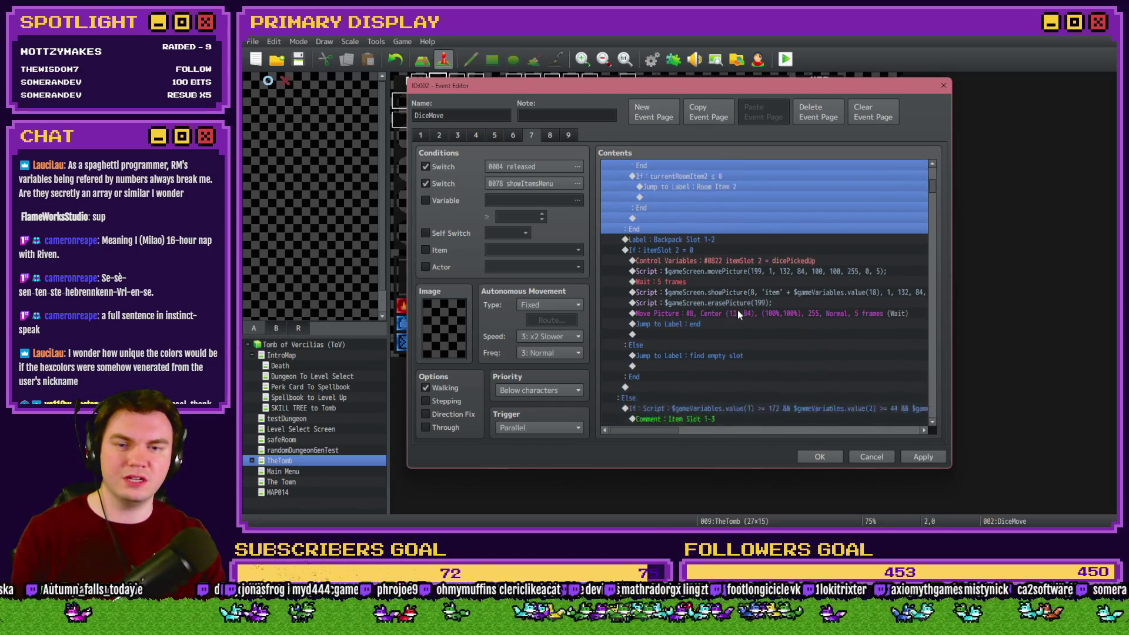
{"action": "double_click", "coordinate": [751, 283]}
{"action": "key", "text": "Tab"}
{"action": "key", "text": "End"}
{"action": "left_click", "coordinate": [813, 386]}
Revisit the script conditions for Item Slots 2-1, 2-2 and 2-3.
{"action": "scroll", "coordinate": [784, 333], "scroll_direction": "down", "scroll_amount": 10}
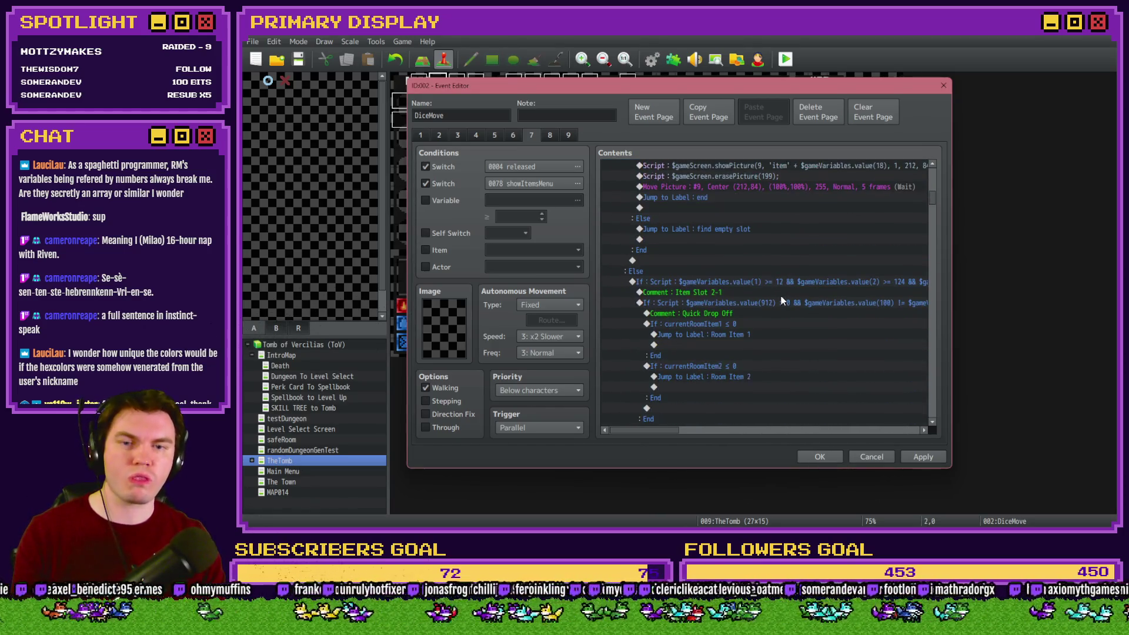
{"action": "left_click", "coordinate": [780, 301]}
{"action": "double_click", "coordinate": [755, 322]}
{"action": "key", "text": "Tab"}
{"action": "key", "text": "End"}
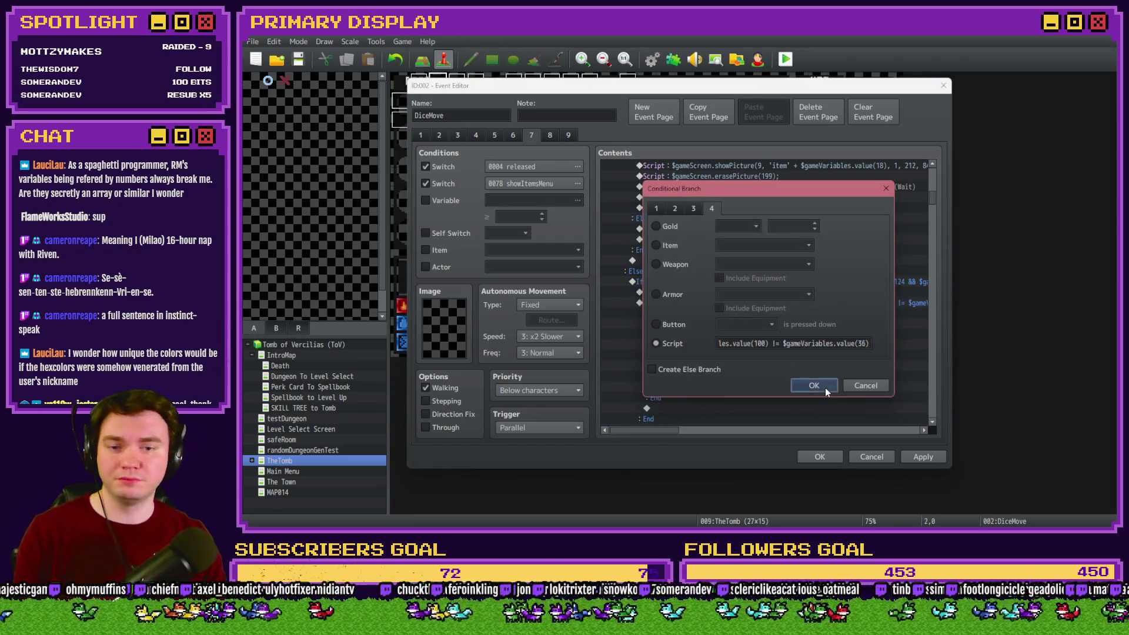
{"action": "left_click", "coordinate": [824, 387]}
{"action": "scroll", "coordinate": [780, 359], "scroll_direction": "down", "scroll_amount": 3}
{"action": "scroll", "coordinate": [780, 359], "scroll_direction": "down", "scroll_amount": 8}
{"action": "double_click", "coordinate": [778, 269]}
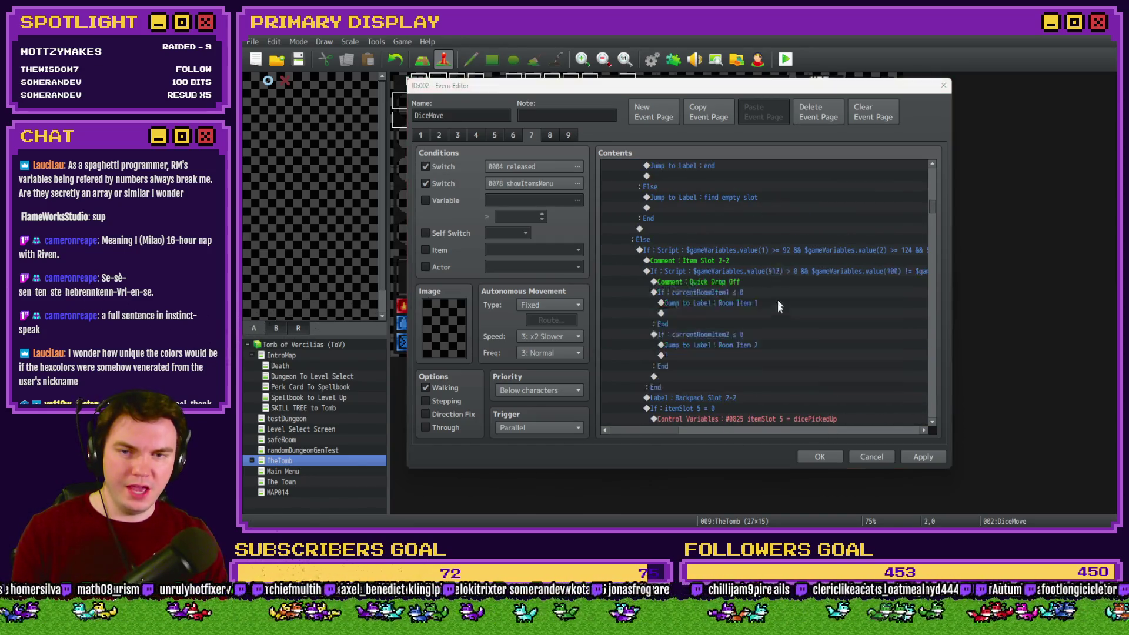
{"action": "key", "text": "Tab"}
{"action": "key", "text": "End"}
{"action": "scroll", "coordinate": [785, 361], "scroll_direction": "down", "scroll_amount": 5}
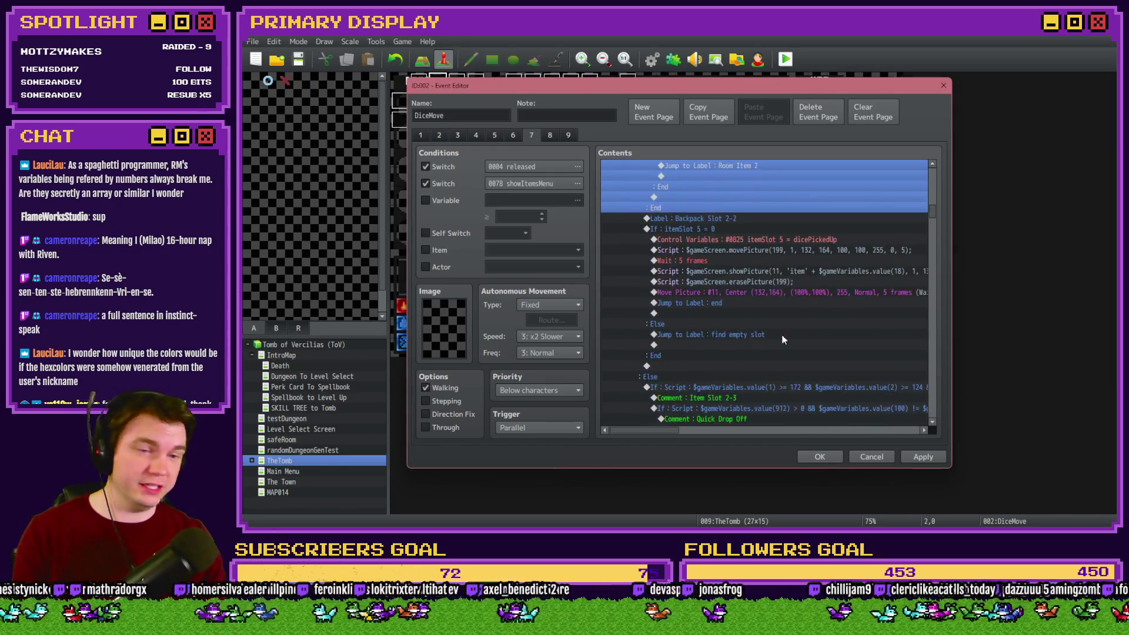
{"action": "scroll", "coordinate": [781, 334], "scroll_direction": "up", "scroll_amount": 4}
{"action": "double_click", "coordinate": [772, 240]}
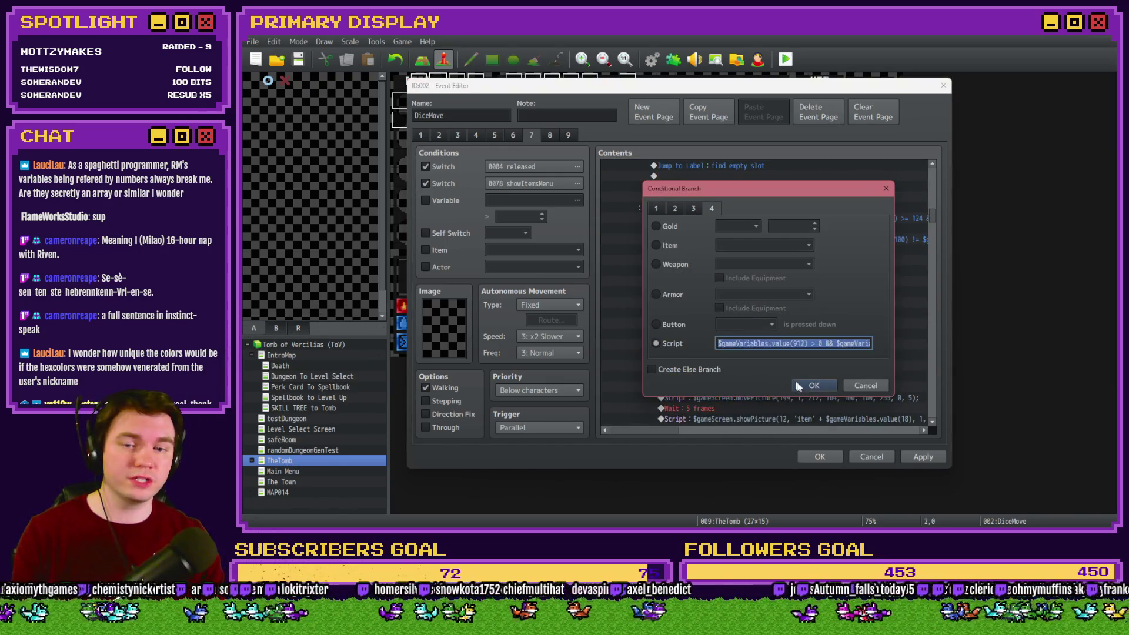
{"action": "left_click", "coordinate": [814, 385]}
Revisit the script conditions for Item Slots 3-1, 3-2, 3-3 and 4-1.
{"action": "double_click", "coordinate": [771, 294]}
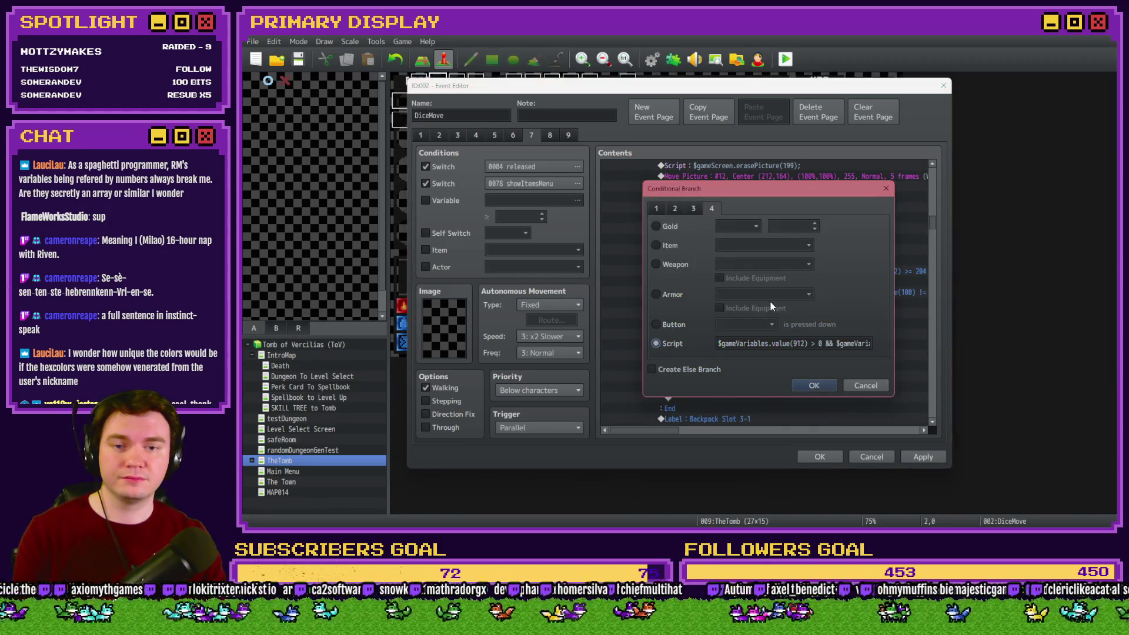
{"action": "left_click", "coordinate": [812, 385]}
{"action": "scroll", "coordinate": [771, 350], "scroll_direction": "down", "scroll_amount": 5}
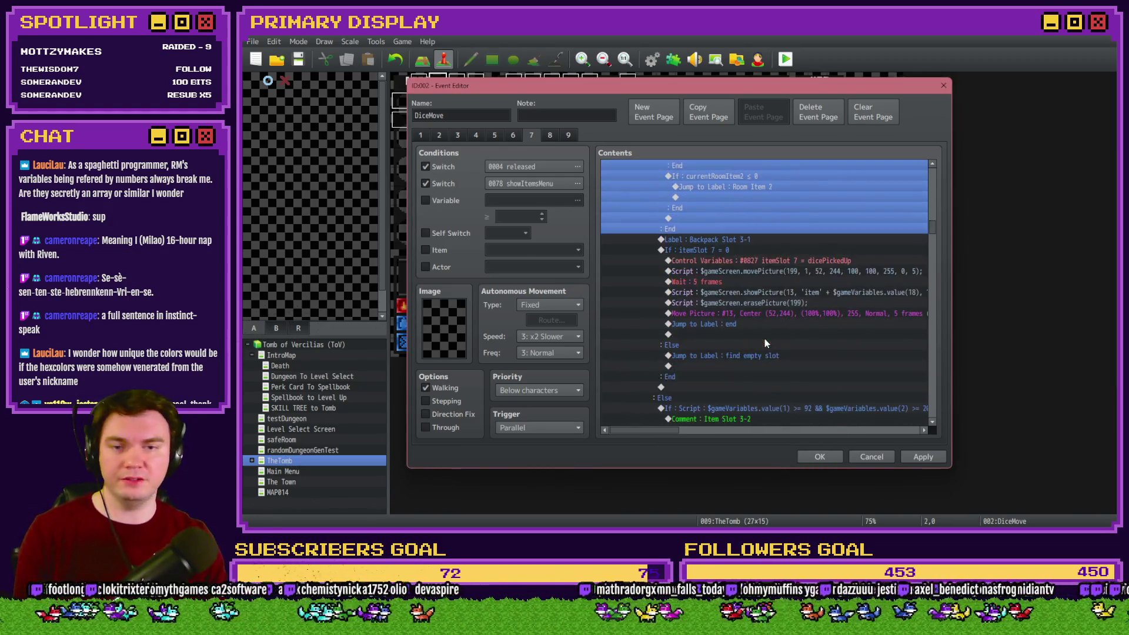
{"action": "double_click", "coordinate": [768, 345]}
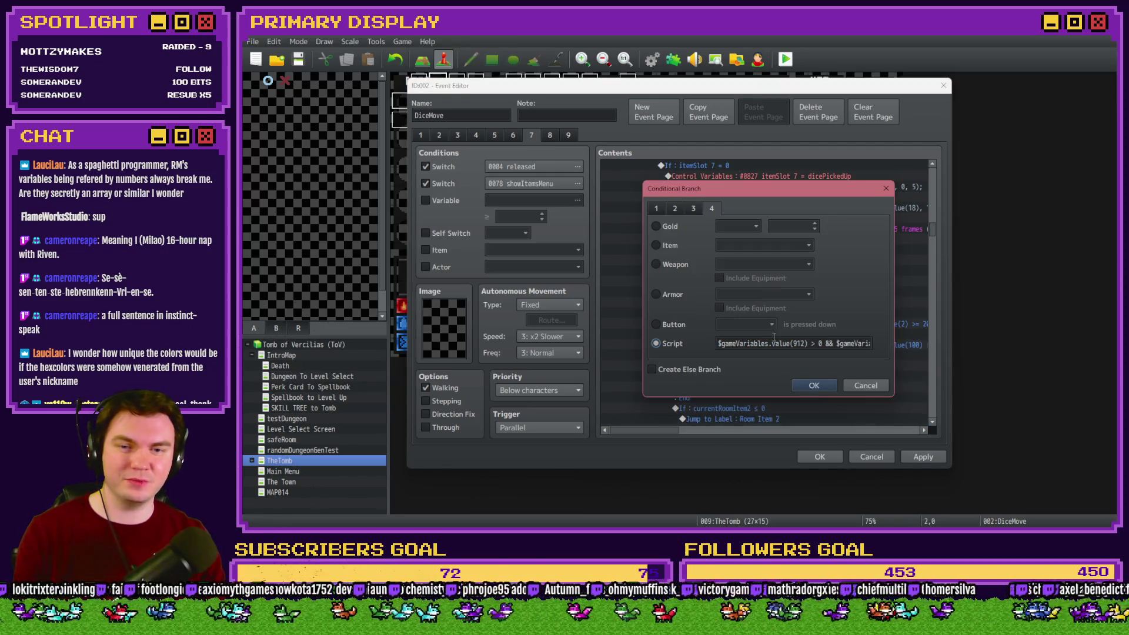
{"action": "left_click", "coordinate": [806, 383]}
{"action": "scroll", "coordinate": [729, 299], "scroll_direction": "down", "scroll_amount": 5}
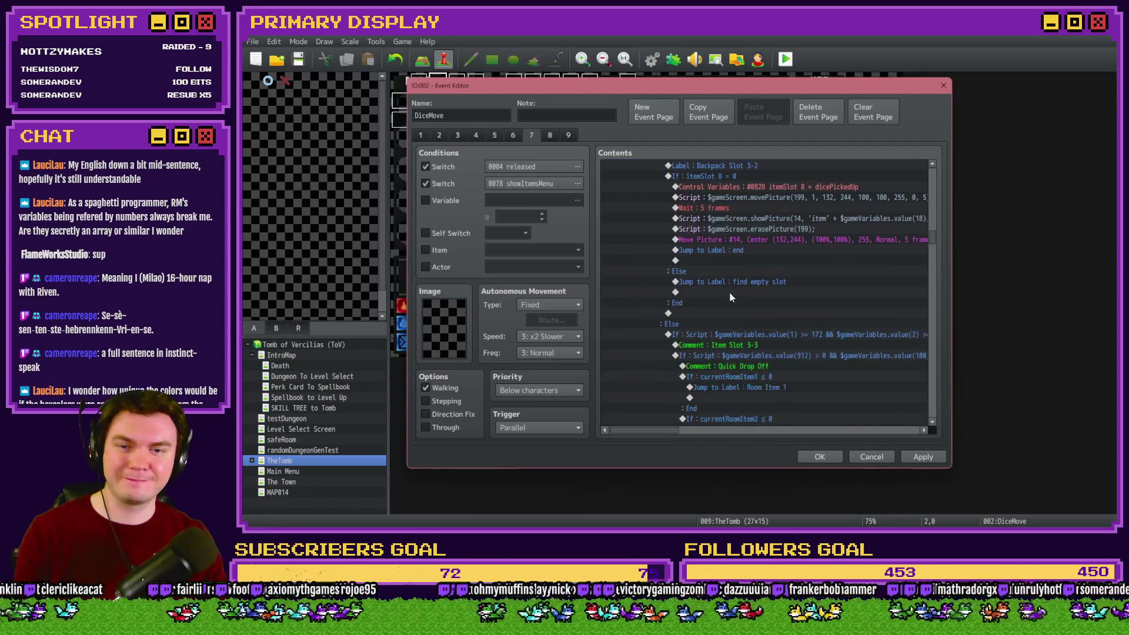
{"action": "double_click", "coordinate": [783, 354]}
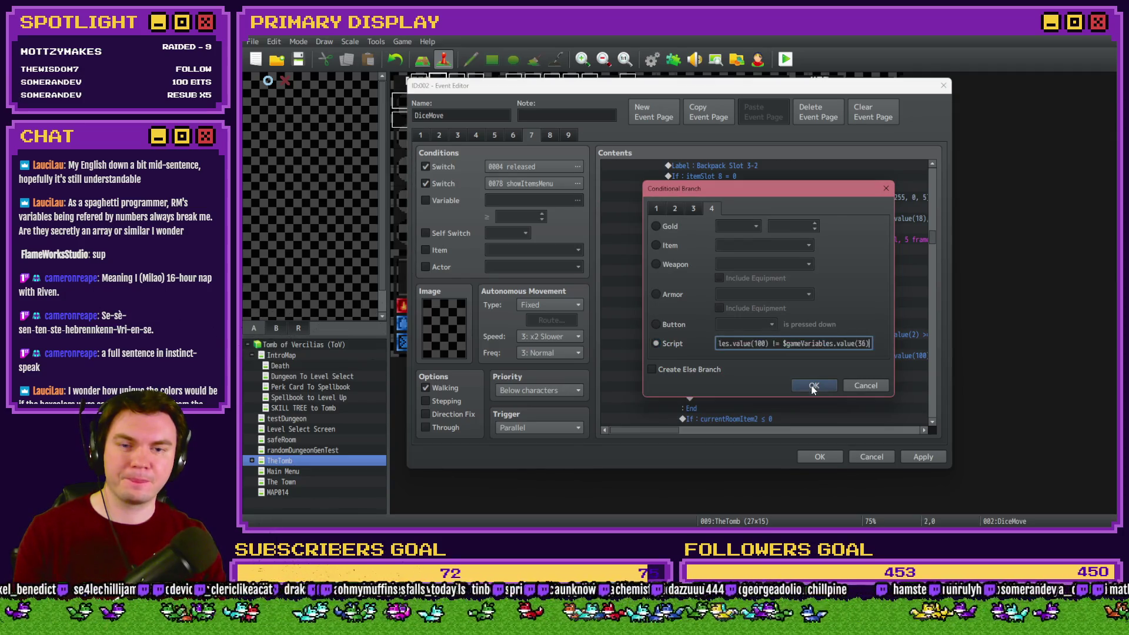
{"action": "left_click", "coordinate": [813, 386]}
{"action": "scroll", "coordinate": [728, 322], "scroll_direction": "down", "scroll_amount": 5}
{"action": "left_click", "coordinate": [798, 325]}
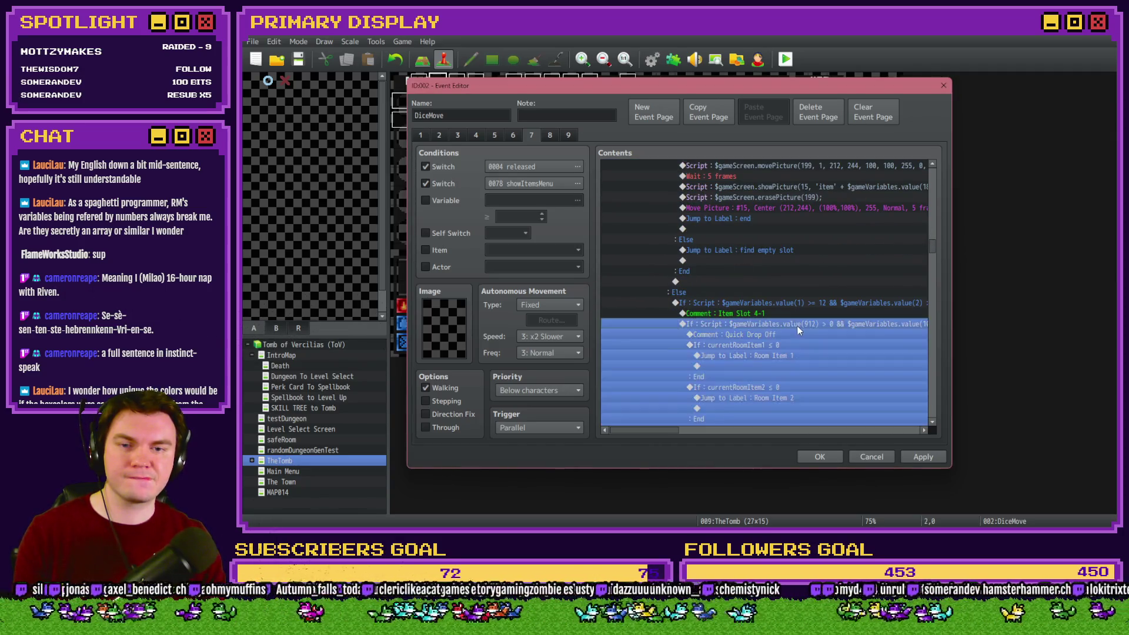
{"action": "double_click", "coordinate": [789, 323]}
{"action": "left_click", "coordinate": [806, 387]}
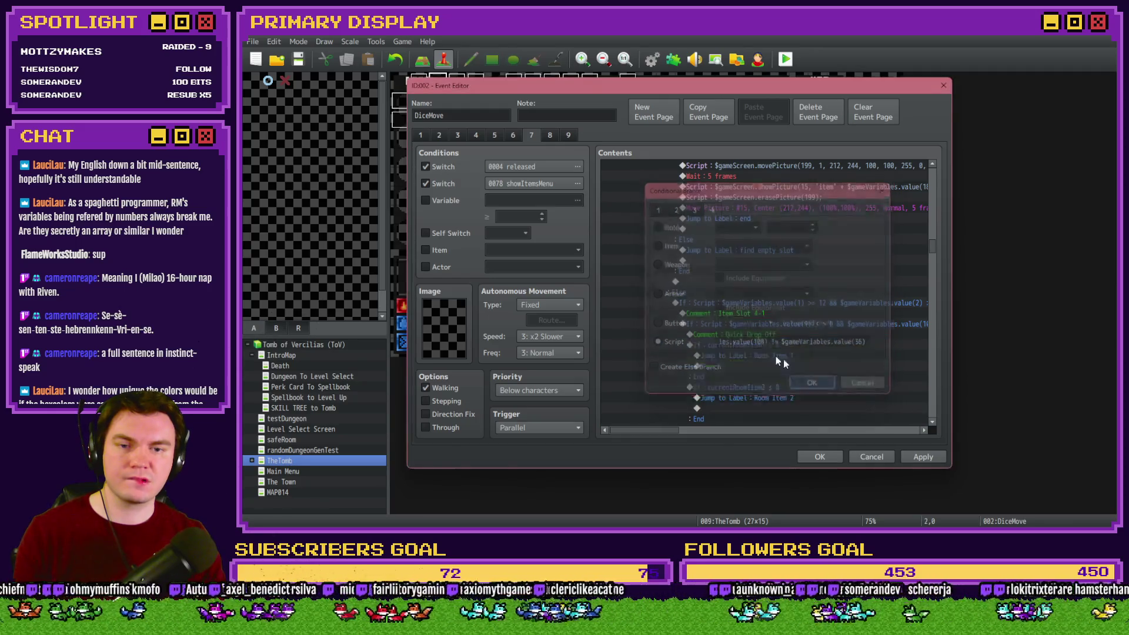
Revisit the script conditions for Item Slots 4-2, 4-3 and 5-1.
{"action": "scroll", "coordinate": [765, 347], "scroll_direction": "down", "scroll_amount": 5}
{"action": "scroll", "coordinate": [746, 333], "scroll_direction": "down", "scroll_amount": 5}
{"action": "double_click", "coordinate": [796, 294]}
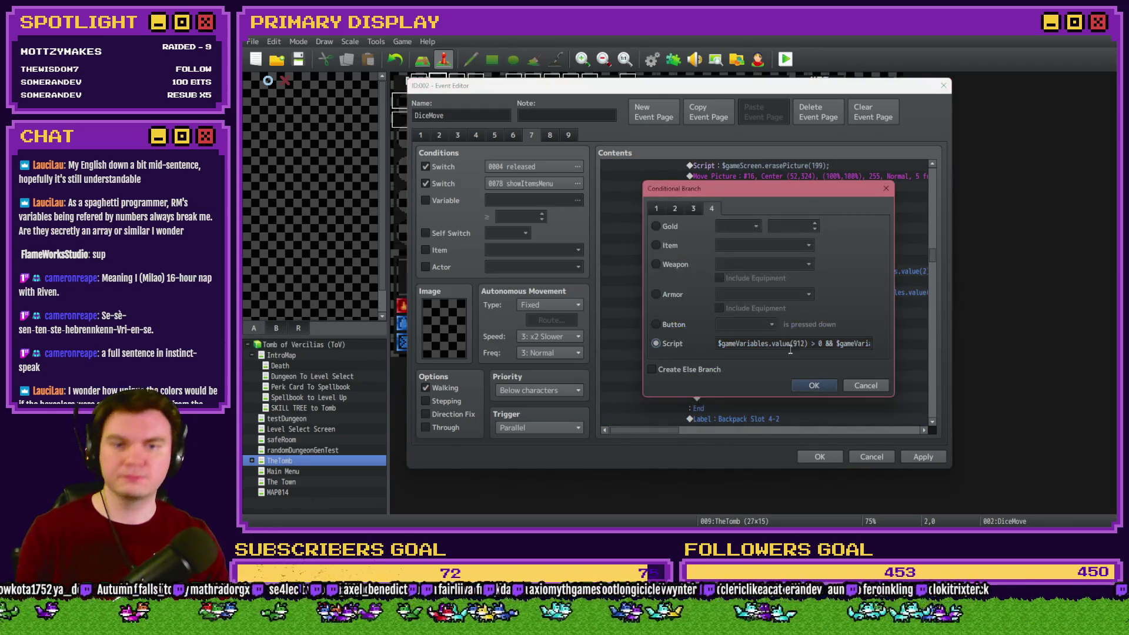
{"action": "left_click", "coordinate": [804, 388]}
{"action": "scroll", "coordinate": [780, 347], "scroll_direction": "down", "scroll_amount": 4}
{"action": "scroll", "coordinate": [779, 336], "scroll_direction": "up", "scroll_amount": 5}
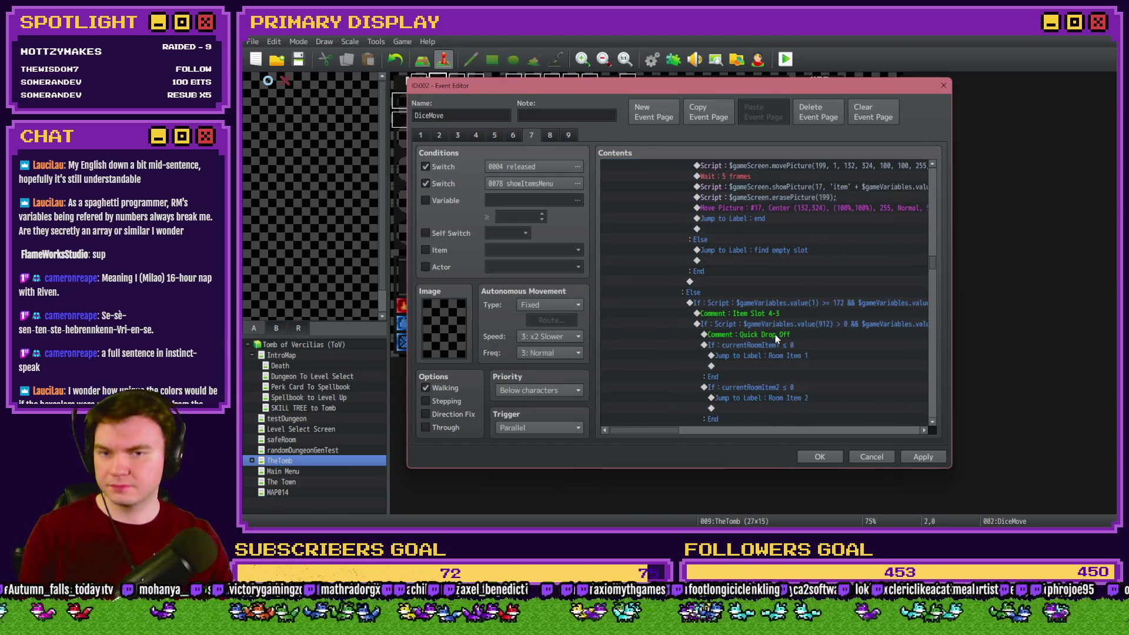
{"action": "double_click", "coordinate": [780, 327]}
{"action": "left_click", "coordinate": [816, 390]}
{"action": "scroll", "coordinate": [728, 339], "scroll_direction": "down", "scroll_amount": 5}
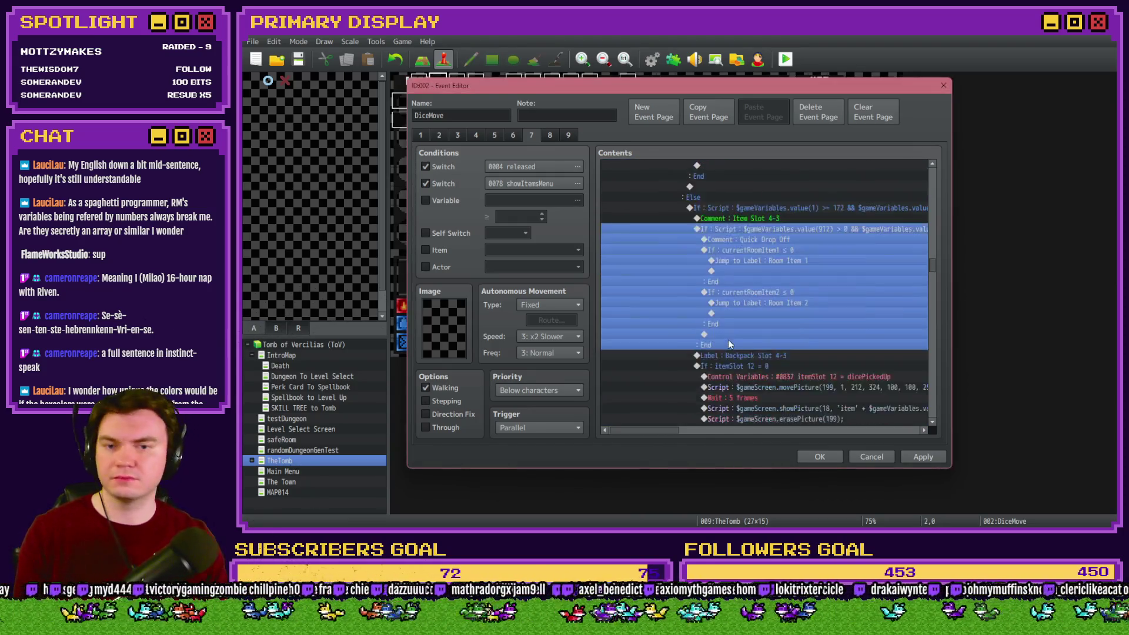
{"action": "scroll", "coordinate": [728, 340], "scroll_direction": "down", "scroll_amount": 3}
{"action": "double_click", "coordinate": [783, 306]}
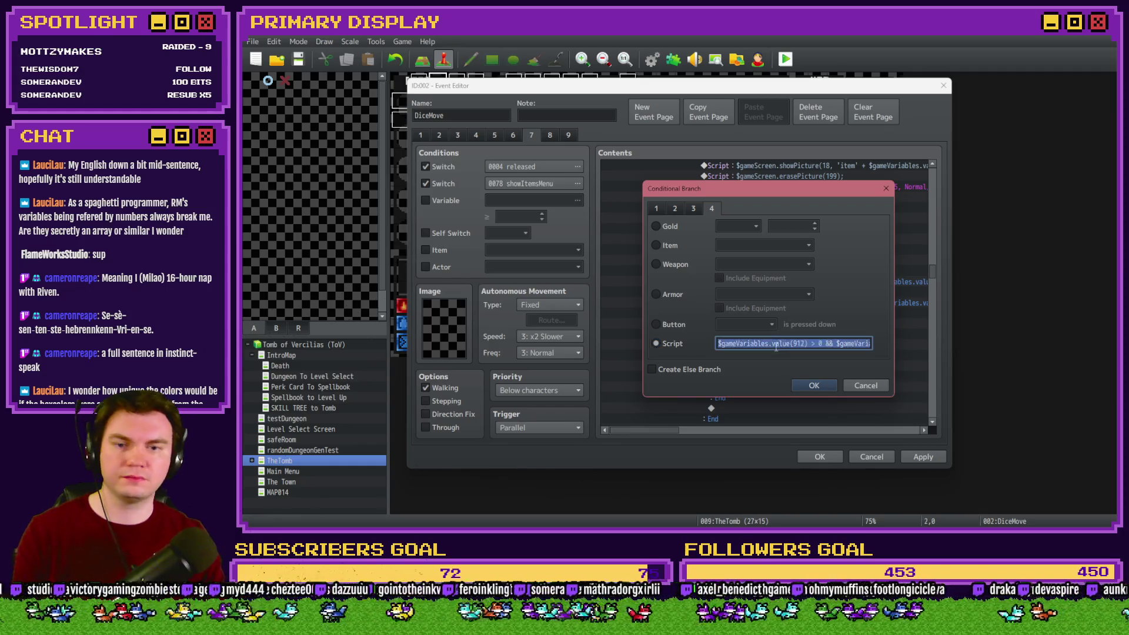
{"action": "left_click", "coordinate": [807, 388]}
Revisit Item Slot 5-2 and the last slot condition, then close the DiceMove event.
{"action": "scroll", "coordinate": [749, 341], "scroll_direction": "down", "scroll_amount": 3}
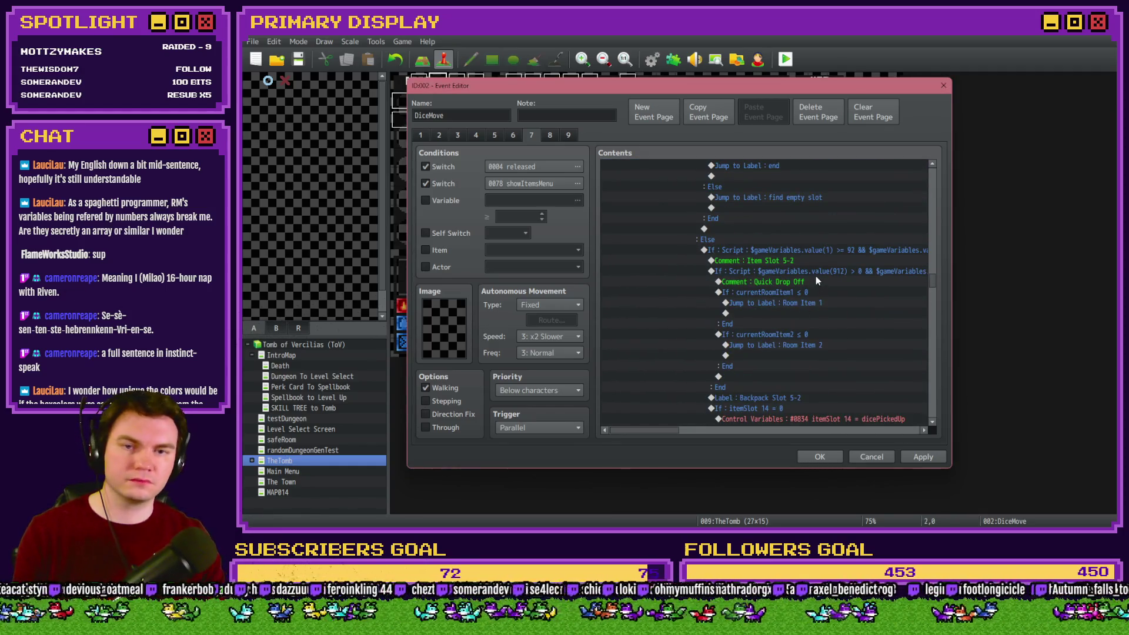
{"action": "double_click", "coordinate": [816, 273]}
{"action": "left_click", "coordinate": [814, 385]}
{"action": "scroll", "coordinate": [752, 343], "scroll_direction": "up", "scroll_amount": 1}
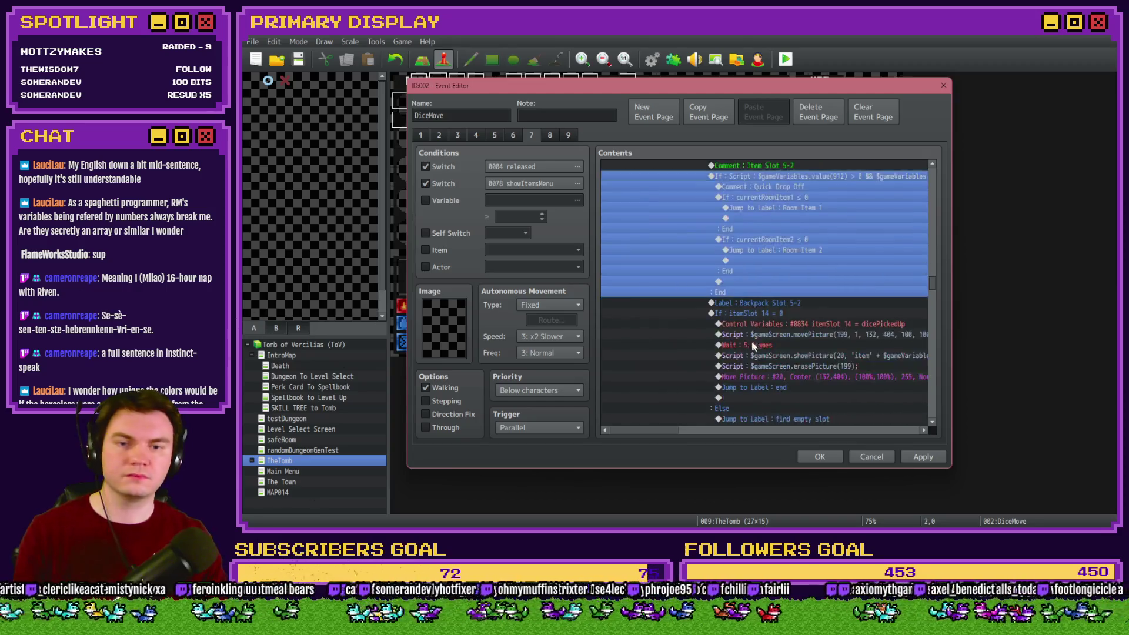
{"action": "scroll", "coordinate": [752, 338], "scroll_direction": "down", "scroll_amount": 2}
{"action": "double_click", "coordinate": [771, 346]}
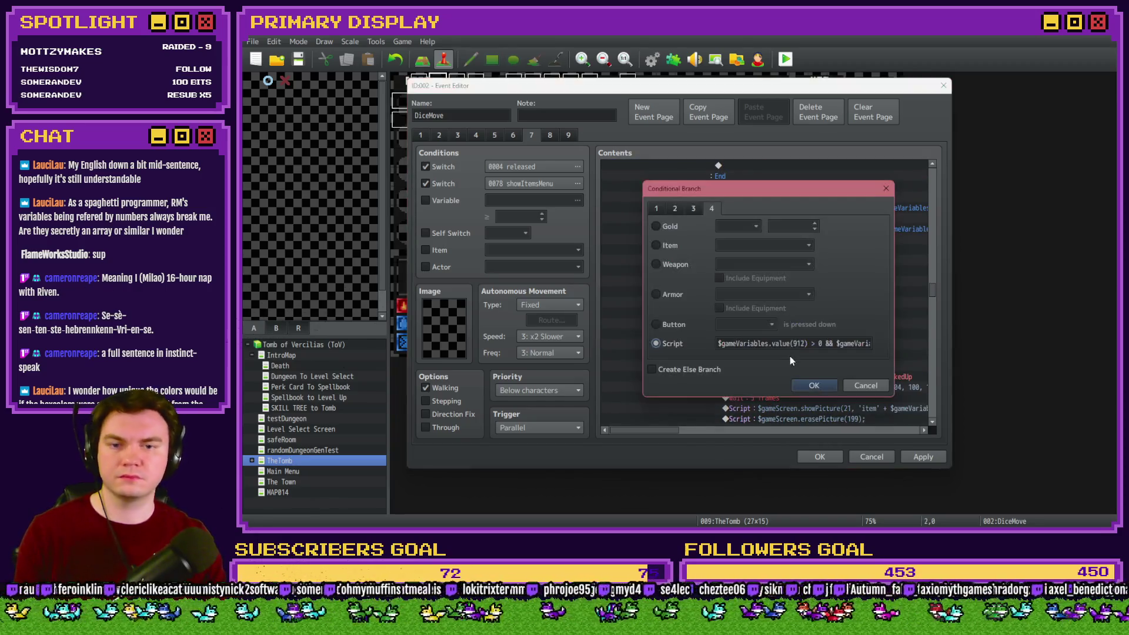
{"action": "left_click", "coordinate": [812, 384]}
{"action": "left_click", "coordinate": [824, 455]}
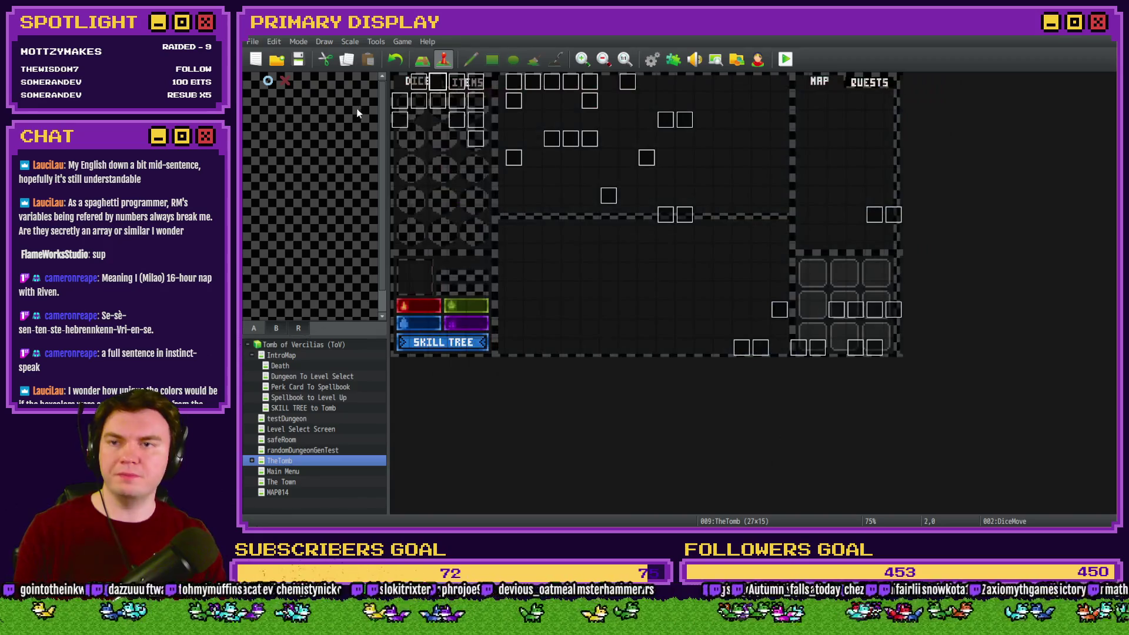
Start a playtest, show the item inventory, and walk through the dungeon to the glyph frame.
{"action": "left_click", "coordinate": [786, 58]}
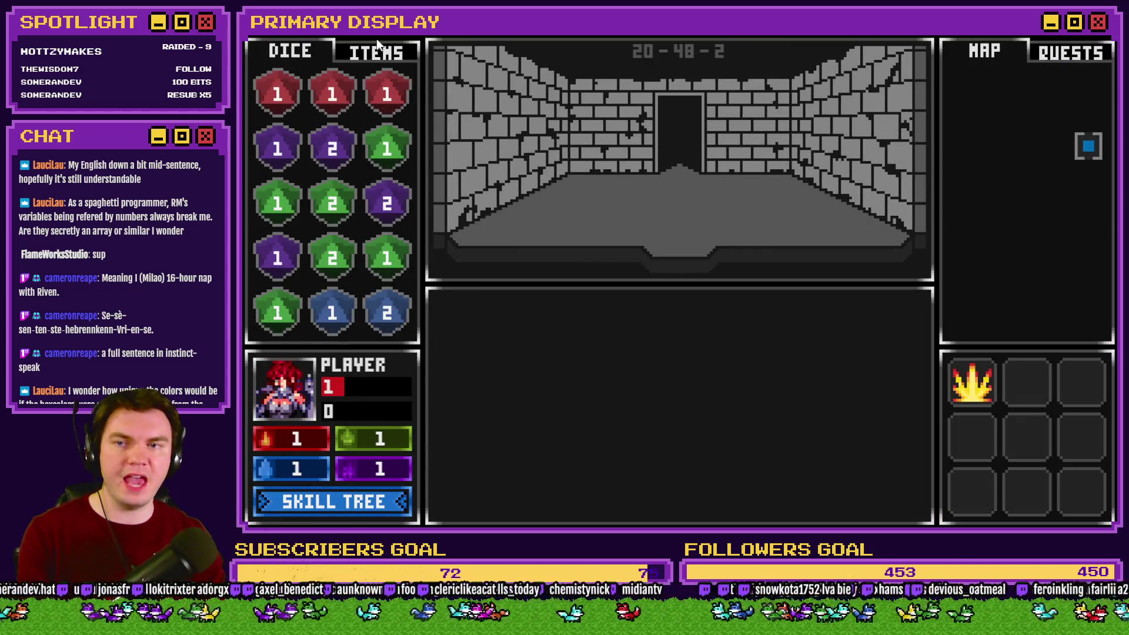
{"action": "left_click", "coordinate": [376, 47]}
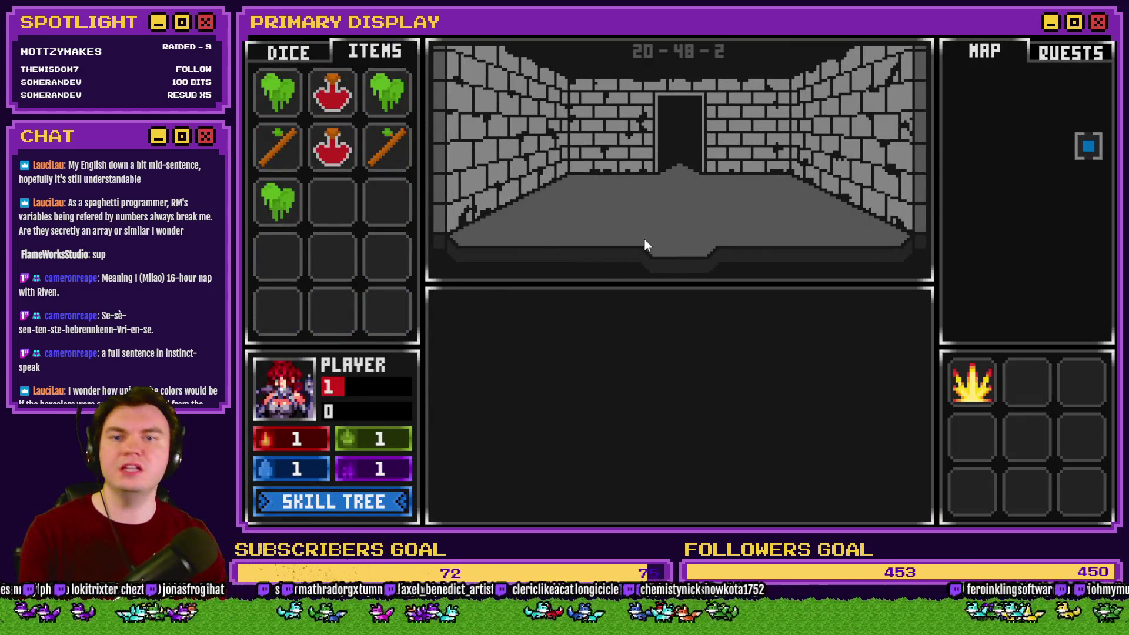
{"action": "key", "text": "Up"}
{"action": "key", "text": "Up"}
{"action": "key", "text": "Up"}
{"action": "key", "text": "Up"}
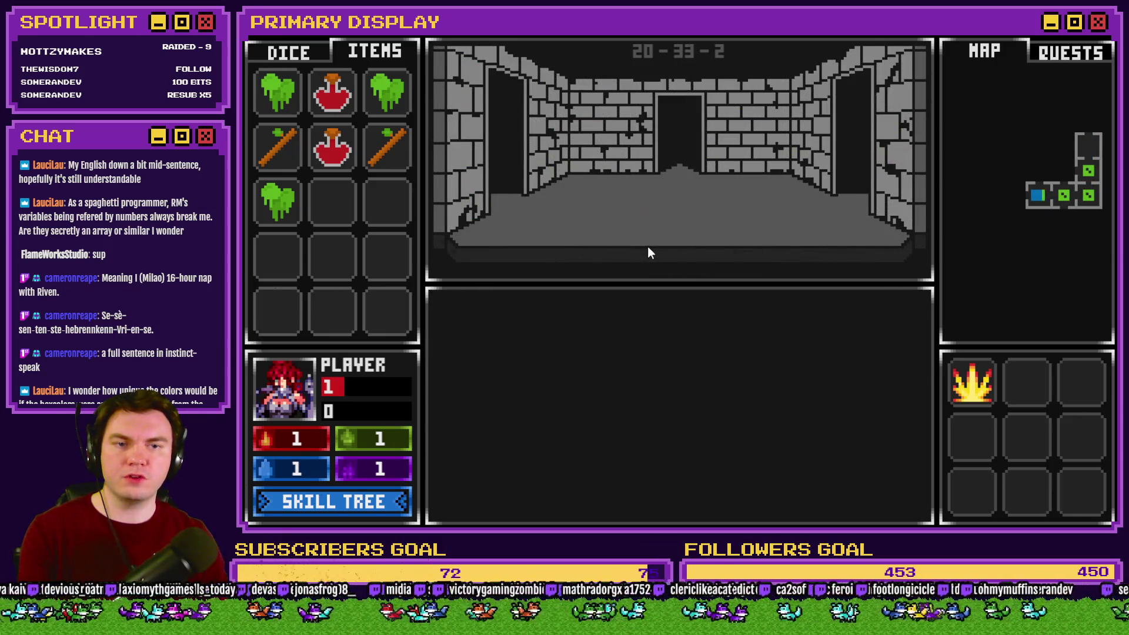
{"action": "key", "text": "Up"}
{"action": "key", "text": "Left"}
{"action": "key", "text": "Up"}
{"action": "key", "text": "Up"}
{"action": "key", "text": "Up"}
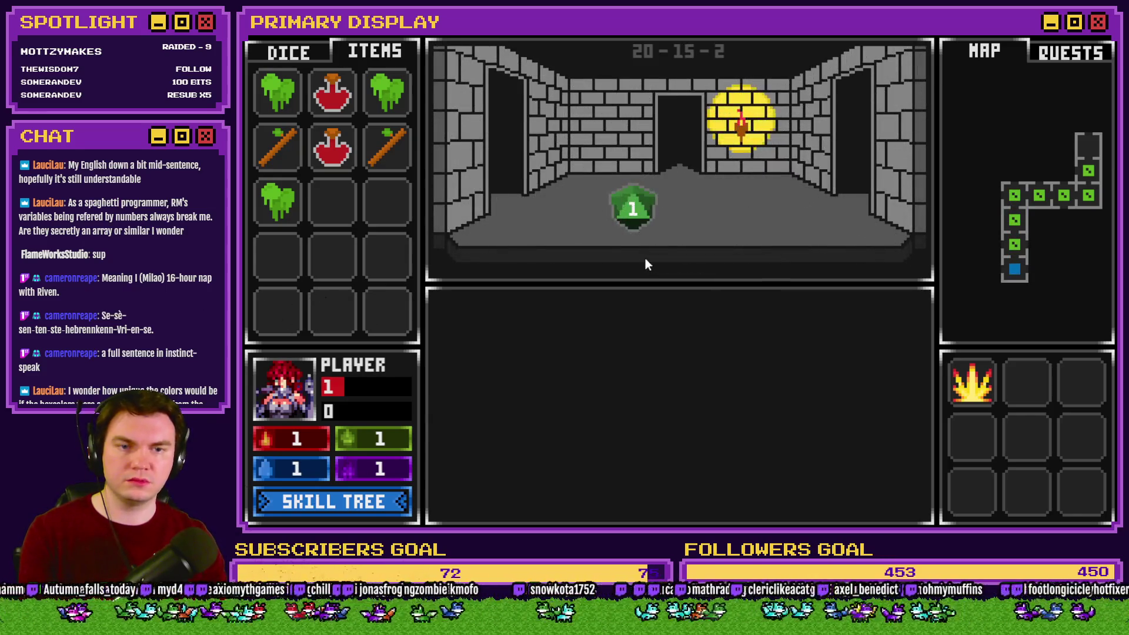
{"action": "key", "text": "Up"}
{"action": "key", "text": "Up"}
{"action": "key", "text": "Up"}
{"action": "key", "text": "Up"}
{"action": "key", "text": "Up"}
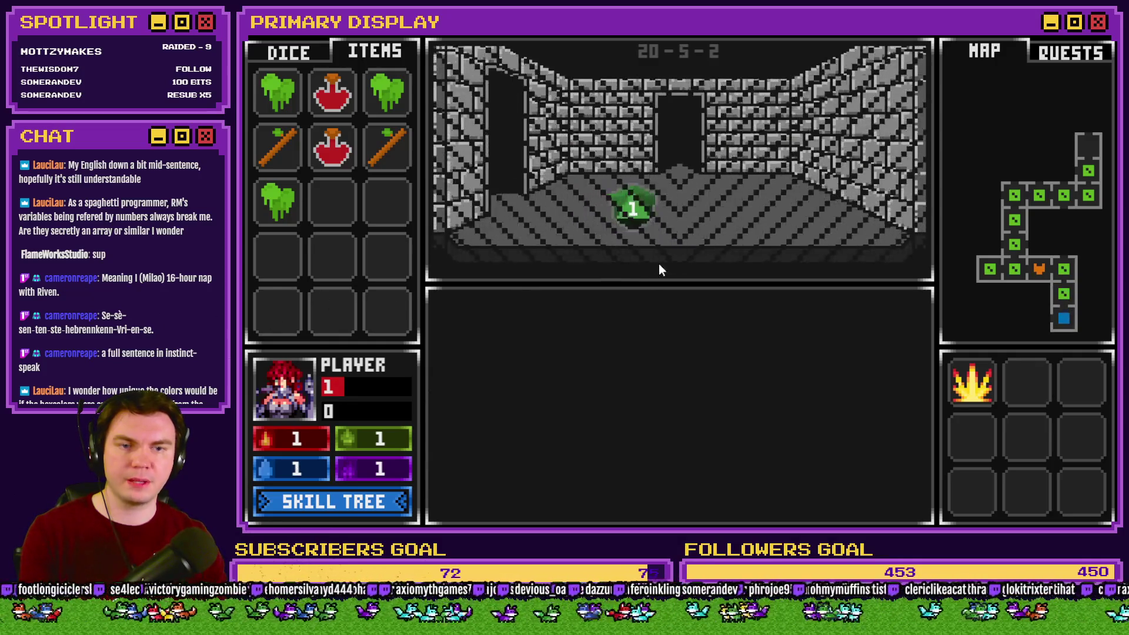
{"action": "key", "text": "Right"}
{"action": "key", "text": "Up"}
{"action": "key", "text": "Up"}
{"action": "key", "text": "Up"}
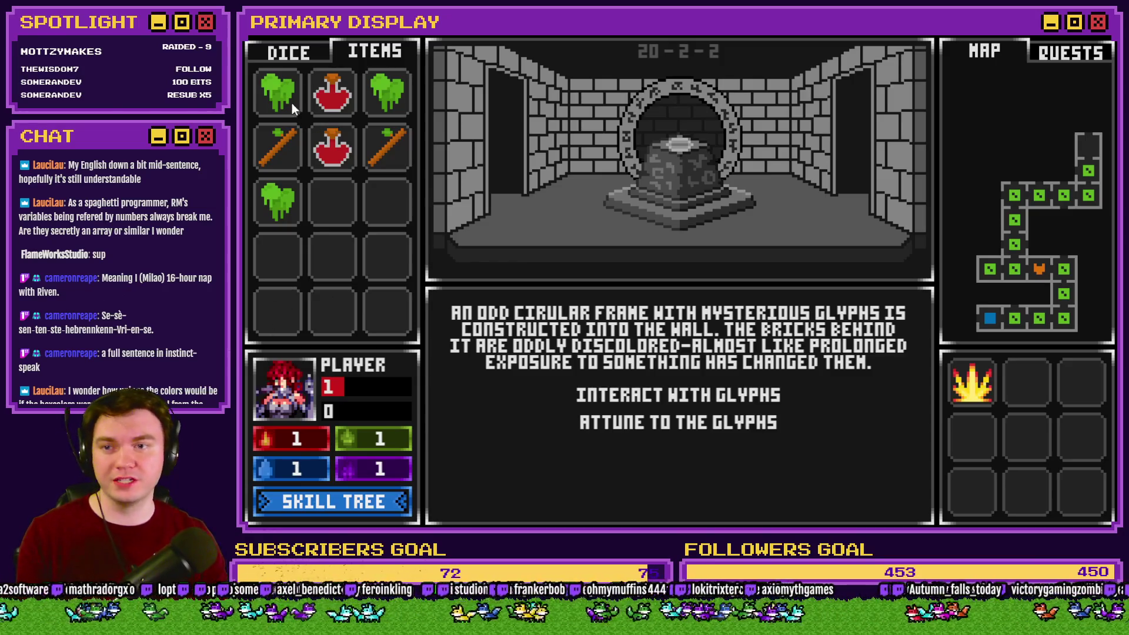
Rearrange the green slime items down into inventory rows 3, 4 and 5.
{"action": "mouse_move", "coordinate": [278, 93]}
{"action": "left_mouse_down"}
{"action": "mouse_move", "coordinate": [289, 200]}
{"action": "mouse_move", "coordinate": [347, 214]}
{"action": "mouse_move", "coordinate": [332, 203]}
{"action": "left_mouse_up"}
{"action": "mouse_move", "coordinate": [277, 147]}
{"action": "left_mouse_down"}
{"action": "mouse_move", "coordinate": [368, 171]}
{"action": "mouse_move", "coordinate": [387, 200]}
{"action": "left_mouse_up"}
{"action": "left_click_drag", "start_coordinate": [332, 147], "coordinate": [278, 256]}
{"action": "left_click_drag", "start_coordinate": [278, 200], "coordinate": [333, 256]}
{"action": "left_click_drag", "start_coordinate": [387, 147], "coordinate": [387, 255]}
{"action": "mouse_move", "coordinate": [333, 92]}
{"action": "left_mouse_down"}
{"action": "mouse_move", "coordinate": [327, 202]}
{"action": "mouse_move", "coordinate": [278, 311]}
{"action": "left_mouse_up"}
{"action": "left_click_drag", "start_coordinate": [387, 93], "coordinate": [343, 312]}
{"action": "left_click_drag", "start_coordinate": [347, 203], "coordinate": [359, 207]}
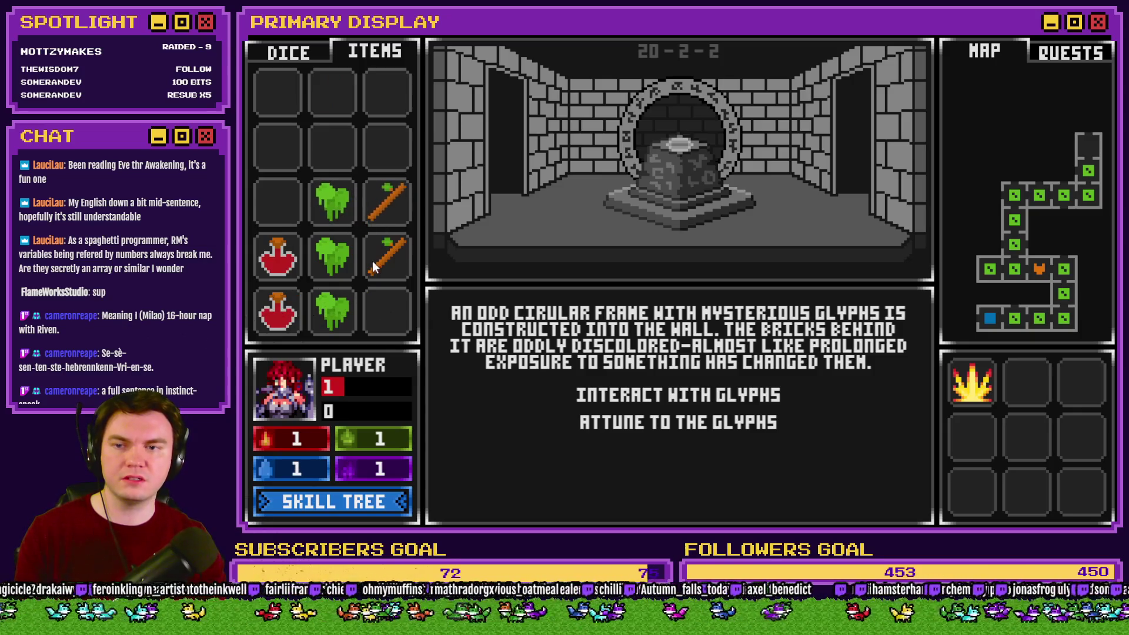
{"action": "left_click_drag", "start_coordinate": [332, 257], "coordinate": [390, 319]}
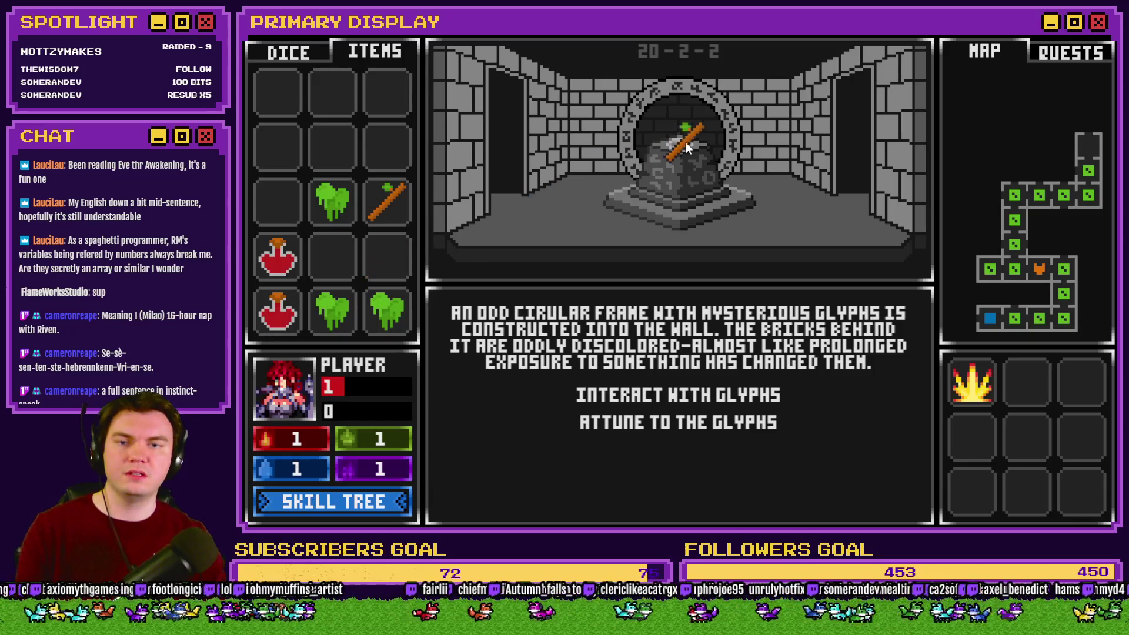
Return the red die to its empty dice slot and close the playtest.
{"action": "left_click", "coordinate": [288, 52]}
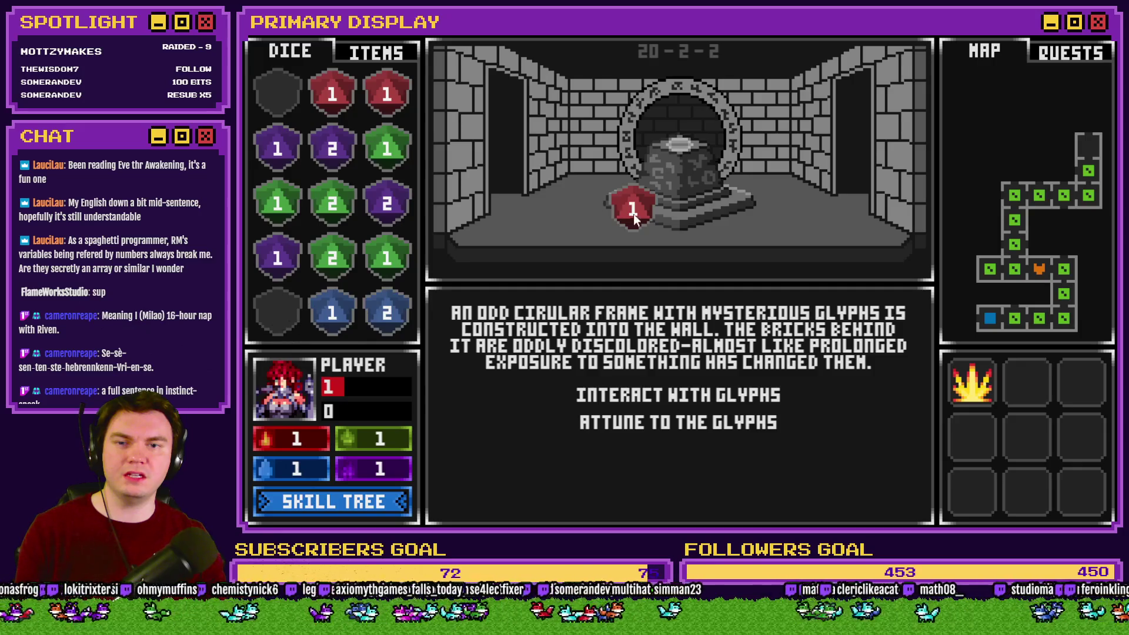
{"action": "left_click_drag", "start_coordinate": [633, 214], "coordinate": [280, 100]}
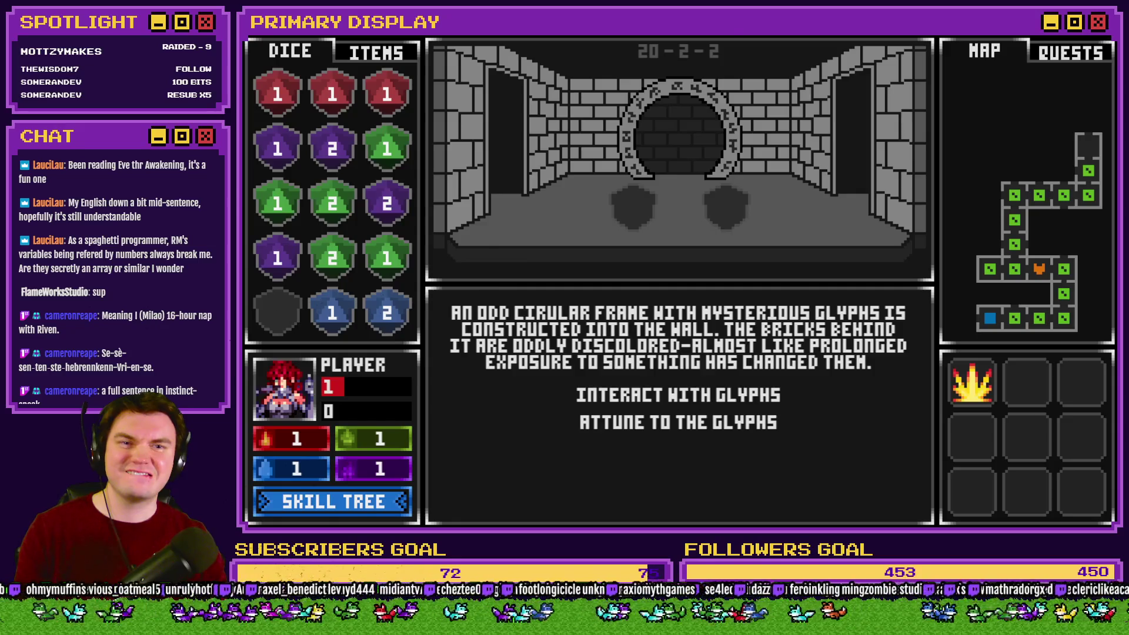
{"action": "left_click", "coordinate": [1106, 37]}
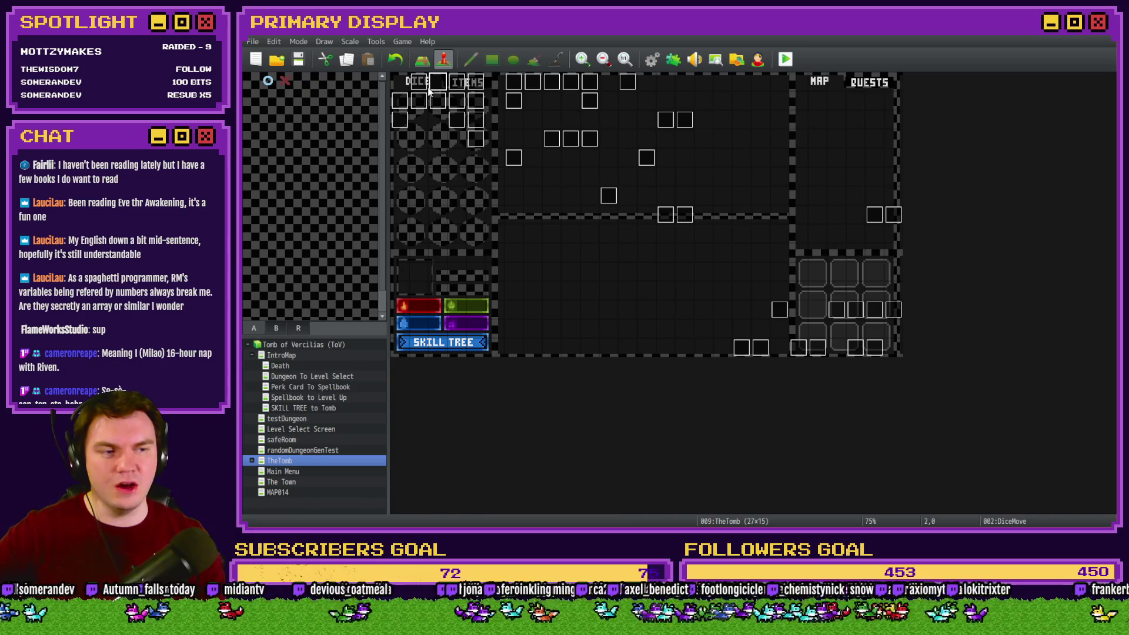
On DiceMove page 3, edit the Bag Slot 1-1 script to end comparing value(100) with $gameVariables.value(36).
{"action": "double_click", "coordinate": [437, 86]}
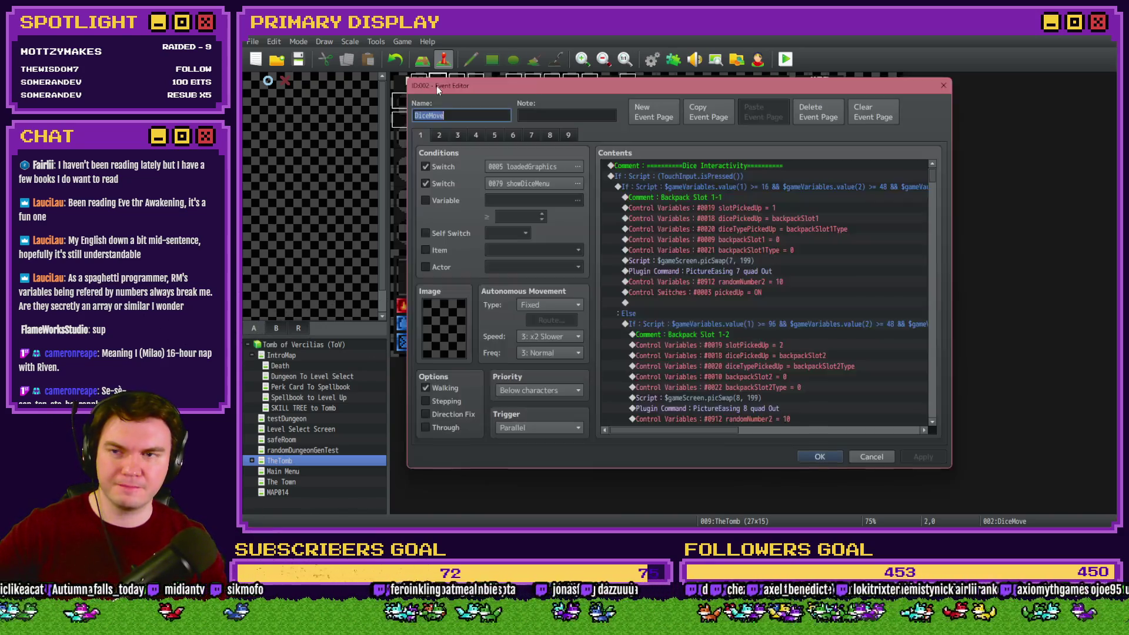
{"action": "left_click", "coordinate": [440, 135]}
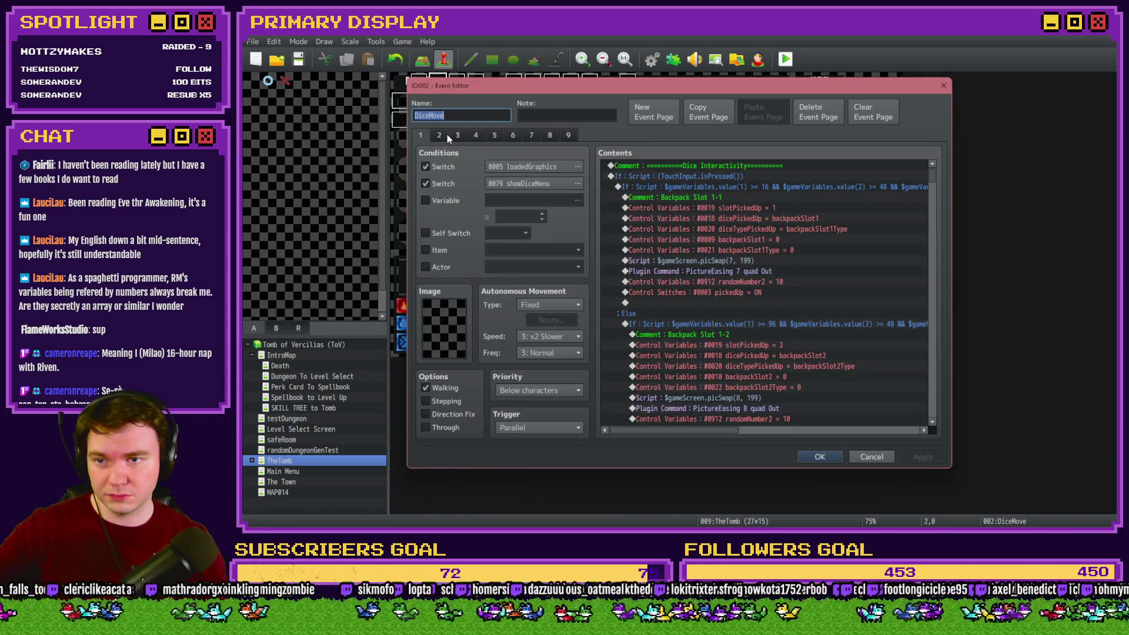
{"action": "left_click", "coordinate": [458, 135]}
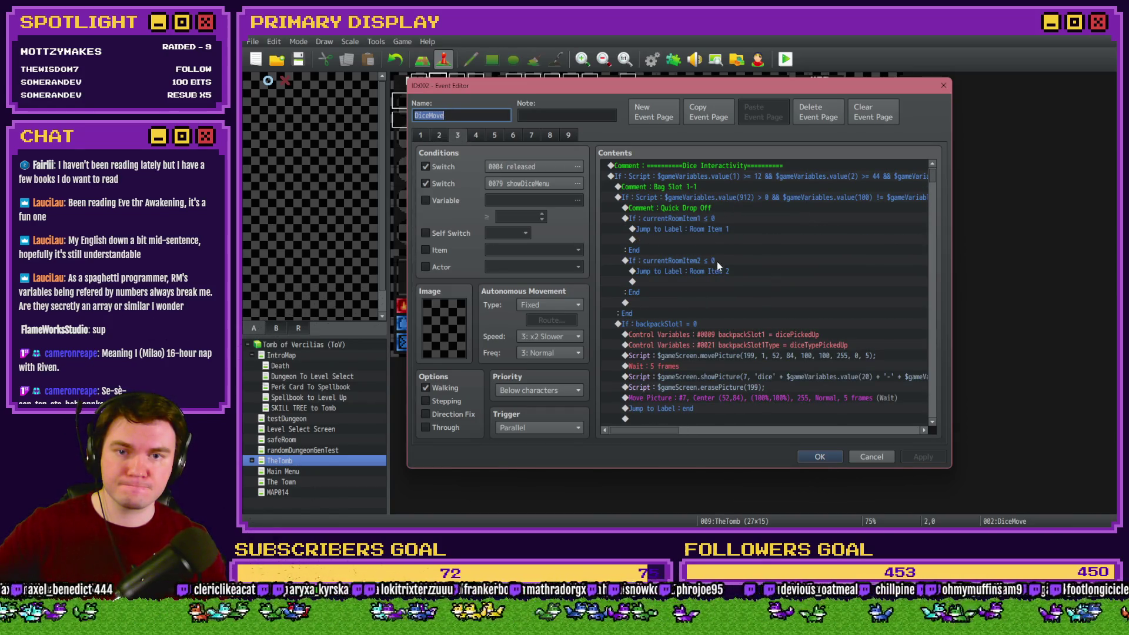
{"action": "mouse_move", "coordinate": [640, 433]}
{"action": "left_mouse_down"}
{"action": "mouse_move", "coordinate": [664, 434]}
{"action": "mouse_move", "coordinate": [654, 433]}
{"action": "left_mouse_up"}
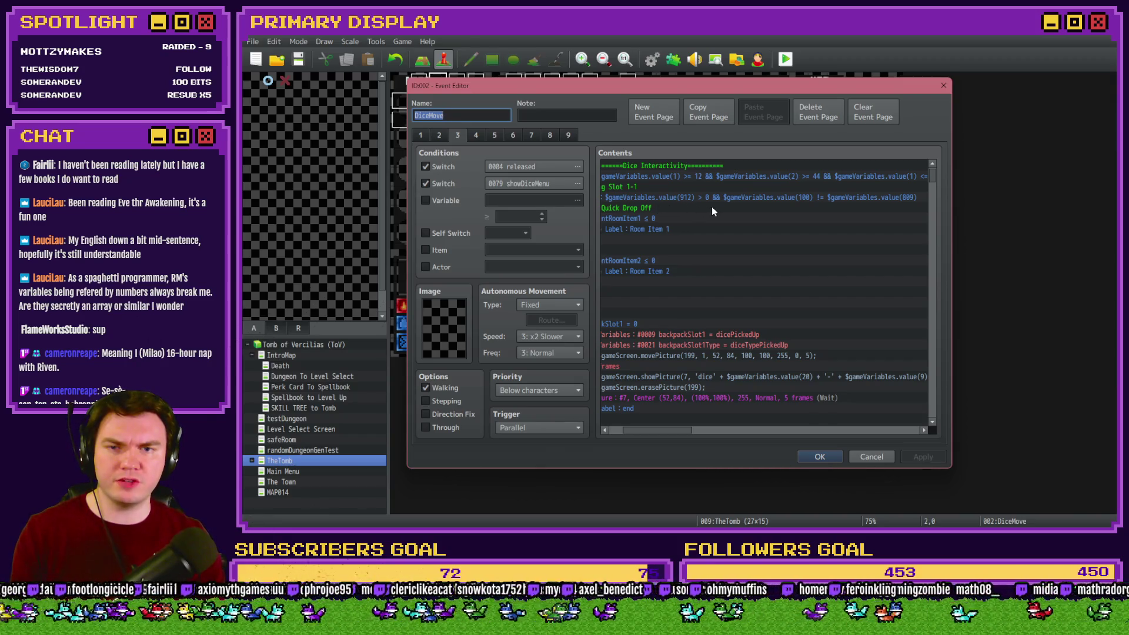
{"action": "left_click", "coordinate": [814, 202]}
{"action": "key", "text": "space"}
{"action": "triple_click", "coordinate": [787, 341]}
{"action": "key", "text": "End"}
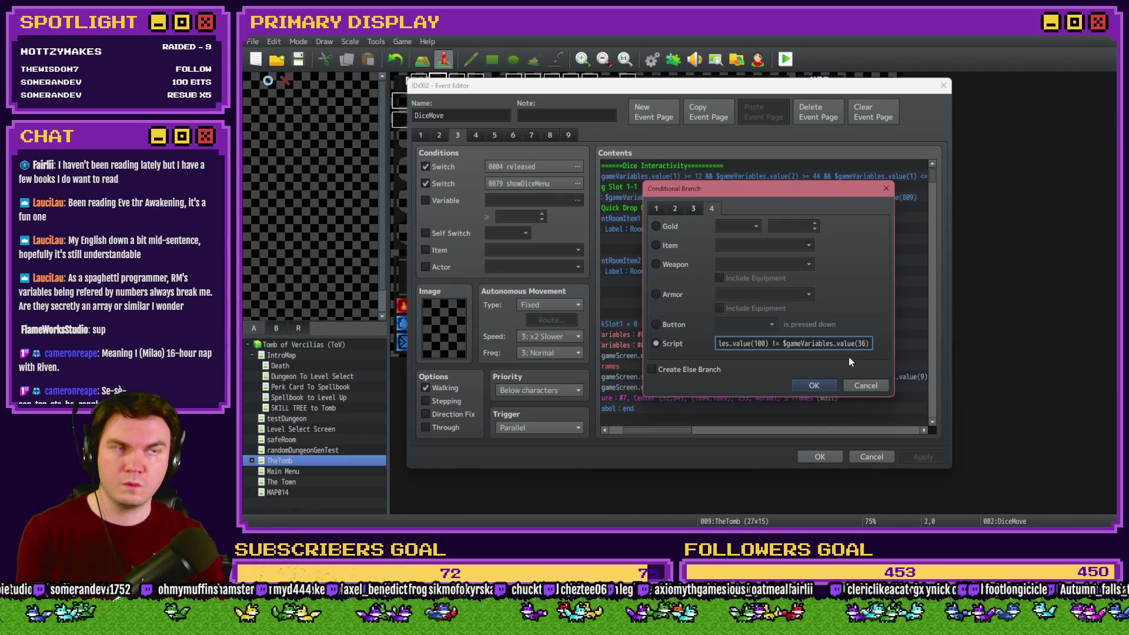
{"action": "left_click", "coordinate": [823, 383]}
{"action": "mouse_move", "coordinate": [679, 435]}
{"action": "left_mouse_down"}
{"action": "mouse_move", "coordinate": [741, 431]}
{"action": "mouse_move", "coordinate": [666, 431]}
{"action": "left_mouse_up"}
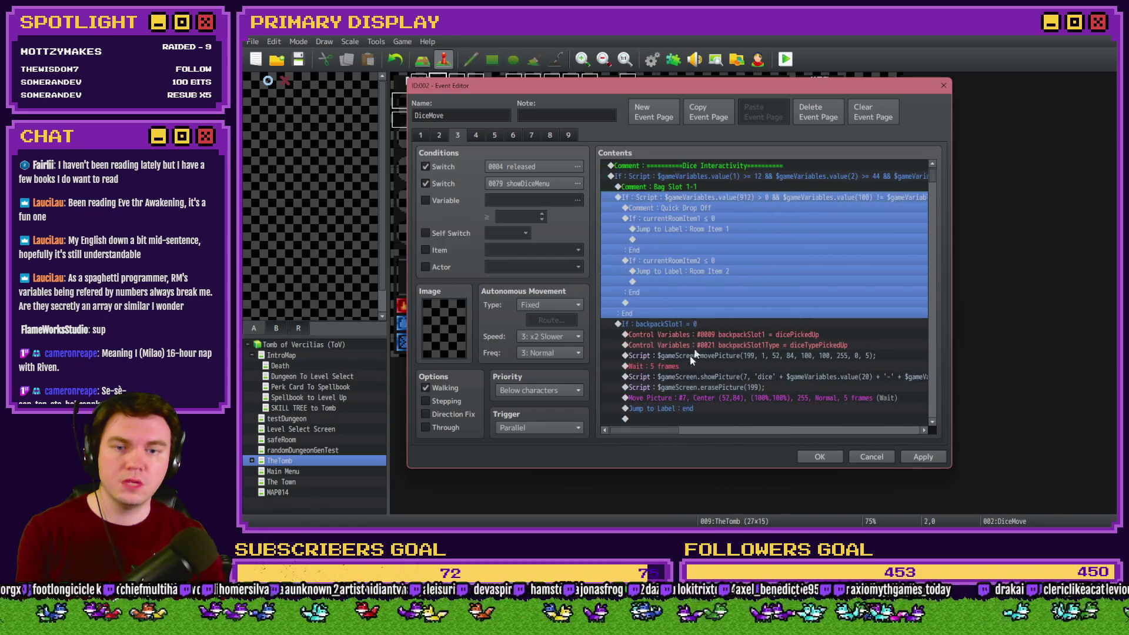
Apply the same quick-drop condition fix to the Bag Slot 1-2 branch.
{"action": "scroll", "coordinate": [691, 349], "scroll_direction": "down", "scroll_amount": 5}
{"action": "scroll", "coordinate": [703, 311], "scroll_direction": "up", "scroll_amount": 6}
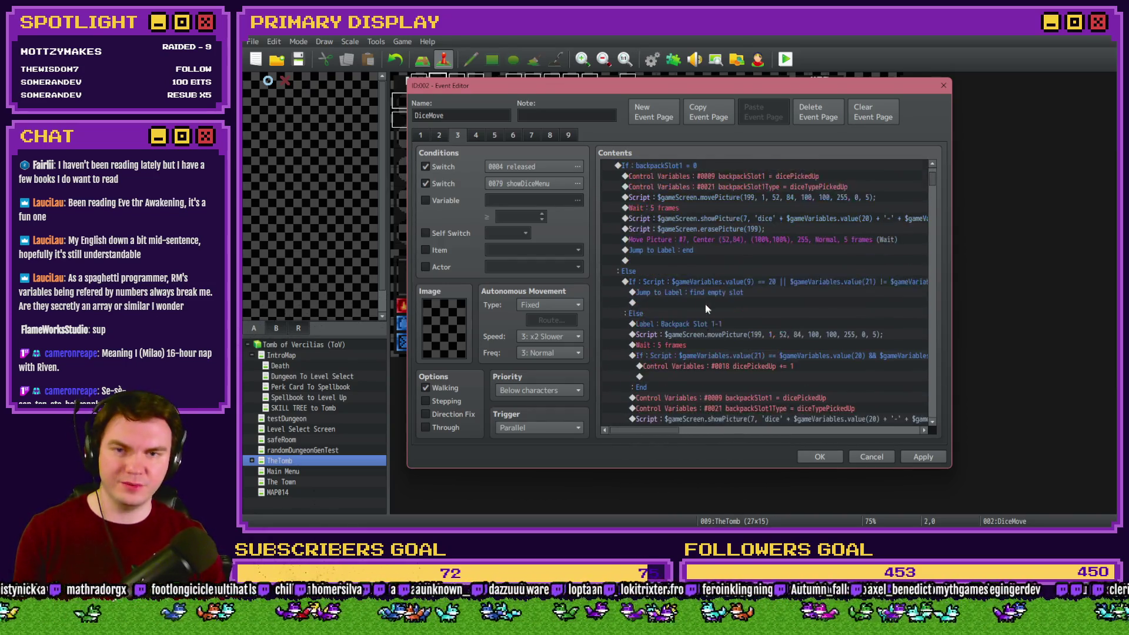
{"action": "scroll", "coordinate": [703, 306], "scroll_direction": "down", "scroll_amount": 10}
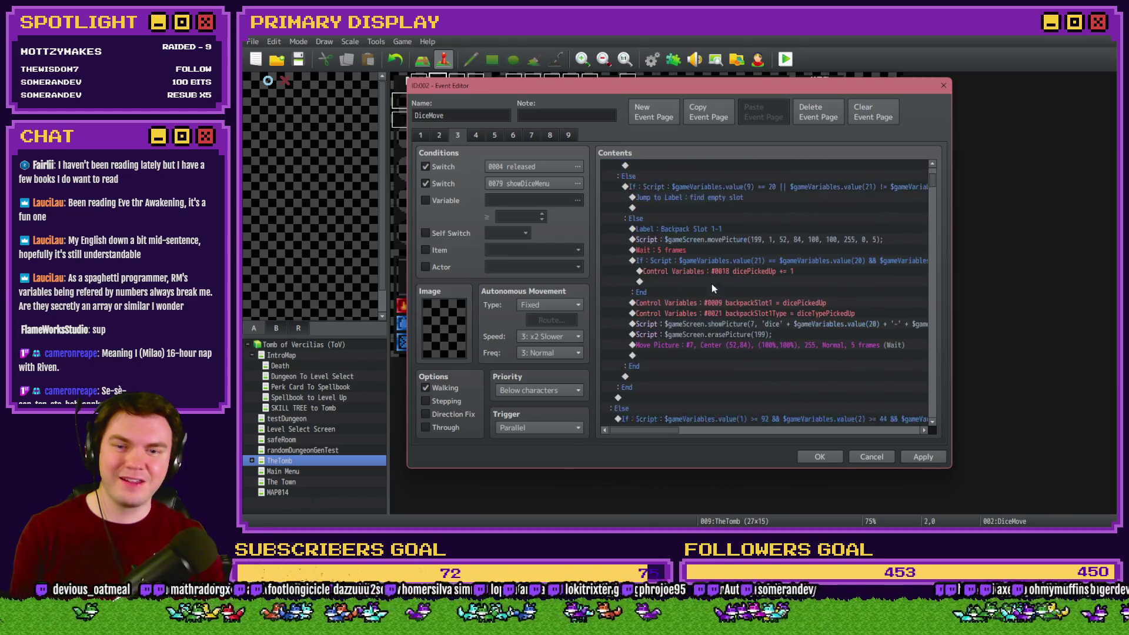
{"action": "double_click", "coordinate": [714, 272]}
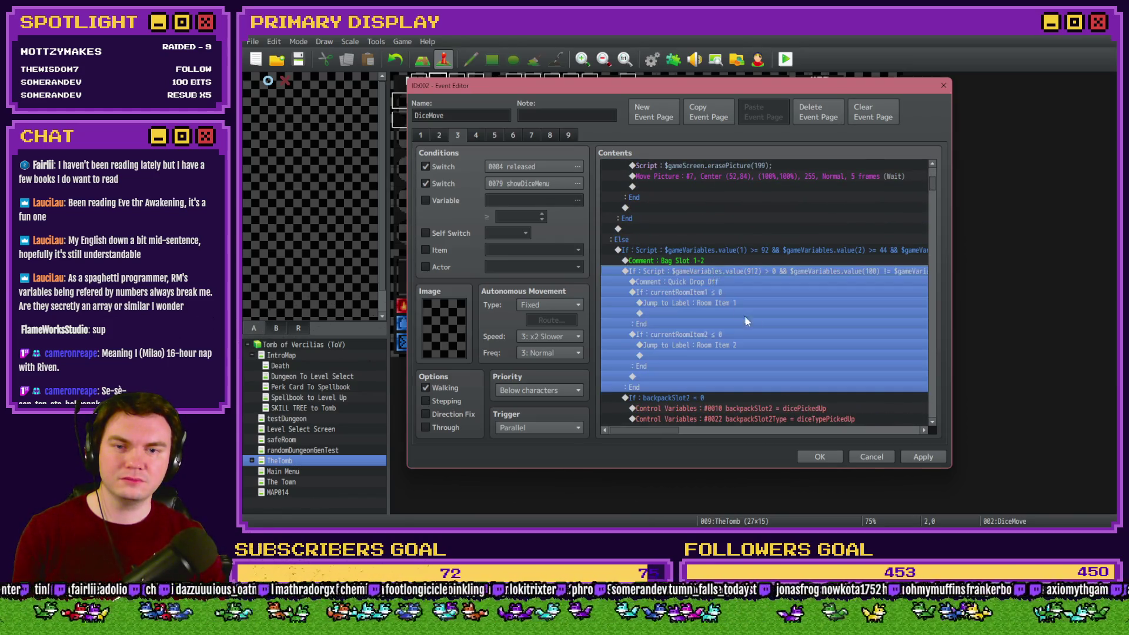
{"action": "left_click", "coordinate": [808, 385]}
Close the DiceMove event, save the project, and launch a playtest.
{"action": "scroll", "coordinate": [744, 318], "scroll_direction": "down", "scroll_amount": 5}
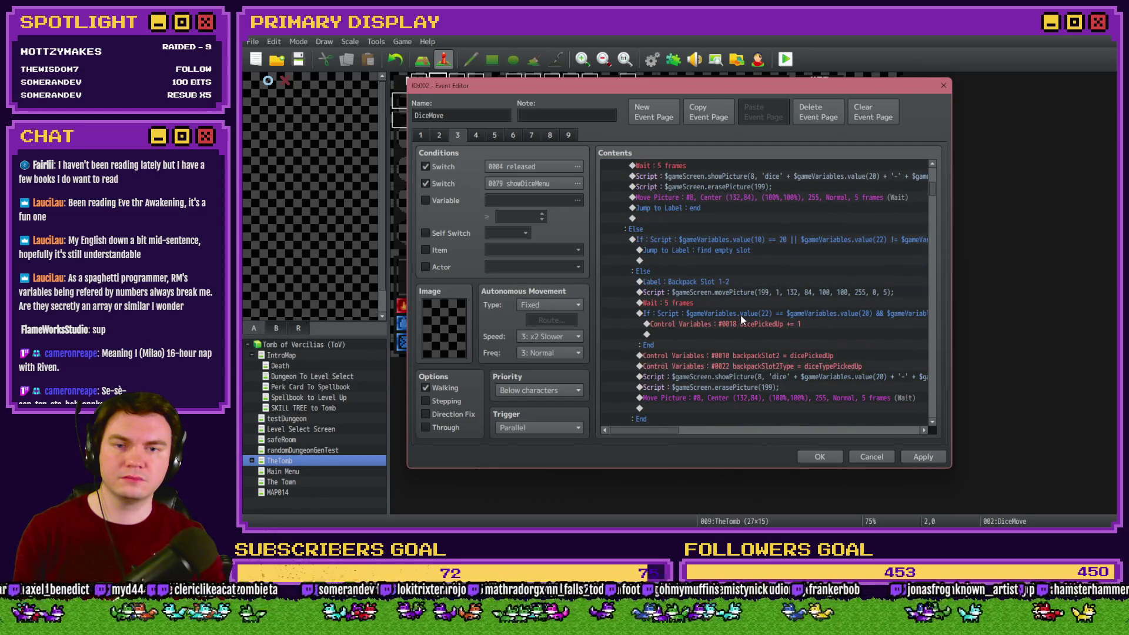
{"action": "left_click", "coordinate": [820, 457]}
{"action": "left_click", "coordinate": [786, 59]}
{"action": "left_click", "coordinate": [647, 301]}
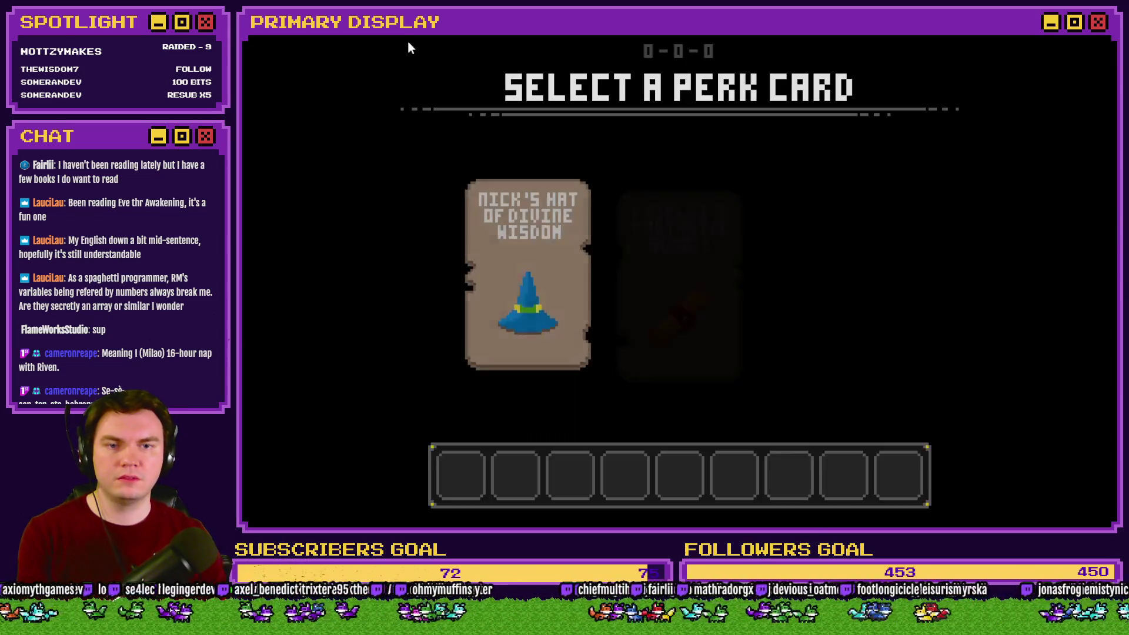
Take the scroll perk card, drop the green 2, 2 and 1 dice, and return them to their slots.
{"action": "left_click", "coordinate": [683, 251]}
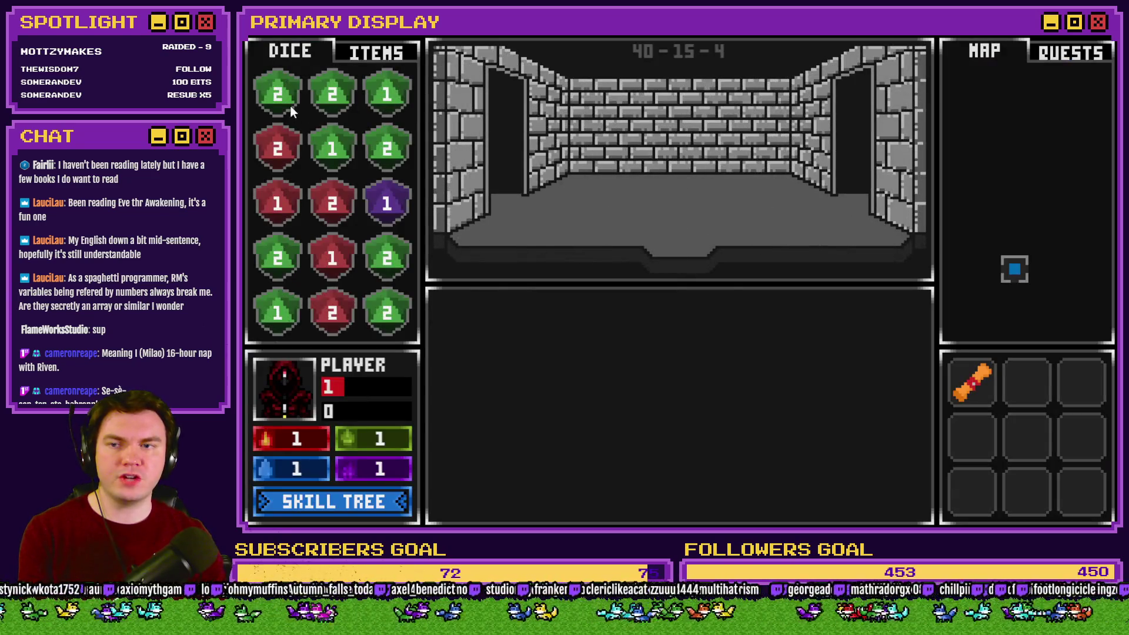
{"action": "left_click", "coordinate": [290, 105]}
{"action": "left_click", "coordinate": [335, 105]}
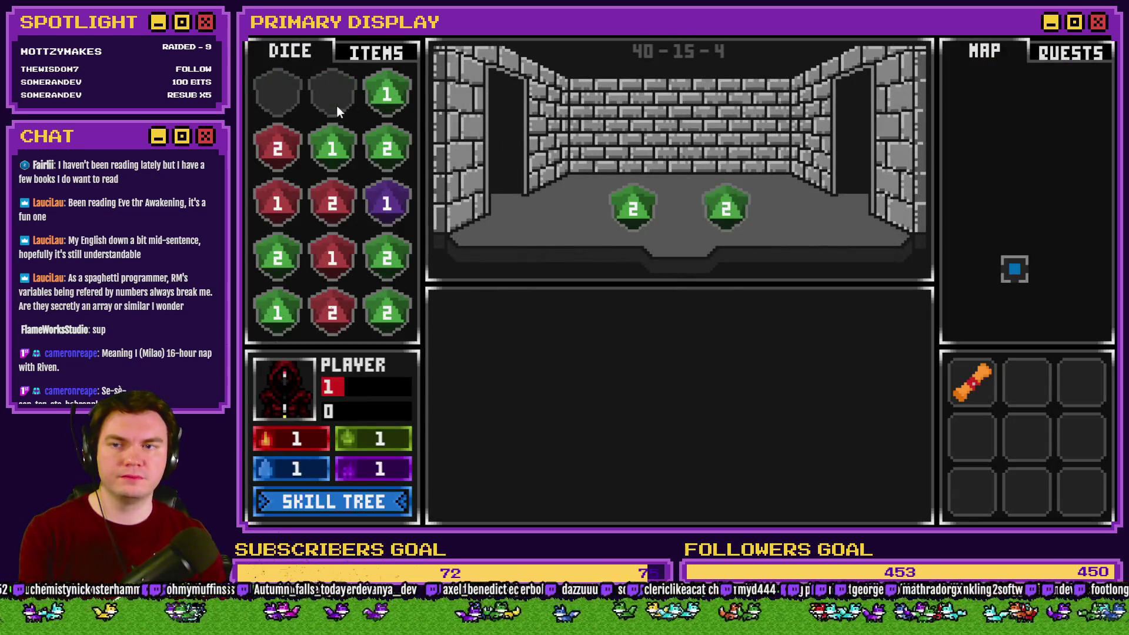
{"action": "left_click", "coordinate": [632, 208]}
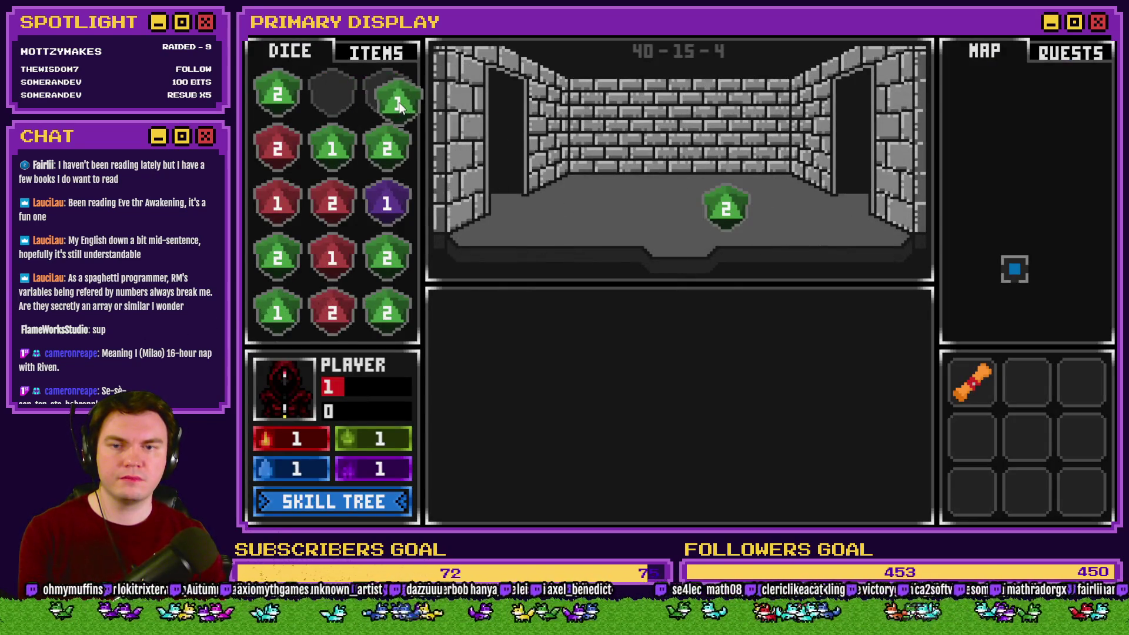
{"action": "left_click", "coordinate": [387, 94]}
{"action": "left_click", "coordinate": [719, 216]}
{"action": "left_click", "coordinate": [625, 213]}
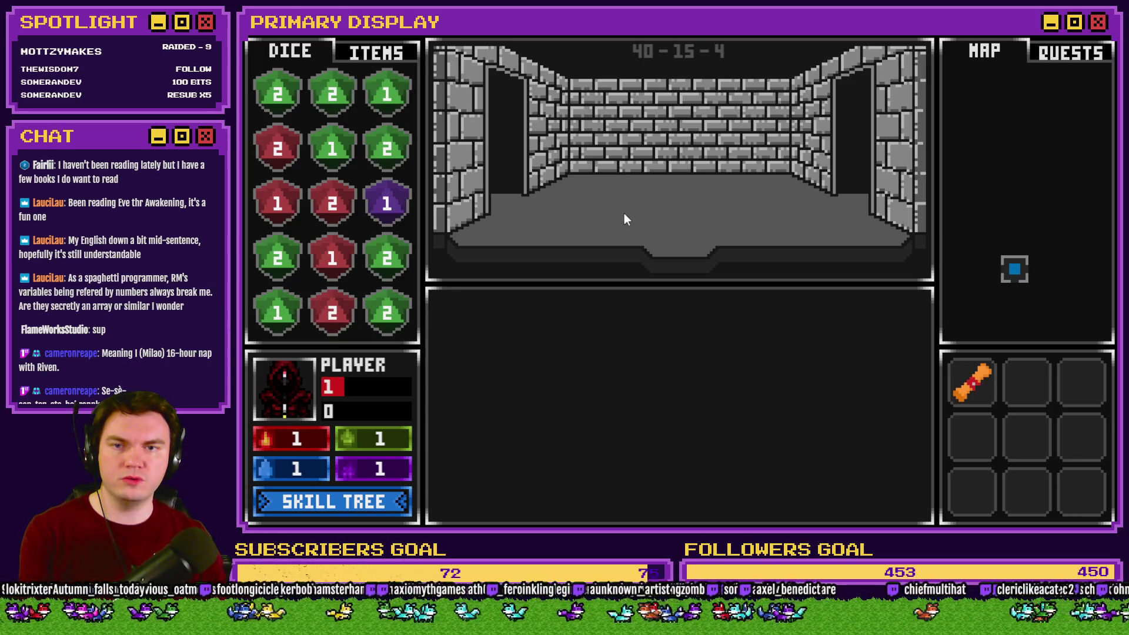
Walk to the glyph room, drop the green 1 die there, and close the game.
{"action": "key", "text": "Up"}
{"action": "key", "text": "Up"}
{"action": "key", "text": "Up"}
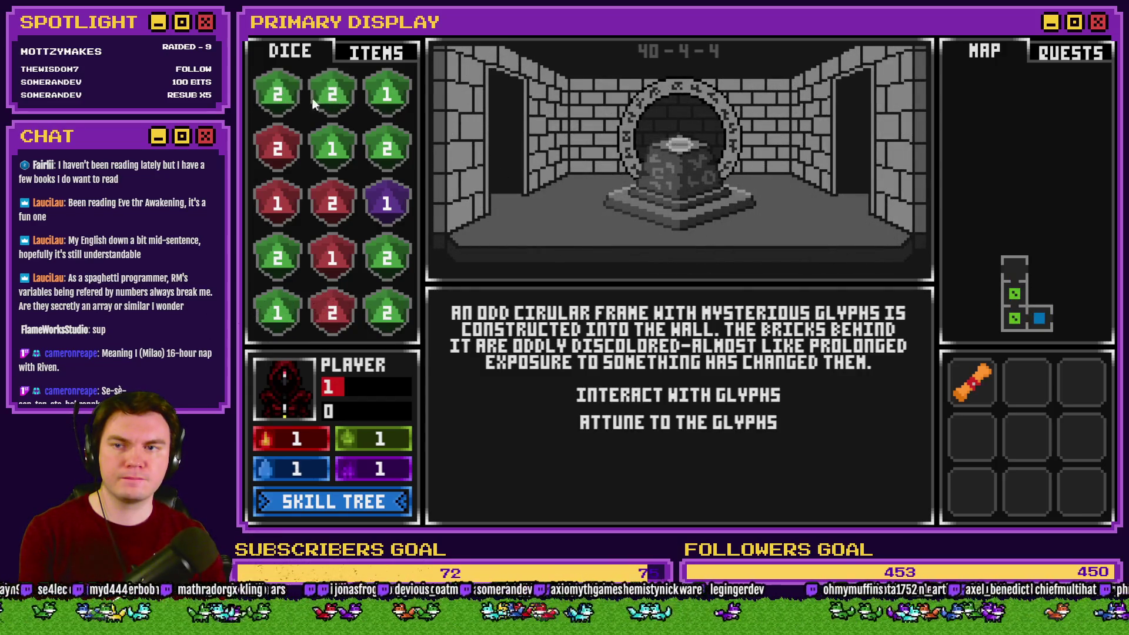
{"action": "left_click", "coordinate": [388, 110]}
{"action": "key", "text": "alt+F4"}
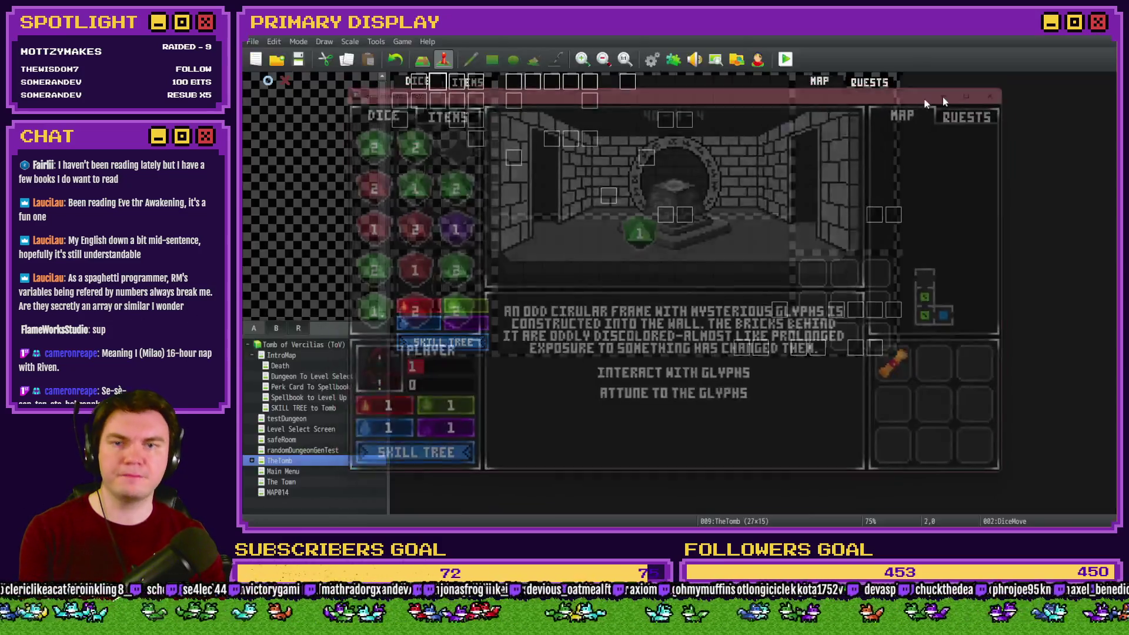
Reopen the DiceMove event on page 3 and open its Bag Slot 1-3 quick-drop condition.
{"action": "double_click", "coordinate": [445, 92]}
{"action": "scroll", "coordinate": [725, 241], "scroll_direction": "down", "scroll_amount": 2}
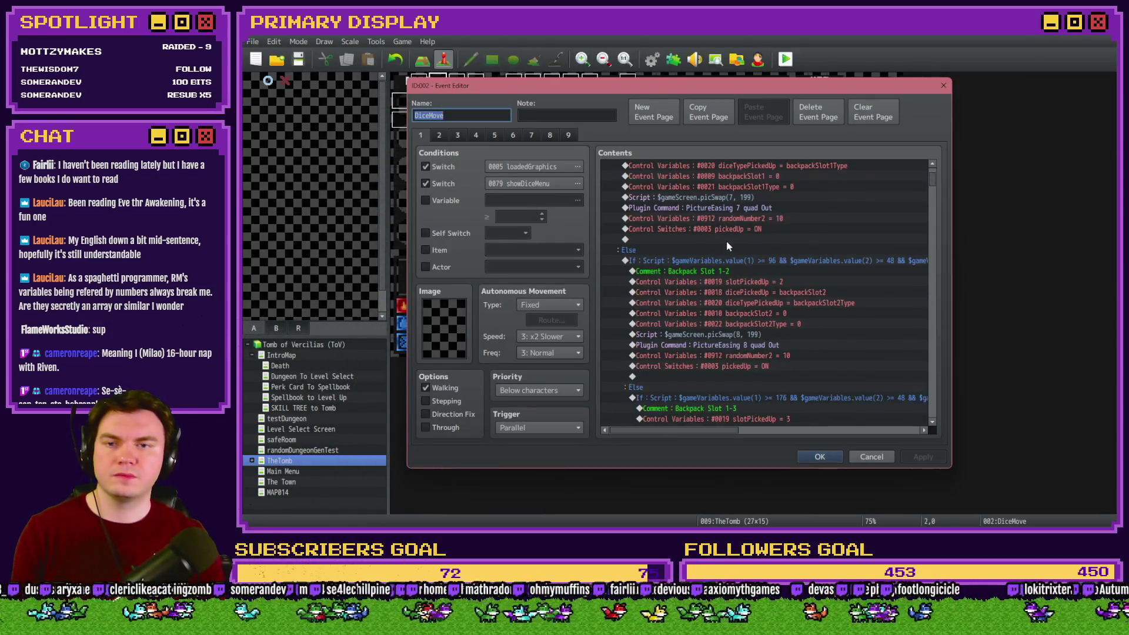
{"action": "key", "text": "ctrl+Tab"}
{"action": "key", "text": "ctrl+Tab"}
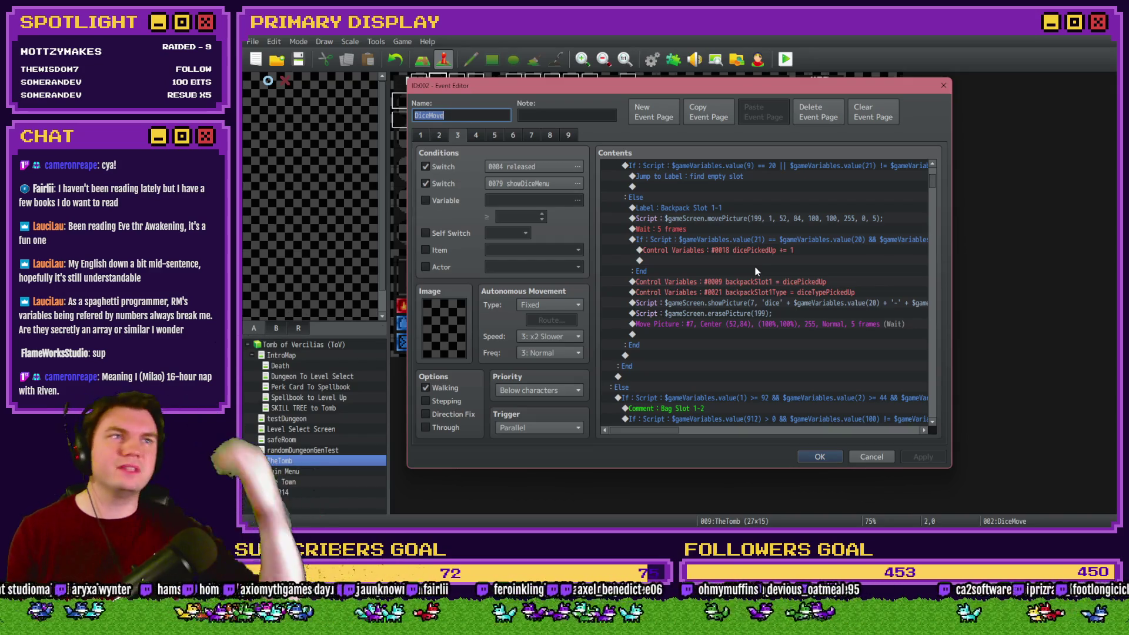
{"action": "scroll", "coordinate": [764, 272], "scroll_direction": "down", "scroll_amount": 3}
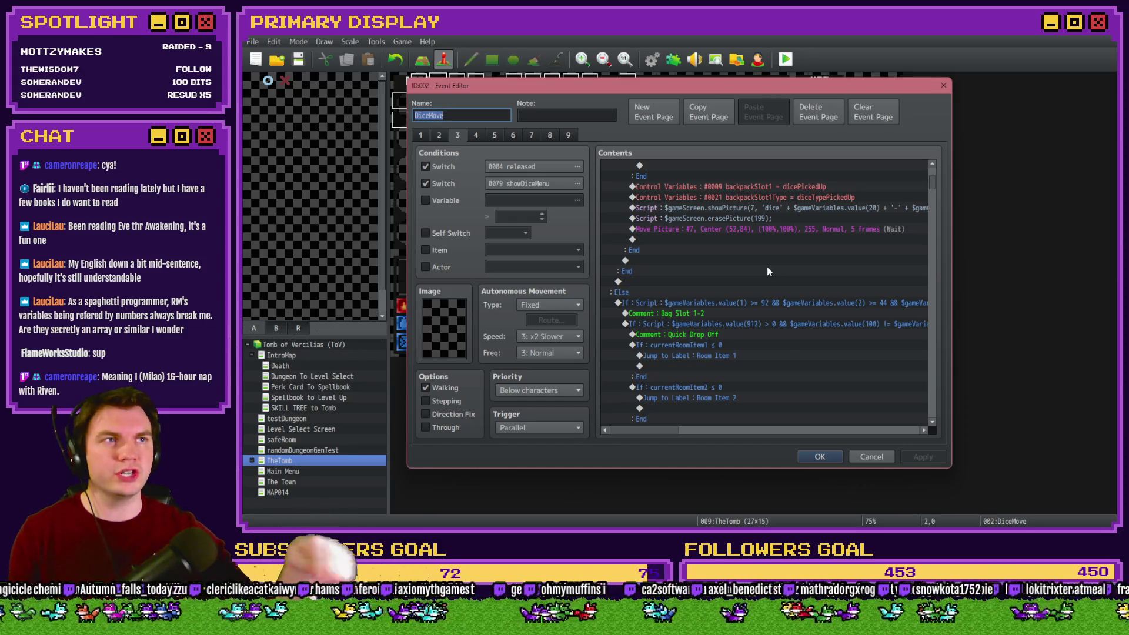
{"action": "scroll", "coordinate": [758, 259], "scroll_direction": "down", "scroll_amount": 10}
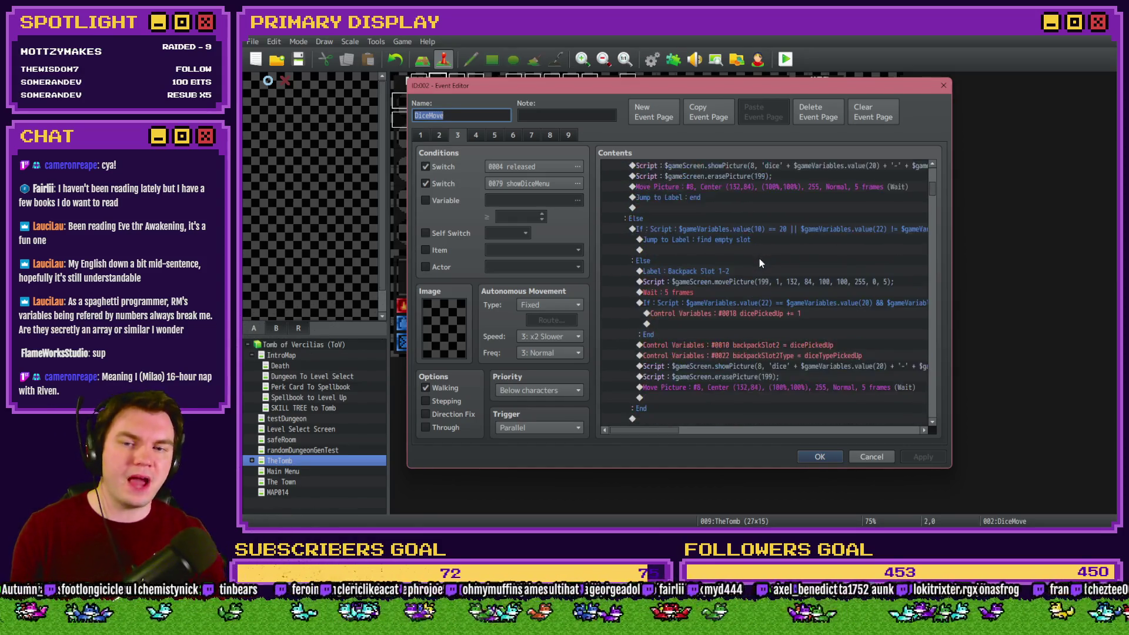
{"action": "scroll", "coordinate": [759, 263], "scroll_direction": "down", "scroll_amount": 5}
{"action": "double_click", "coordinate": [754, 206]}
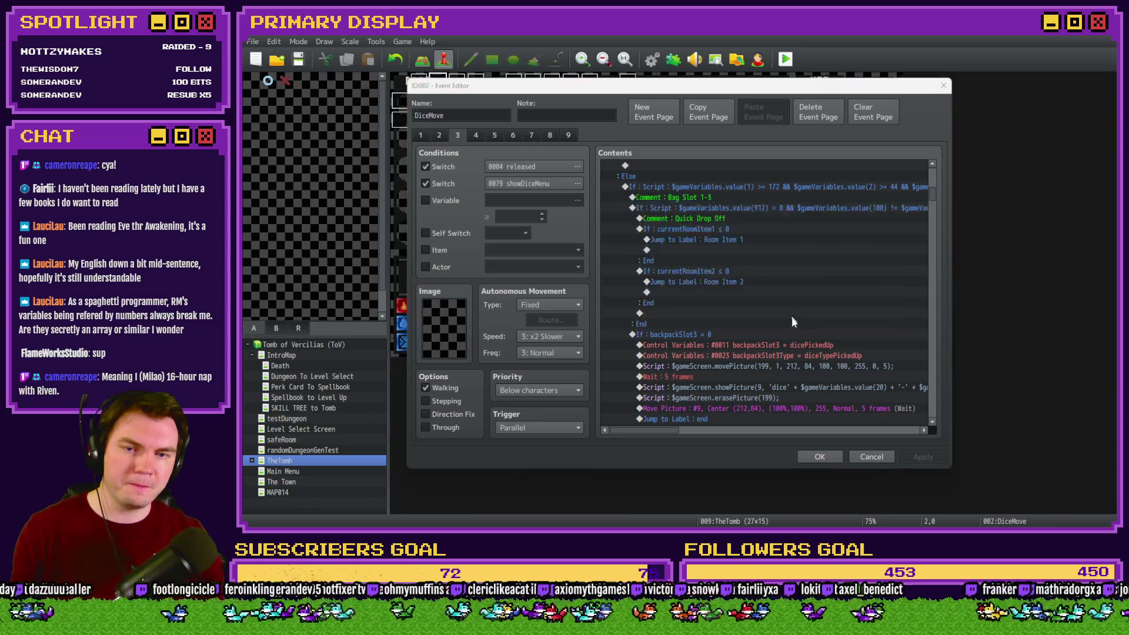
Review and confirm the Bag Slot 1-3 and Bag Slot 2-1 to 2-3 drop-off script conditions.
{"action": "key", "text": "End"}
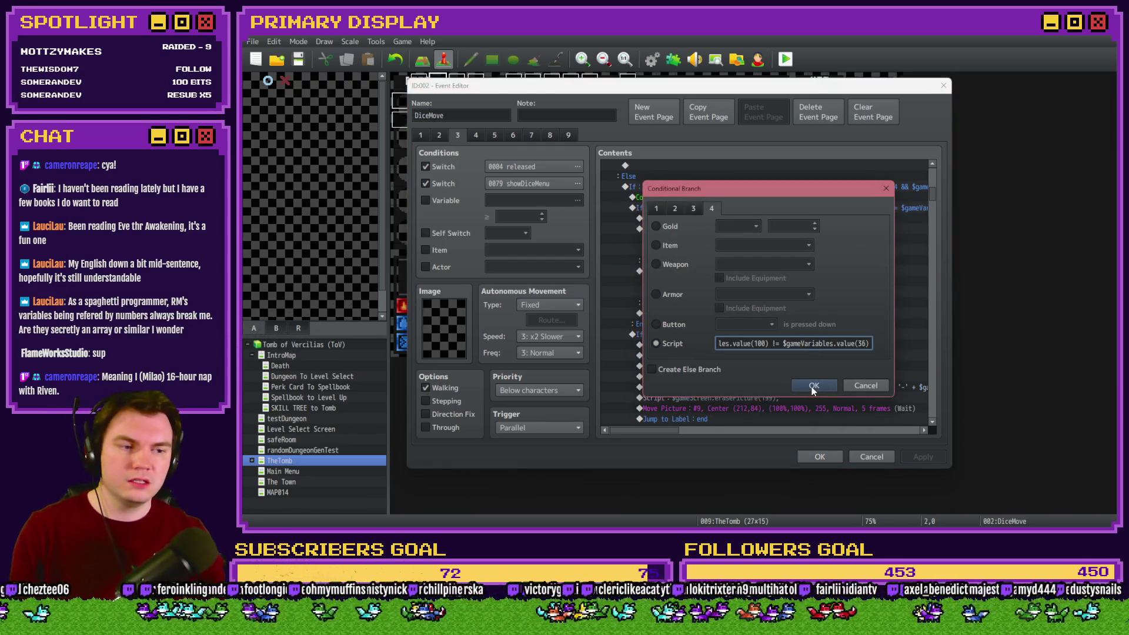
{"action": "left_click", "coordinate": [813, 385]}
{"action": "scroll", "coordinate": [759, 319], "scroll_direction": "down", "scroll_amount": 3}
{"action": "scroll", "coordinate": [760, 319], "scroll_direction": "down", "scroll_amount": 5}
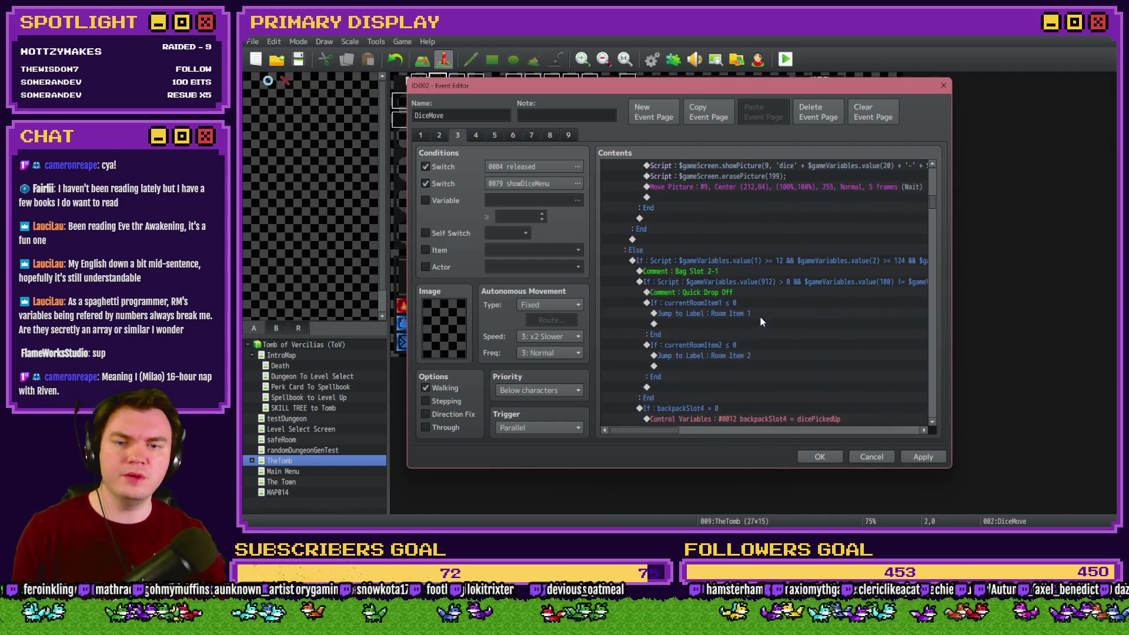
{"action": "double_click", "coordinate": [753, 281]}
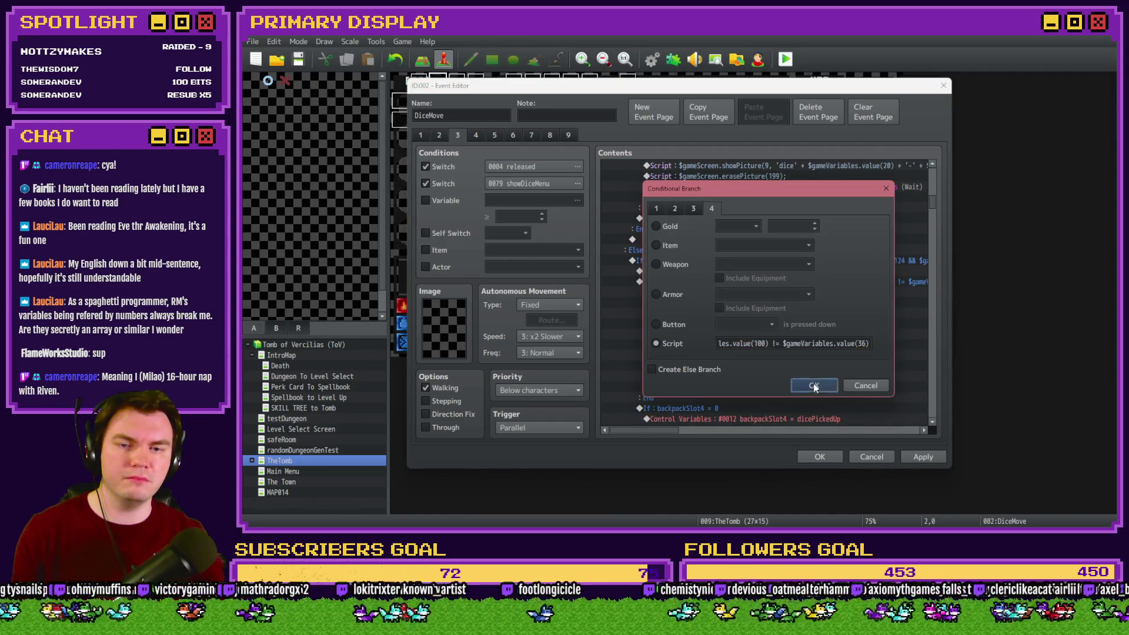
{"action": "left_click", "coordinate": [814, 385]}
{"action": "scroll", "coordinate": [721, 295], "scroll_direction": "up", "scroll_amount": 5}
{"action": "scroll", "coordinate": [724, 298], "scroll_direction": "down", "scroll_amount": 2}
{"action": "double_click", "coordinate": [757, 261]}
{"action": "left_click", "coordinate": [812, 384]}
{"action": "scroll", "coordinate": [721, 305], "scroll_direction": "up", "scroll_amount": 3}
{"action": "double_click", "coordinate": [729, 303]}
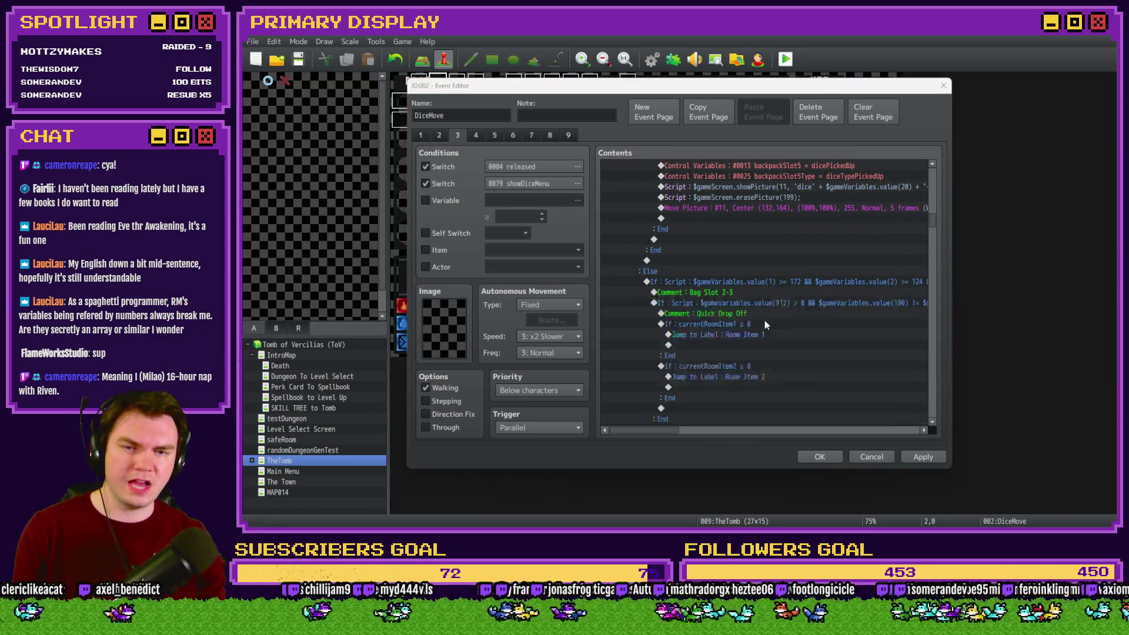
{"action": "left_click", "coordinate": [806, 383]}
Review and confirm the three Bag Slot 3 drop-off branch conditions.
{"action": "scroll", "coordinate": [729, 322], "scroll_direction": "down", "scroll_amount": 3}
{"action": "scroll", "coordinate": [729, 322], "scroll_direction": "down", "scroll_amount": 7}
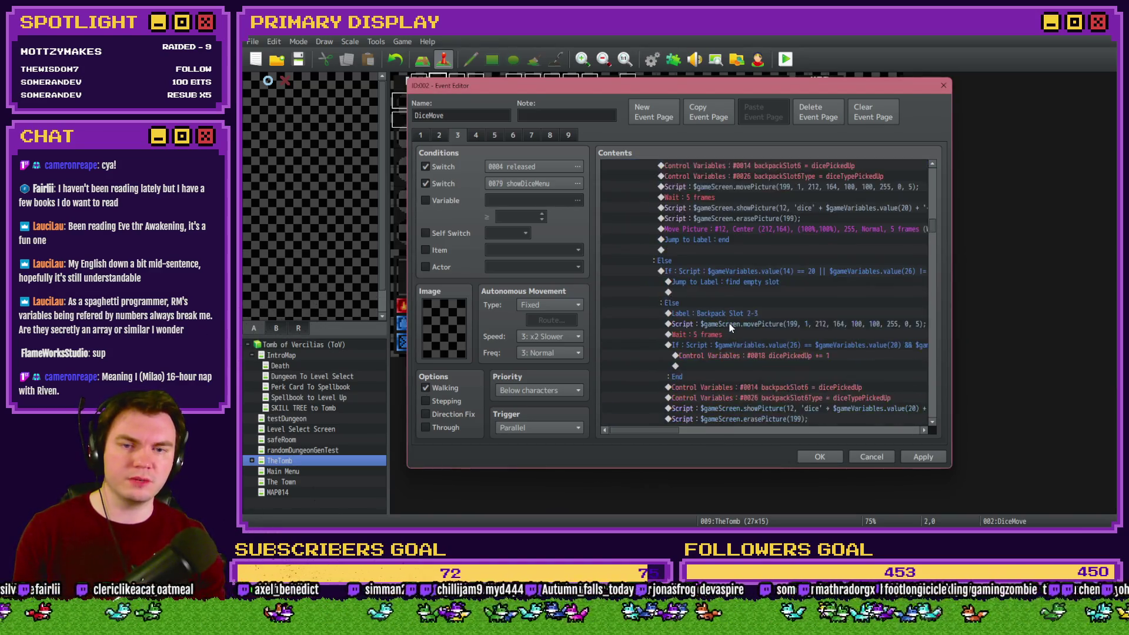
{"action": "double_click", "coordinate": [746, 291]}
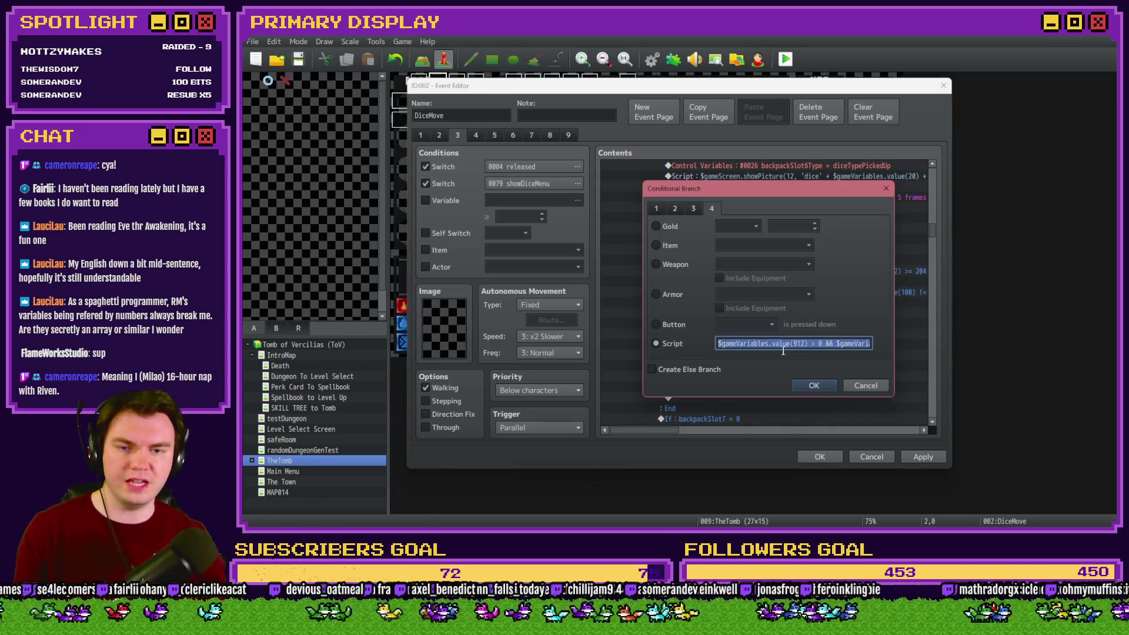
{"action": "left_click", "coordinate": [811, 384]}
{"action": "scroll", "coordinate": [696, 317], "scroll_direction": "down", "scroll_amount": 5}
{"action": "scroll", "coordinate": [696, 317], "scroll_direction": "down", "scroll_amount": 10}
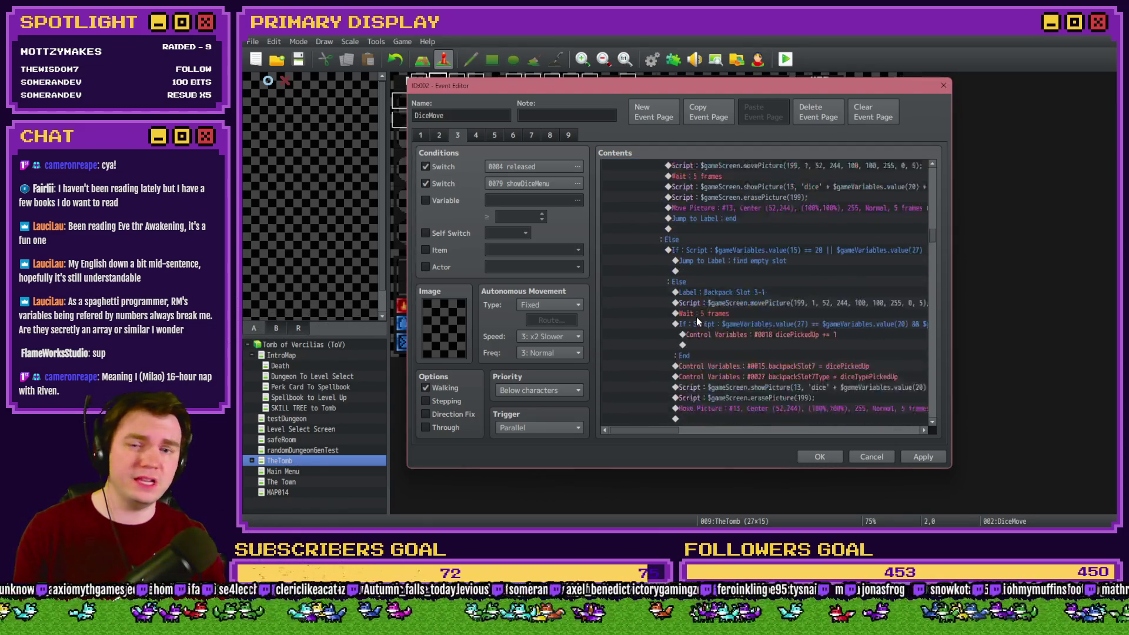
{"action": "double_click", "coordinate": [749, 250]}
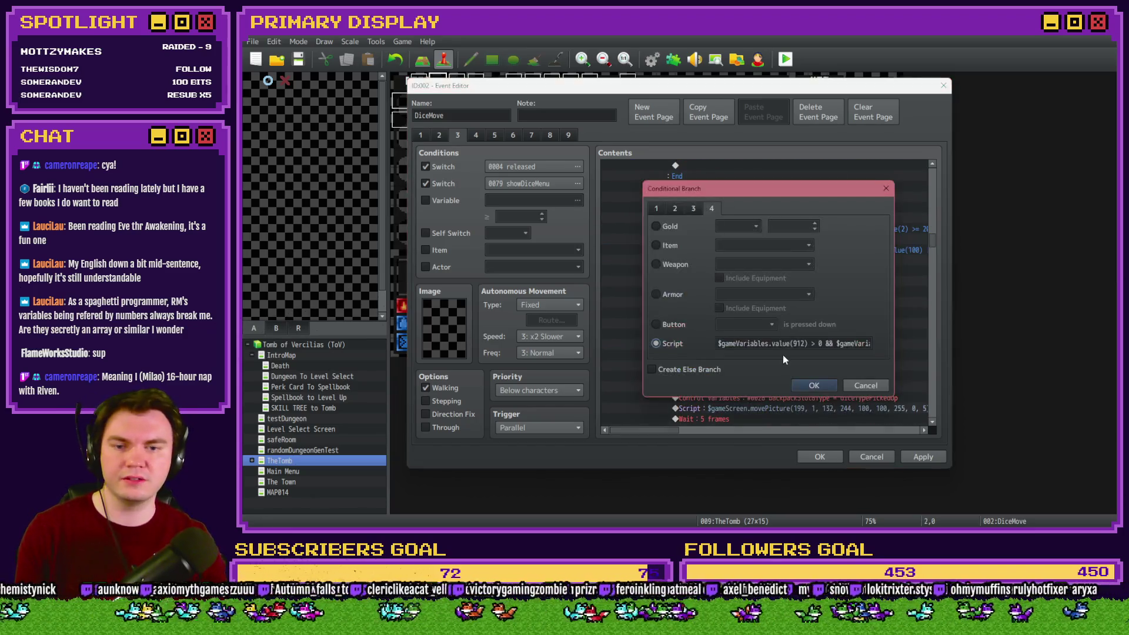
{"action": "left_click", "coordinate": [803, 377]}
{"action": "scroll", "coordinate": [722, 328], "scroll_direction": "down", "scroll_amount": 6}
{"action": "scroll", "coordinate": [721, 326], "scroll_direction": "down", "scroll_amount": 3}
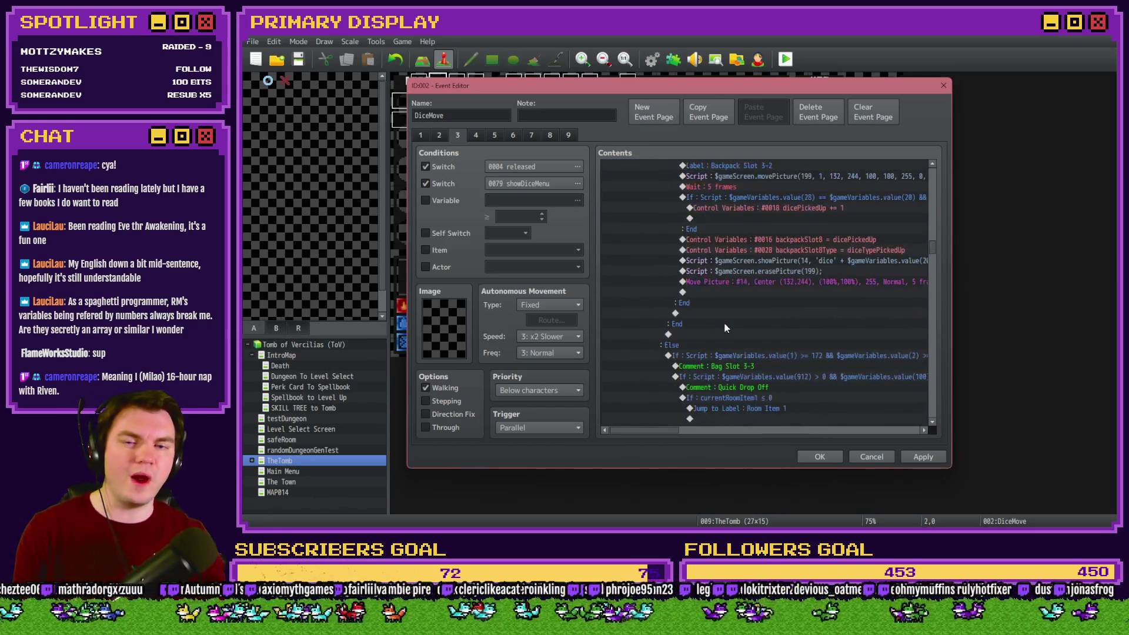
{"action": "double_click", "coordinate": [748, 290]}
{"action": "left_click", "coordinate": [802, 384]}
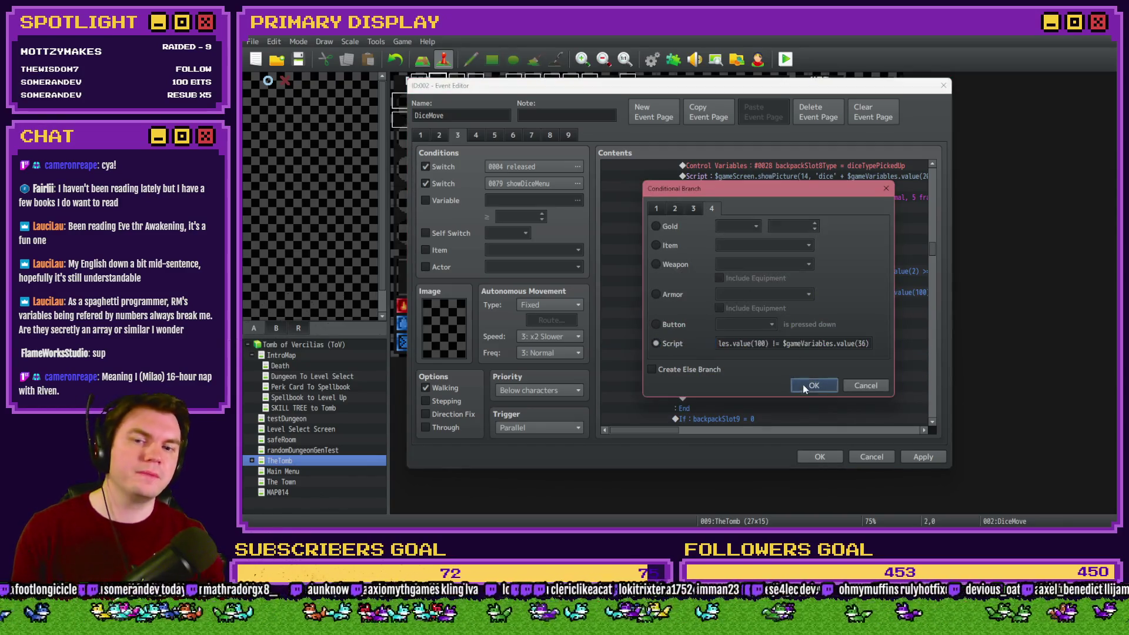
Review and confirm the Bag Slot 4-1 to 4-3 drop-off branch conditions.
{"action": "scroll", "coordinate": [704, 320], "scroll_direction": "down", "scroll_amount": 5}
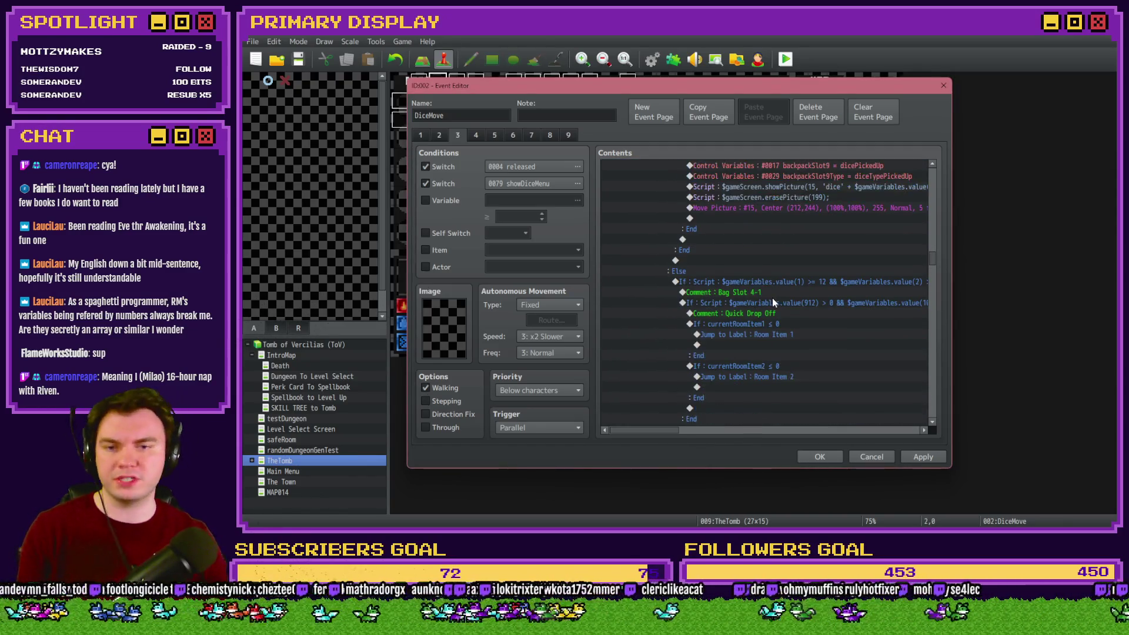
{"action": "scroll", "coordinate": [772, 298], "scroll_direction": "down", "scroll_amount": 3}
{"action": "double_click", "coordinate": [779, 336]}
{"action": "left_click", "coordinate": [814, 386]}
{"action": "scroll", "coordinate": [752, 334], "scroll_direction": "down", "scroll_amount": 5}
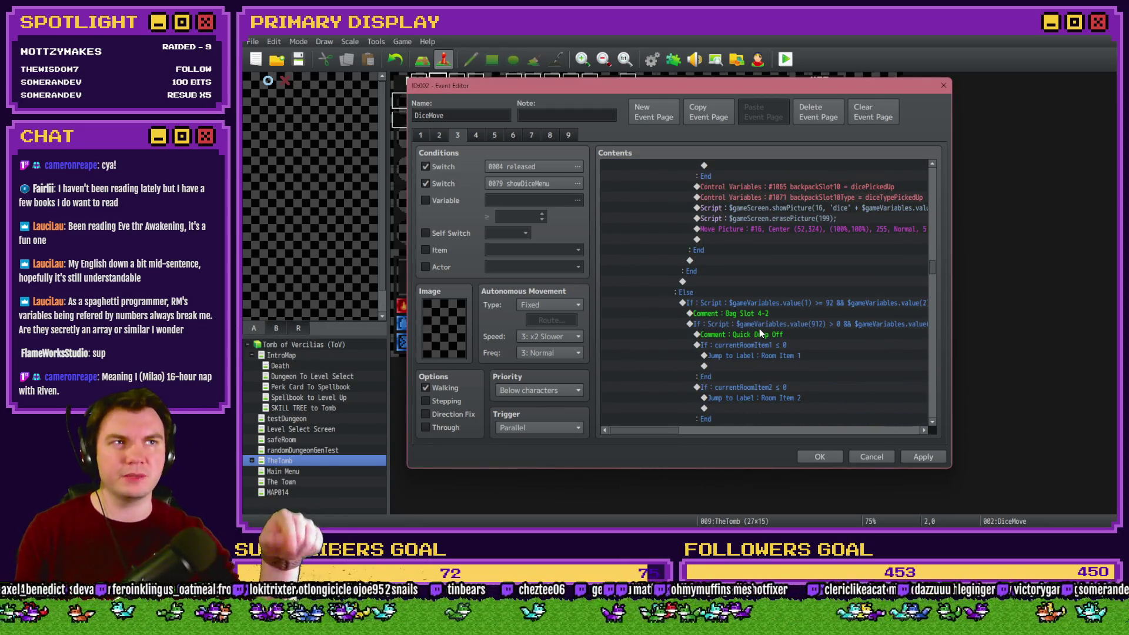
{"action": "left_click", "coordinate": [771, 324]}
{"action": "double_click", "coordinate": [770, 323]}
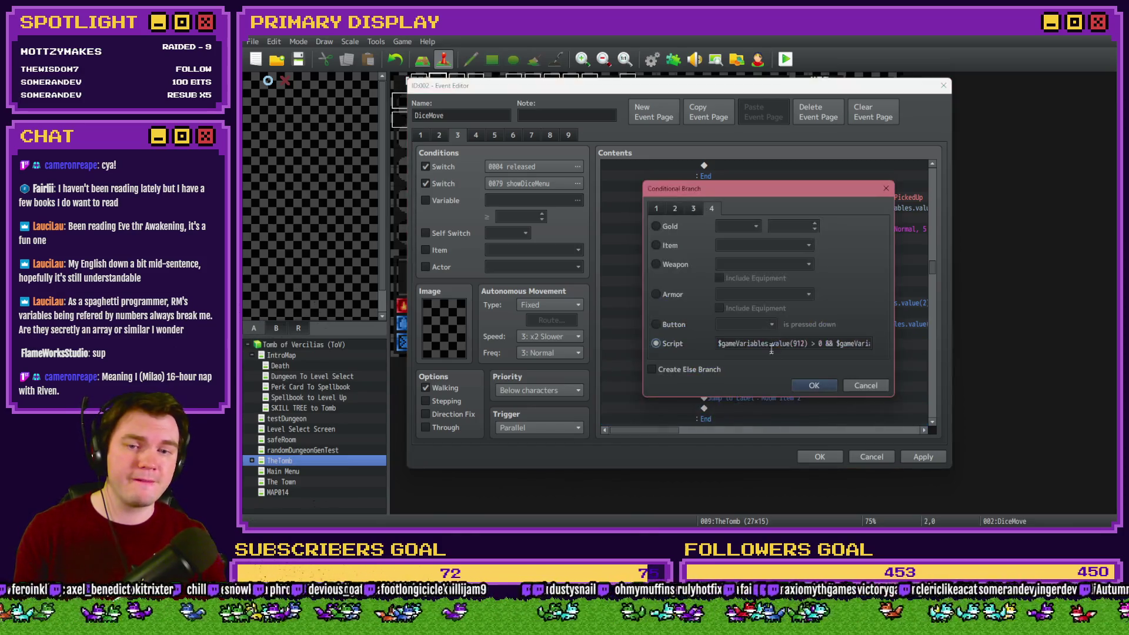
{"action": "key", "text": "Escape"}
{"action": "scroll", "coordinate": [758, 352], "scroll_direction": "down", "scroll_amount": 5}
{"action": "scroll", "coordinate": [757, 350], "scroll_direction": "up", "scroll_amount": 4}
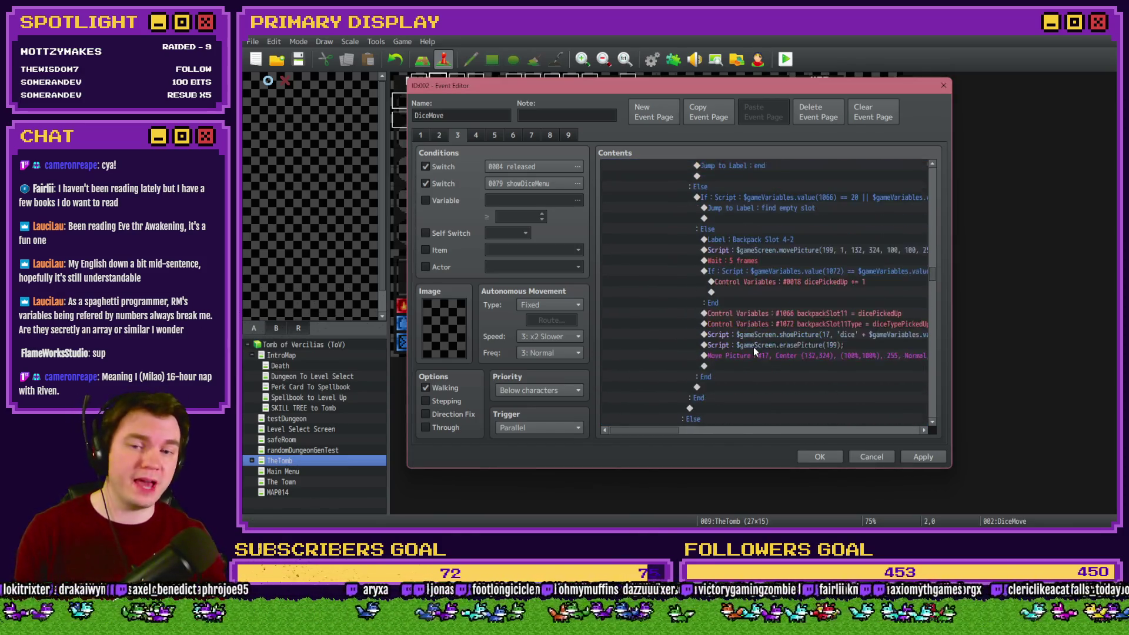
{"action": "double_click", "coordinate": [797, 344]}
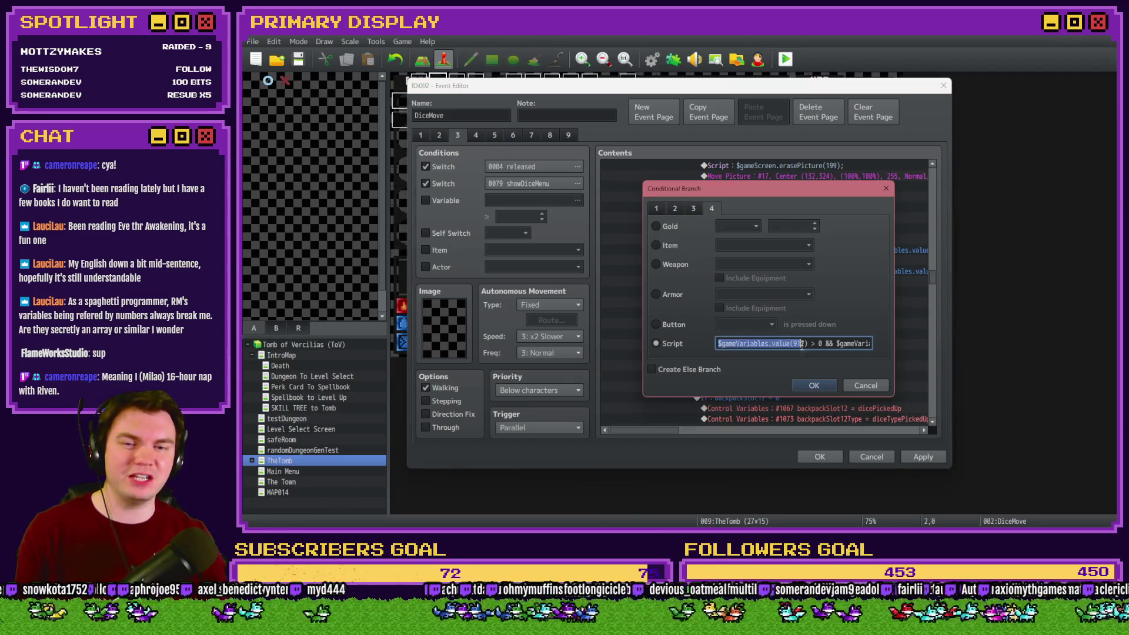
{"action": "left_click", "coordinate": [814, 382]}
Review the Bag Slot 5 drop-off conditions, then close the DiceMove editor back to TheTomb map.
{"action": "scroll", "coordinate": [760, 320], "scroll_direction": "up", "scroll_amount": 1}
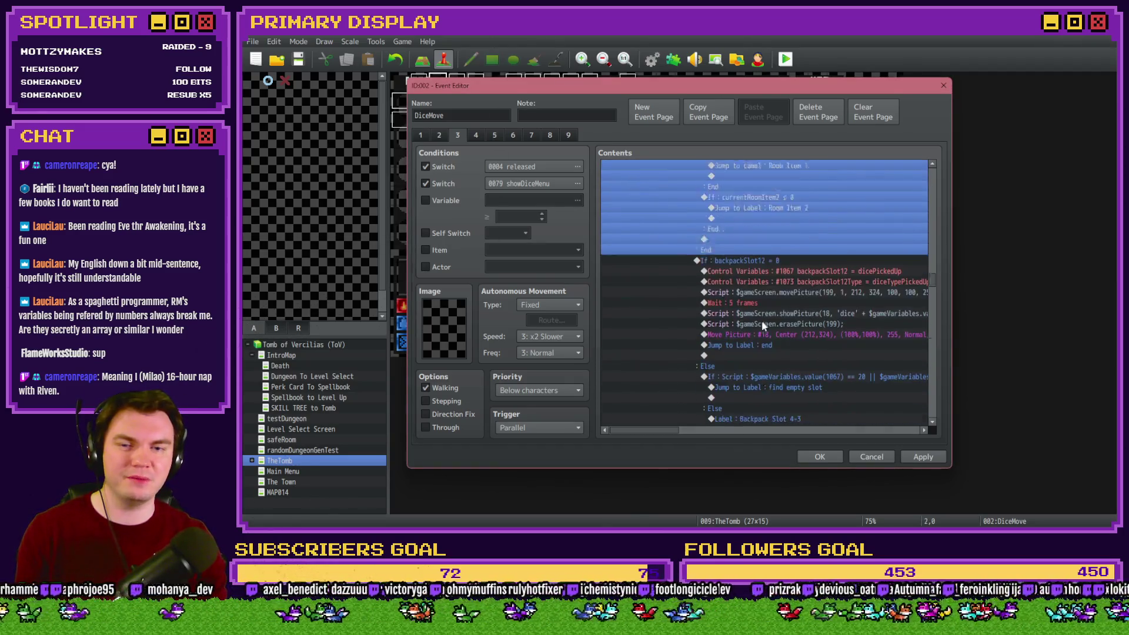
{"action": "left_click", "coordinate": [775, 303]}
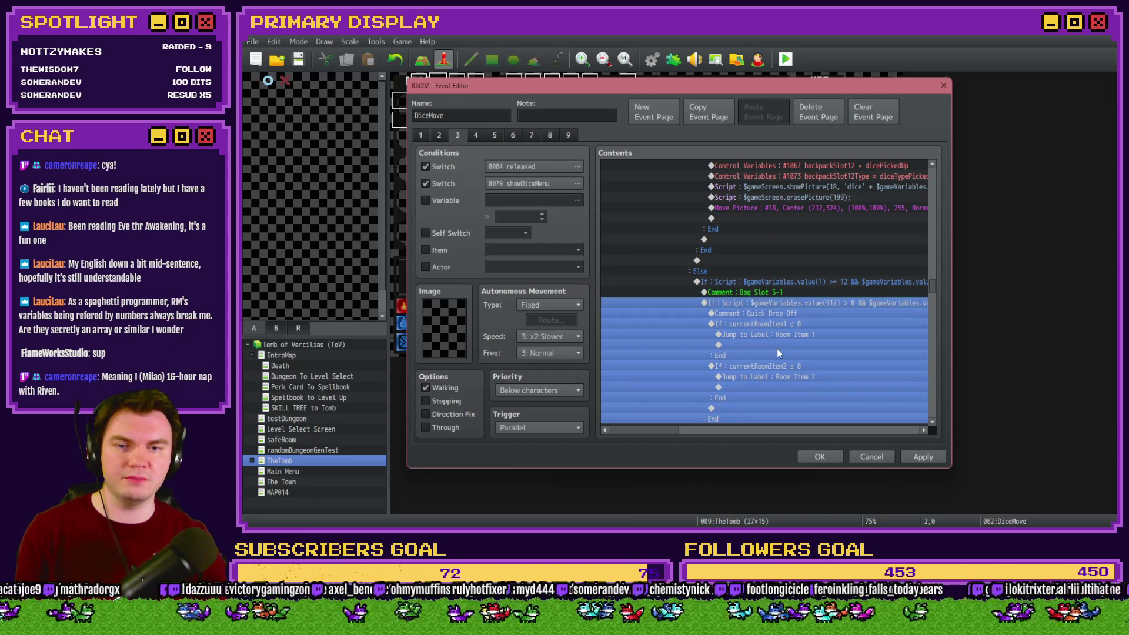
{"action": "scroll", "coordinate": [778, 351], "scroll_direction": "down", "scroll_amount": 2}
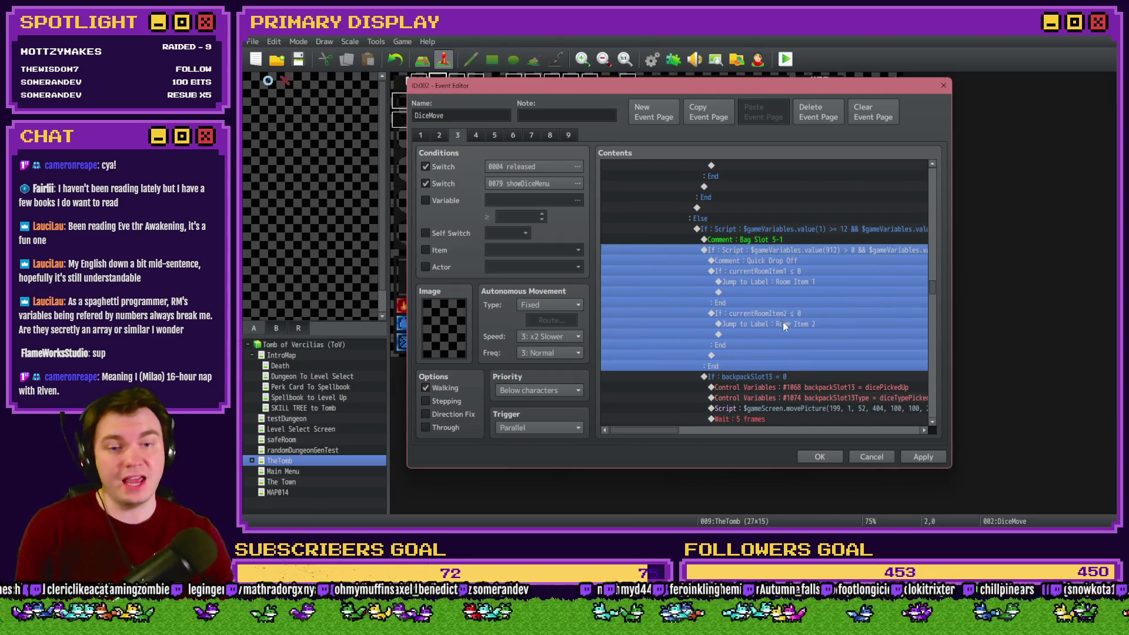
{"action": "double_click", "coordinate": [783, 326]}
{"action": "left_click", "coordinate": [814, 383]}
{"action": "scroll", "coordinate": [755, 369], "scroll_direction": "down", "scroll_amount": 5}
{"action": "scroll", "coordinate": [755, 369], "scroll_direction": "down", "scroll_amount": 6}
{"action": "double_click", "coordinate": [802, 292]}
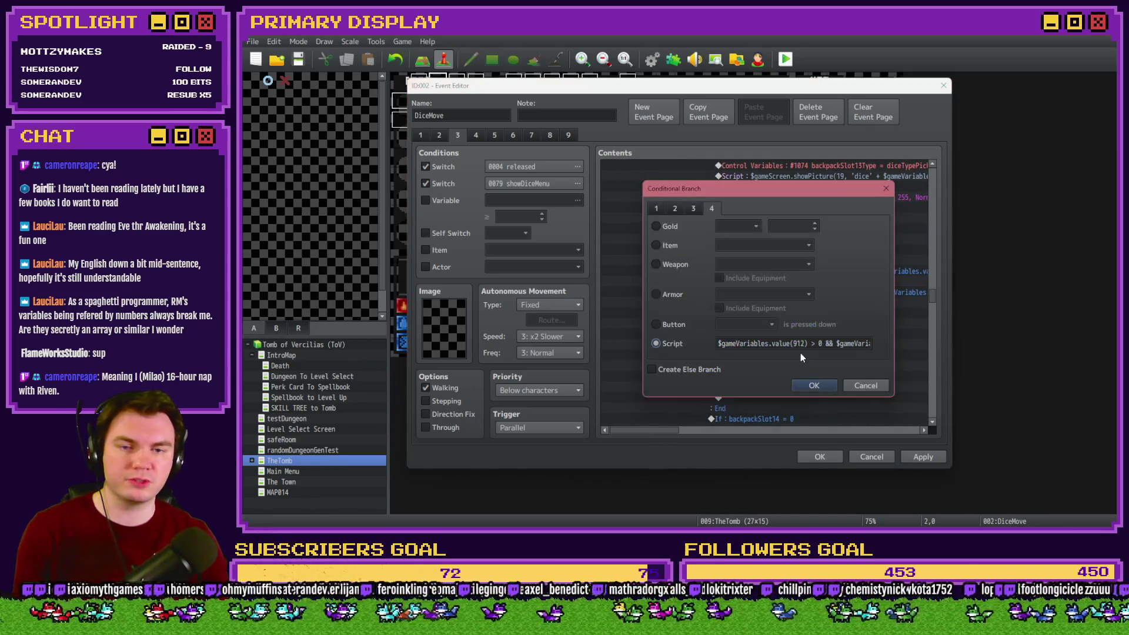
{"action": "left_click", "coordinate": [806, 383]}
{"action": "scroll", "coordinate": [788, 365], "scroll_direction": "down", "scroll_amount": 4}
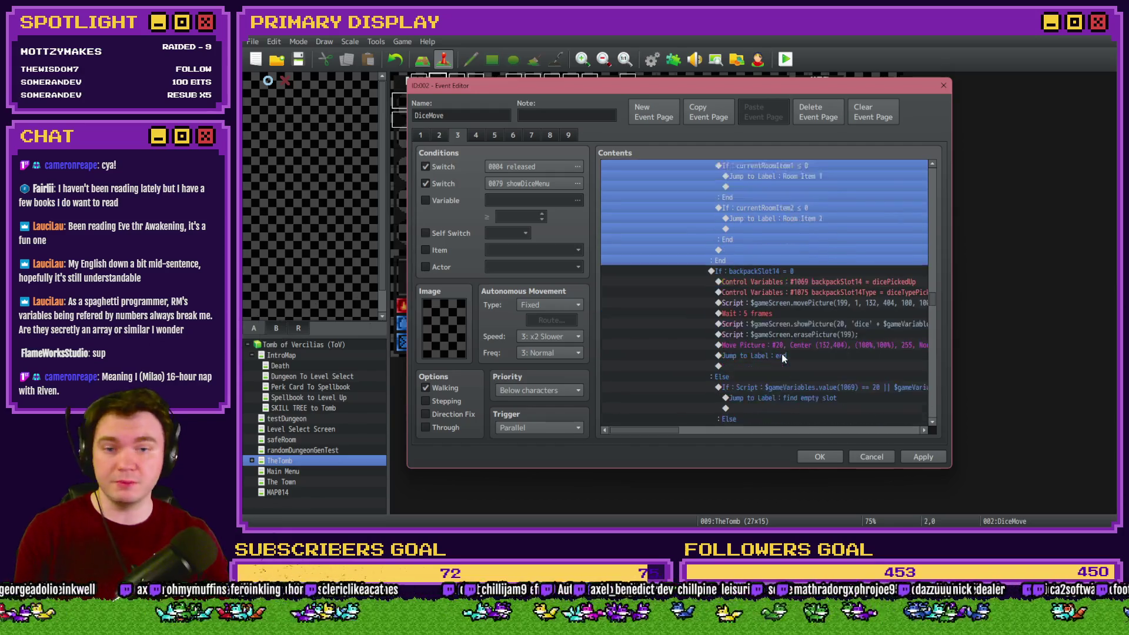
{"action": "scroll", "coordinate": [784, 353], "scroll_direction": "down", "scroll_amount": 10}
{"action": "double_click", "coordinate": [798, 228]}
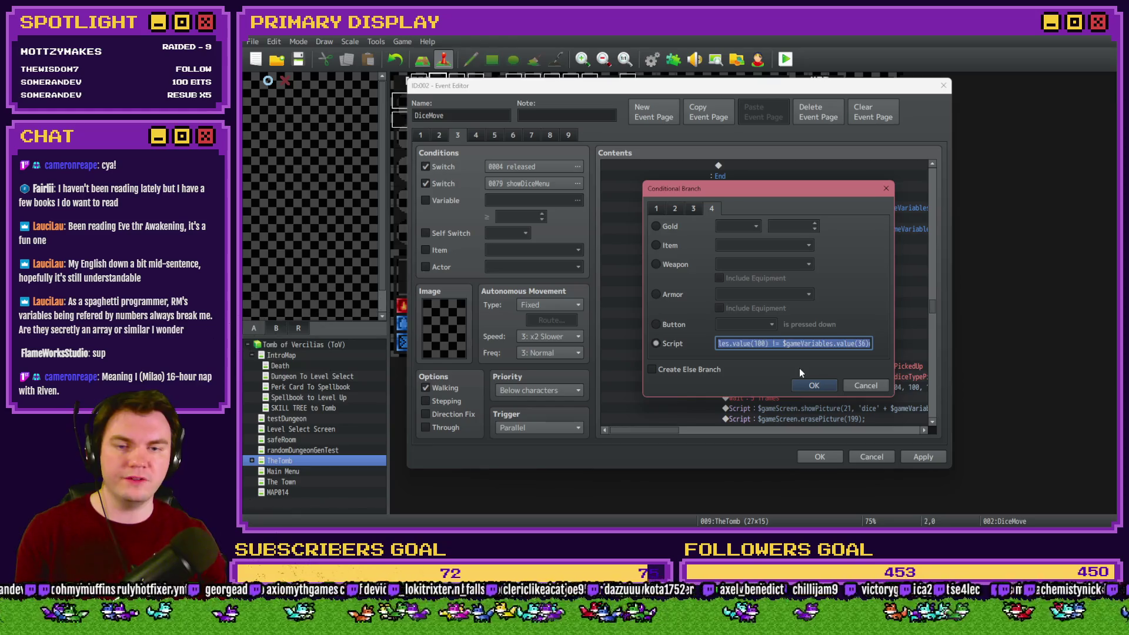
{"action": "left_click", "coordinate": [809, 385]}
{"action": "scroll", "coordinate": [774, 345], "scroll_direction": "down", "scroll_amount": 5}
{"action": "scroll", "coordinate": [788, 338], "scroll_direction": "down", "scroll_amount": 5}
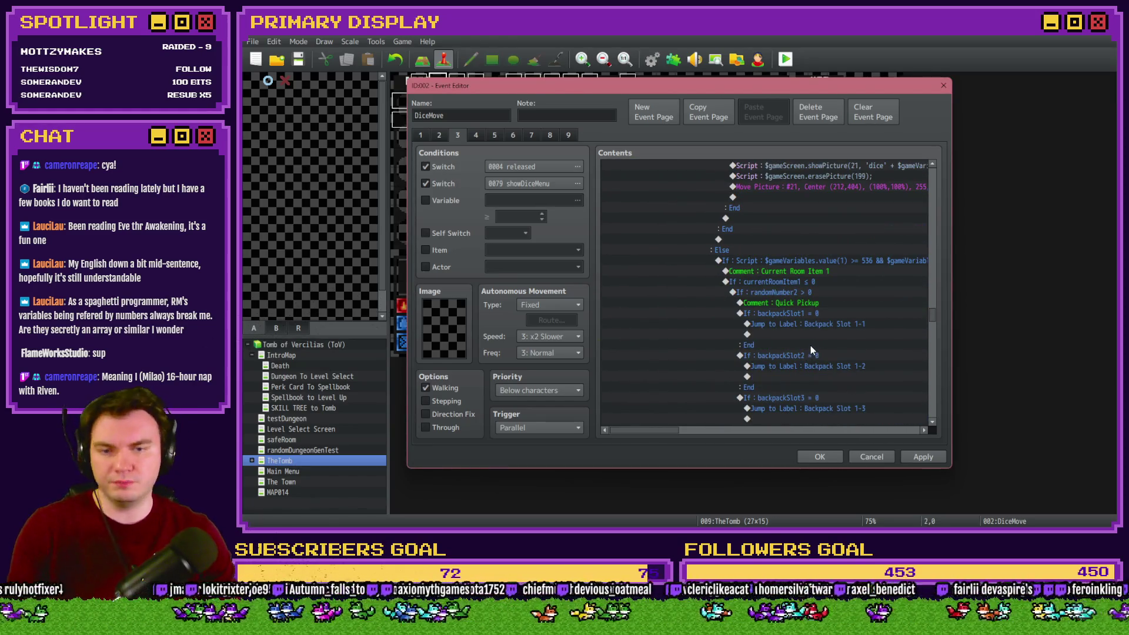
{"action": "left_click", "coordinate": [820, 457]}
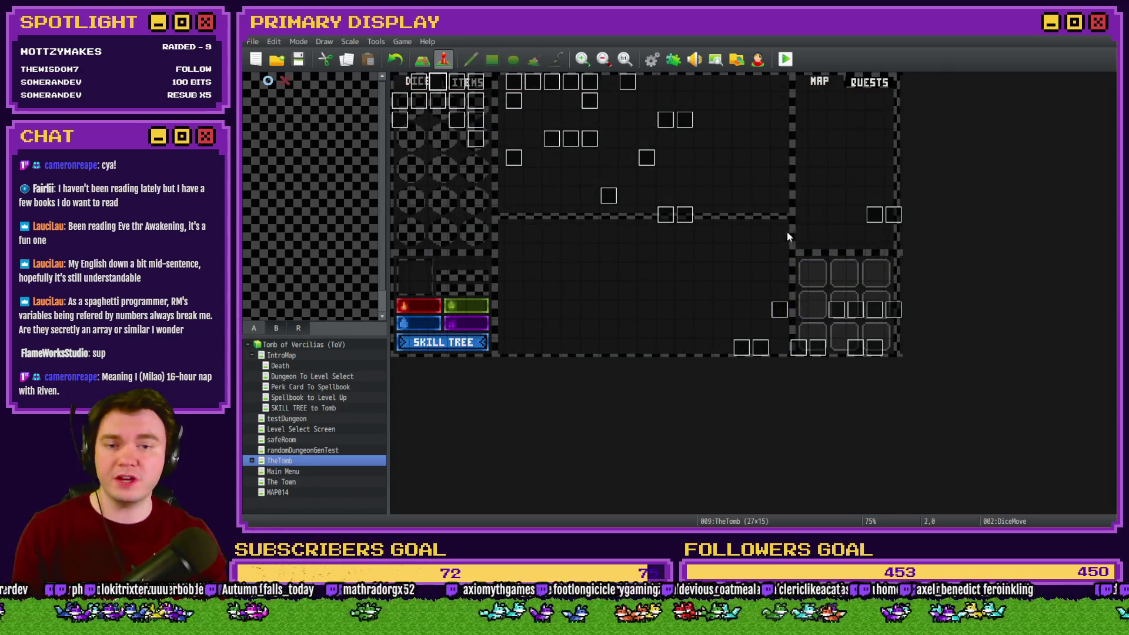
Start a playtest, take the Pyro Charge perk, and advance to the glyph room.
{"action": "left_click", "coordinate": [785, 59]}
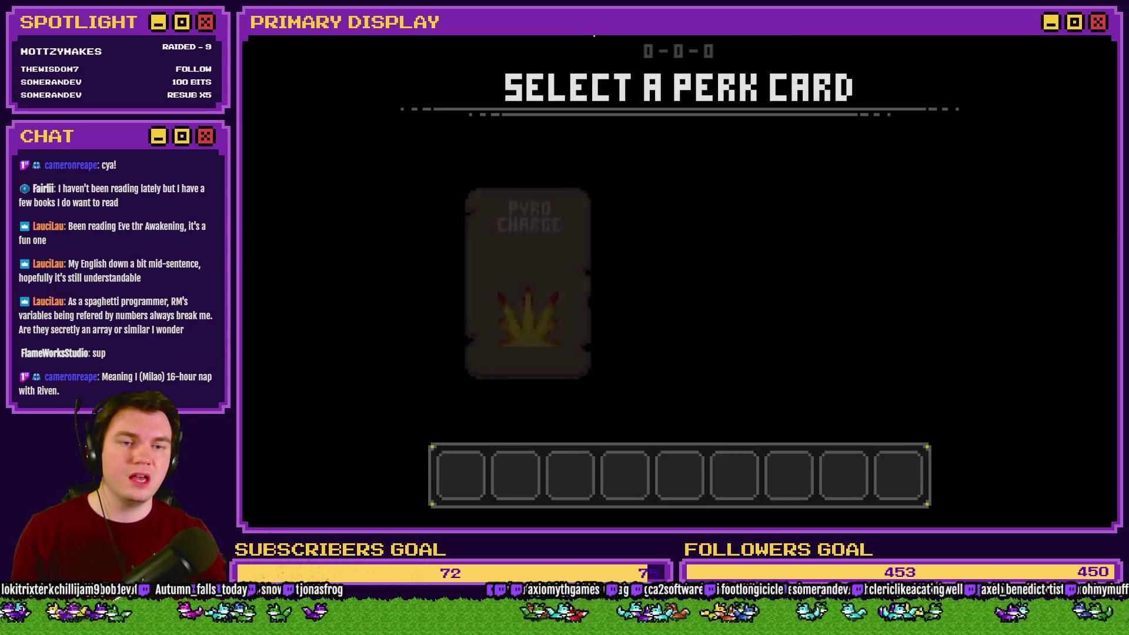
{"action": "left_click", "coordinate": [556, 195]}
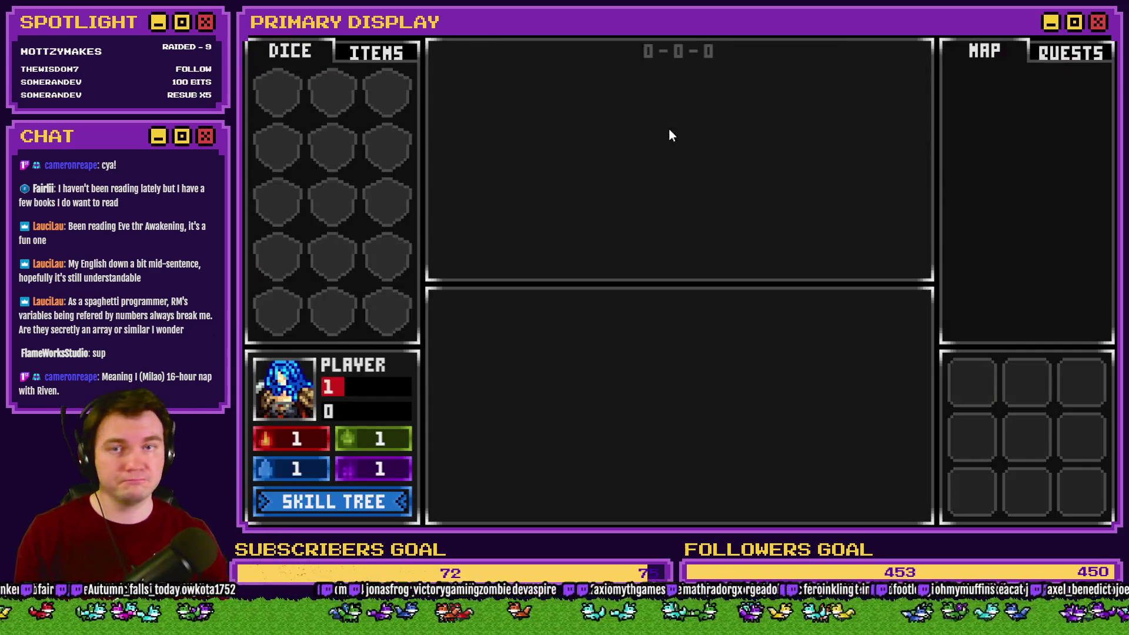
{"action": "left_click", "coordinate": [668, 129]}
{"action": "left_click", "coordinate": [668, 129]}
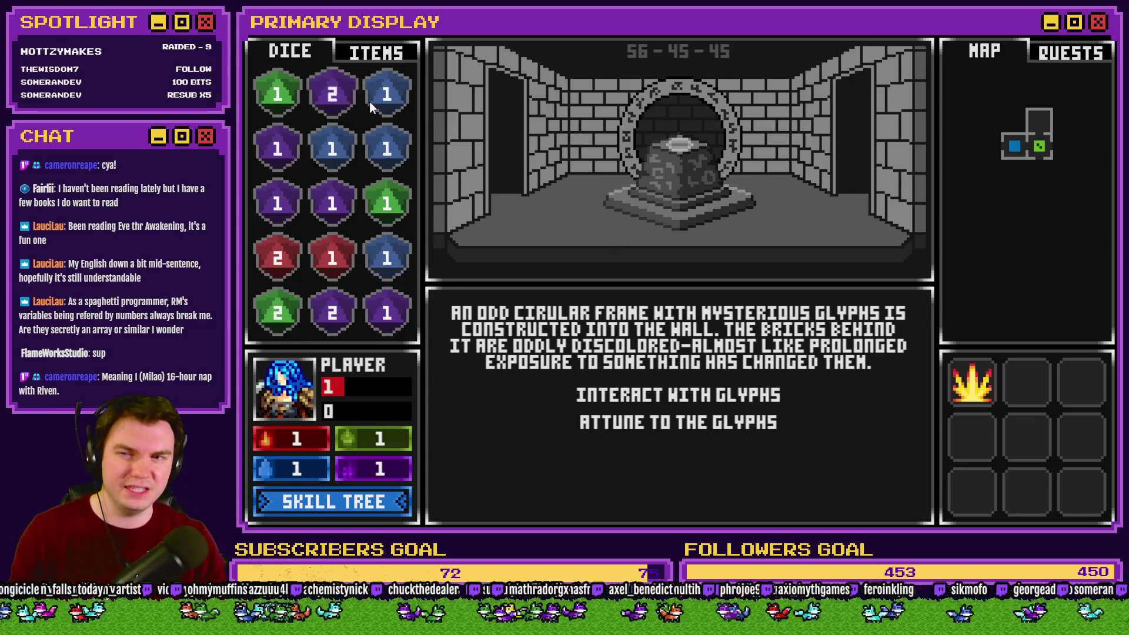
Move potions to the bottom-left slot and up one slot, comparing the DICE and ITEMS views.
{"action": "left_click", "coordinate": [364, 53]}
{"action": "left_click", "coordinate": [327, 54]}
{"action": "left_click", "coordinate": [373, 55]}
{"action": "mouse_move", "coordinate": [277, 92]}
{"action": "left_mouse_down"}
{"action": "mouse_move", "coordinate": [267, 288]}
{"action": "mouse_move", "coordinate": [278, 309]}
{"action": "left_mouse_up"}
{"action": "left_click", "coordinate": [323, 57]}
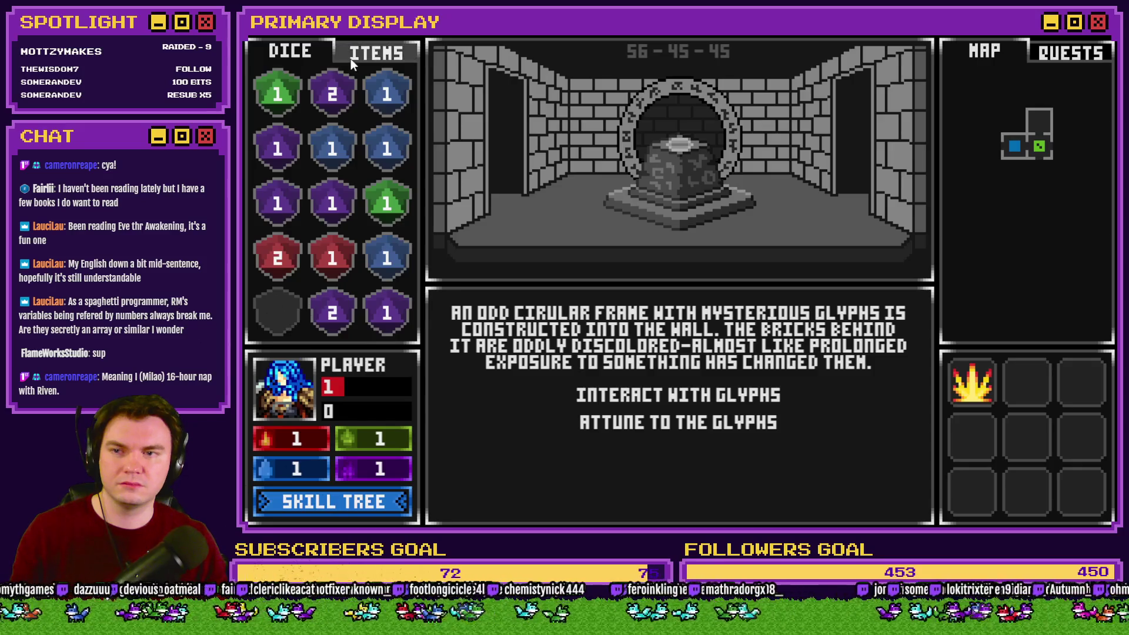
{"action": "left_click", "coordinate": [353, 53]}
{"action": "left_click", "coordinate": [291, 53]}
{"action": "left_click", "coordinate": [376, 52]}
{"action": "left_click_drag", "start_coordinate": [287, 281], "coordinate": [283, 256]}
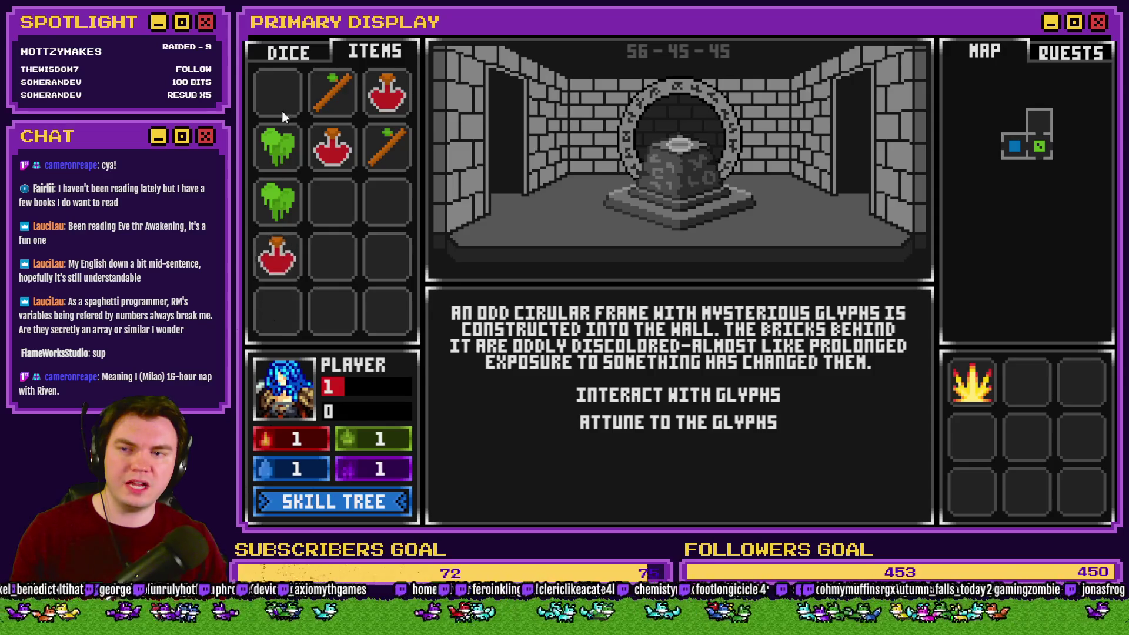
{"action": "left_click", "coordinate": [289, 56]}
{"action": "left_click", "coordinate": [361, 59]}
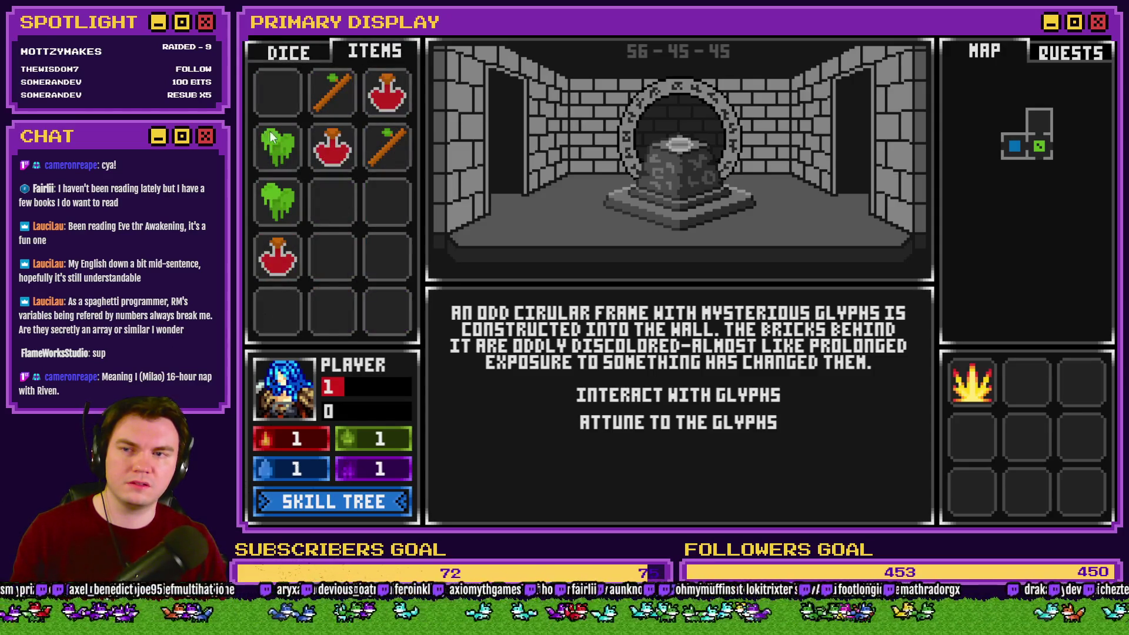
{"action": "left_click", "coordinate": [296, 55]}
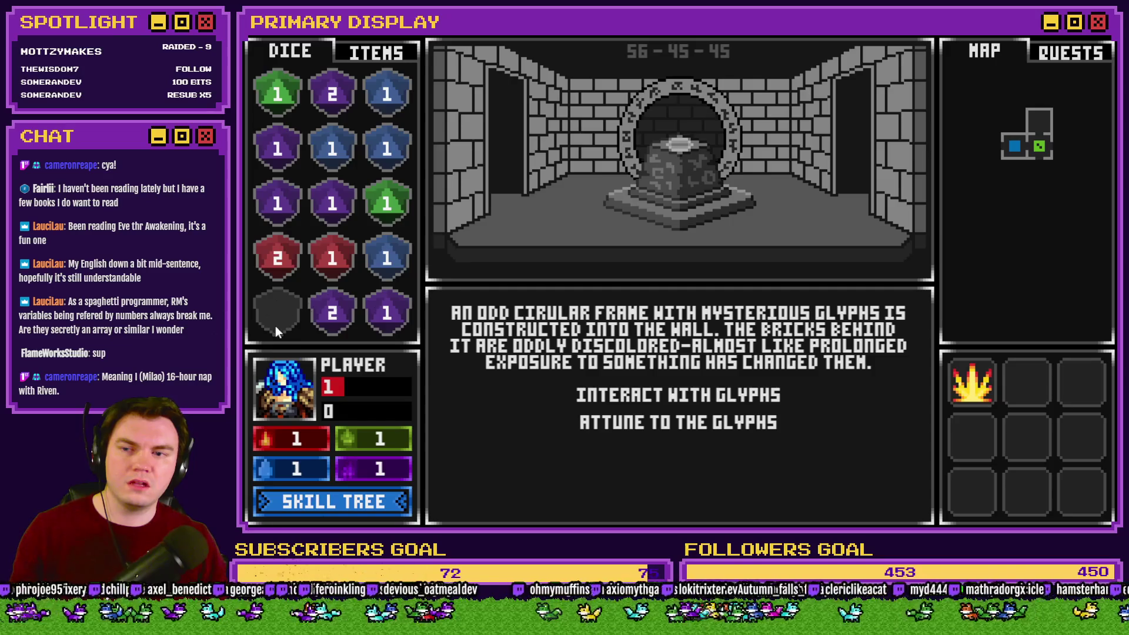
Try moving the red 2 die, close the playtest at the dice0-2.png error, and reopen DiceMove.
{"action": "mouse_move", "coordinate": [277, 258]}
{"action": "left_mouse_down"}
{"action": "mouse_move", "coordinate": [278, 310]}
{"action": "mouse_move", "coordinate": [275, 284]}
{"action": "left_mouse_up"}
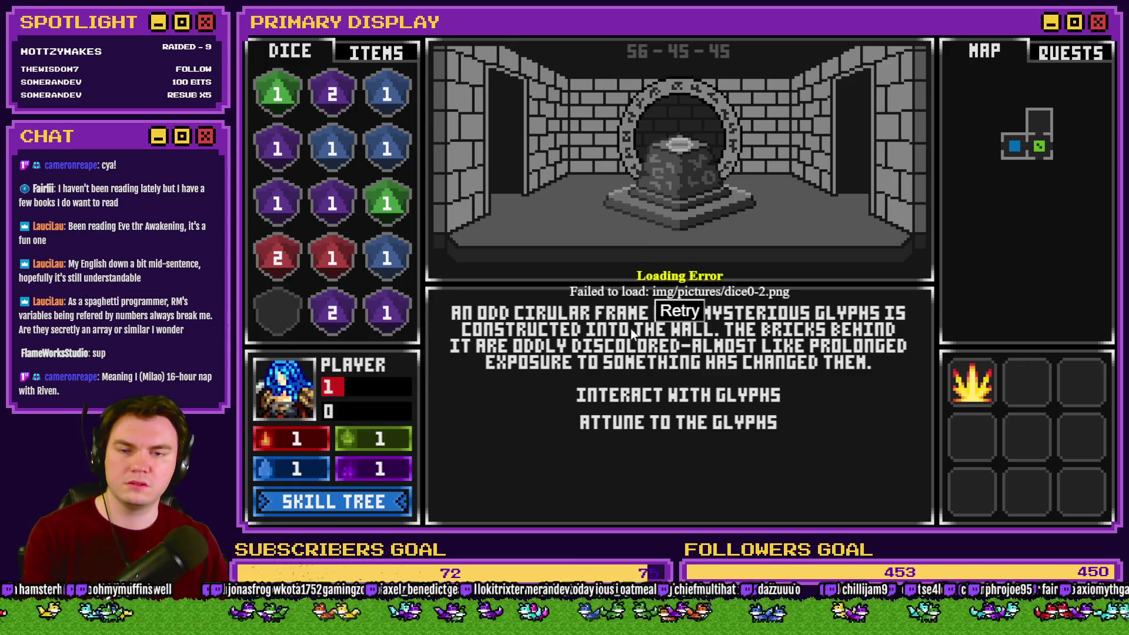
{"action": "left_click", "coordinate": [1103, 40]}
{"action": "double_click", "coordinate": [438, 83]}
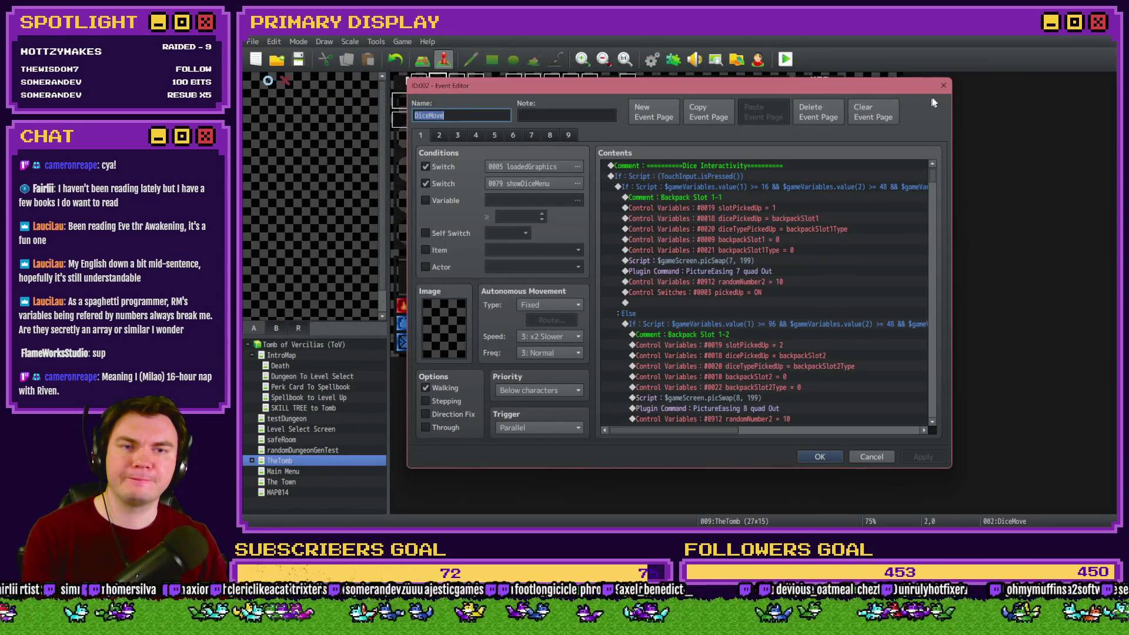
Close DiceMove and look through both pages of the perkTooltips event.
{"action": "left_click", "coordinate": [944, 85]}
{"action": "double_click", "coordinate": [420, 105]}
{"action": "left_click", "coordinate": [440, 134]}
{"action": "key", "text": "Escape"}
Review the value(1074) dice-display script lines in menuItems/skillTree, close it, and launch a playtest.
{"action": "double_click", "coordinate": [437, 103]}
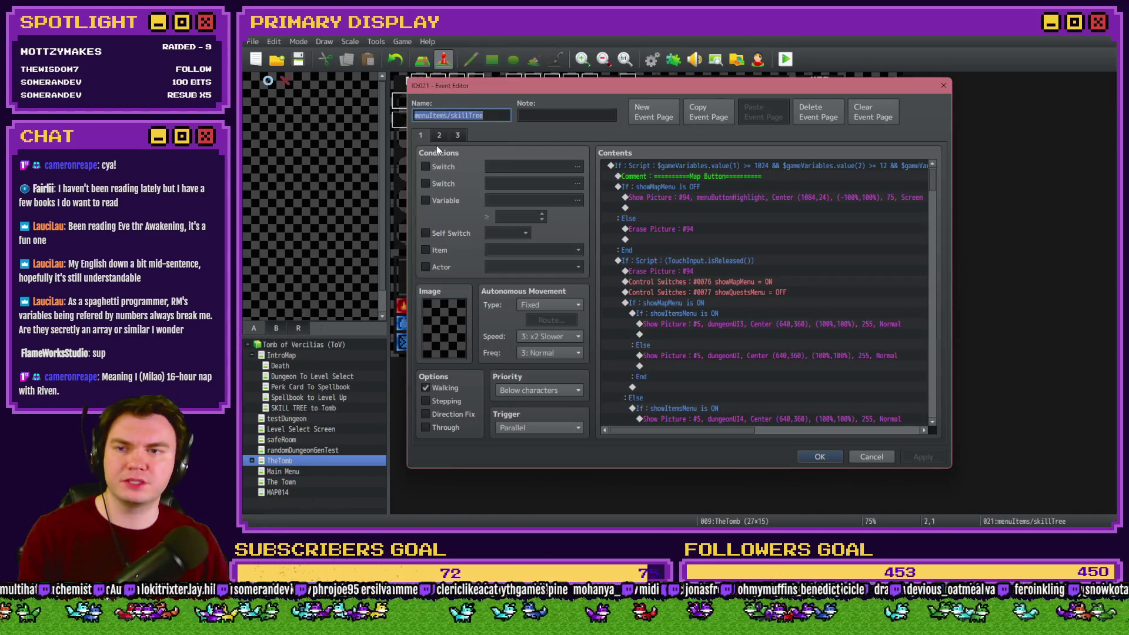
{"action": "left_click_drag", "start_coordinate": [929, 180], "coordinate": [927, 379]}
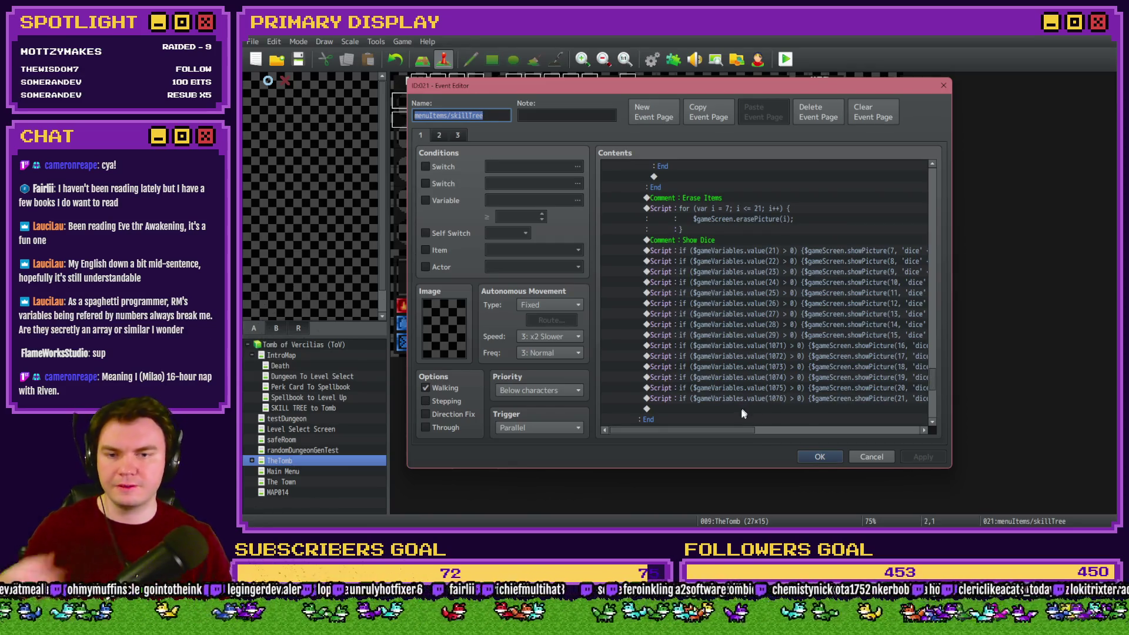
{"action": "left_click_drag", "start_coordinate": [726, 429], "coordinate": [786, 429]}
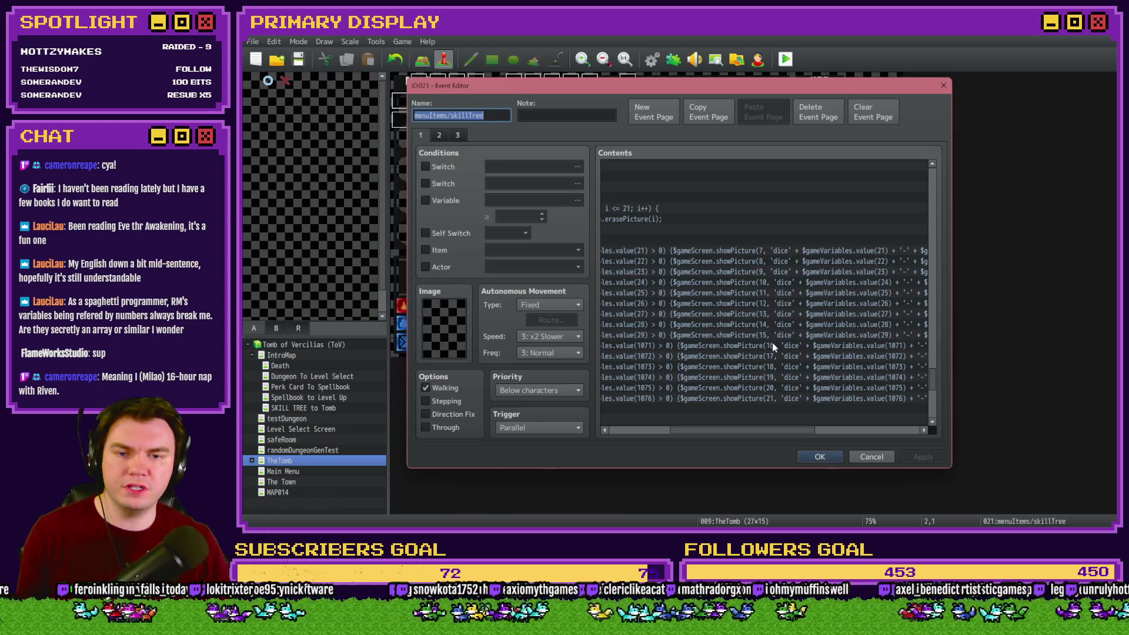
{"action": "mouse_move", "coordinate": [785, 430]}
{"action": "left_mouse_down"}
{"action": "mouse_move", "coordinate": [894, 433]}
{"action": "mouse_move", "coordinate": [648, 428]}
{"action": "mouse_move", "coordinate": [765, 427]}
{"action": "left_mouse_up"}
{"action": "left_click", "coordinate": [732, 377]}
{"action": "left_click_drag", "start_coordinate": [804, 435], "coordinate": [859, 436]}
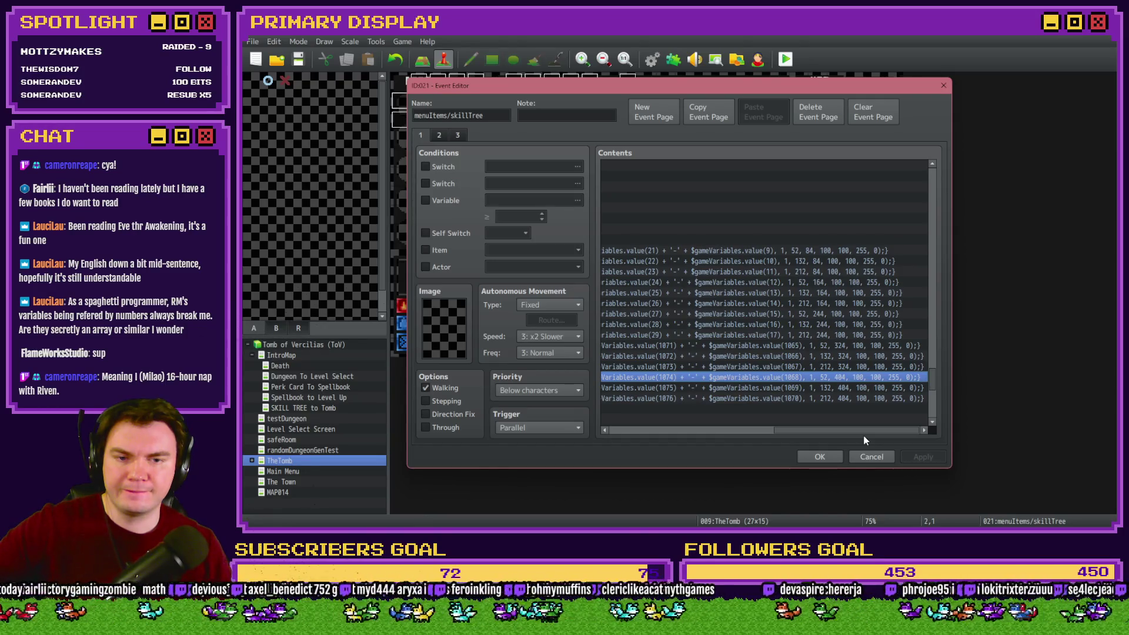
{"action": "left_click_drag", "start_coordinate": [865, 440], "coordinate": [743, 432]}
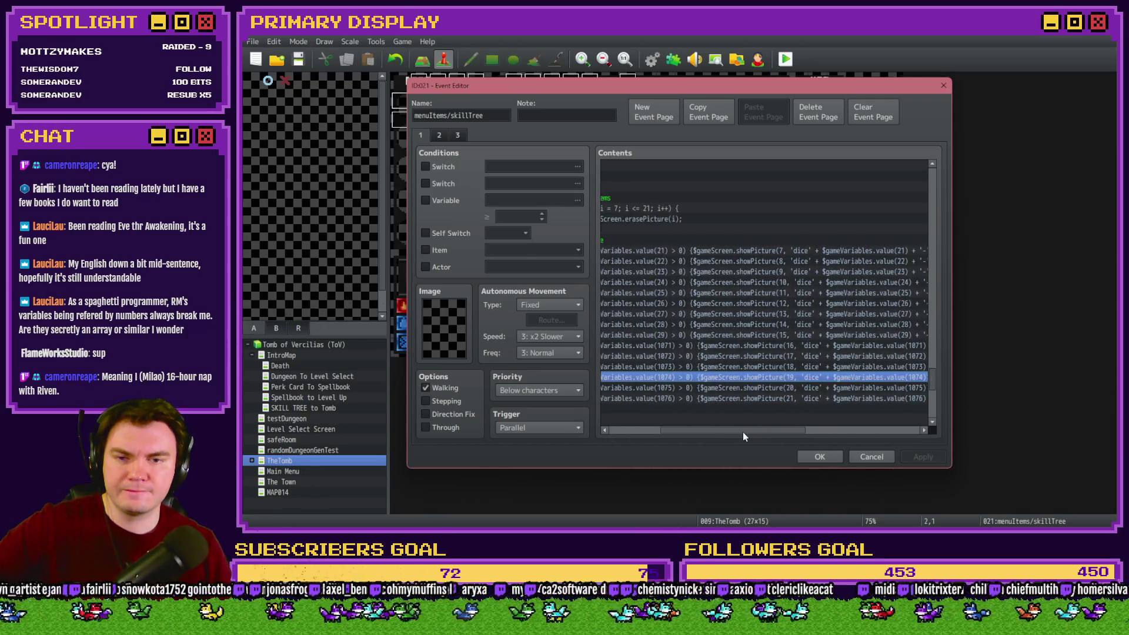
{"action": "left_click", "coordinate": [810, 455]}
{"action": "left_click", "coordinate": [787, 59]}
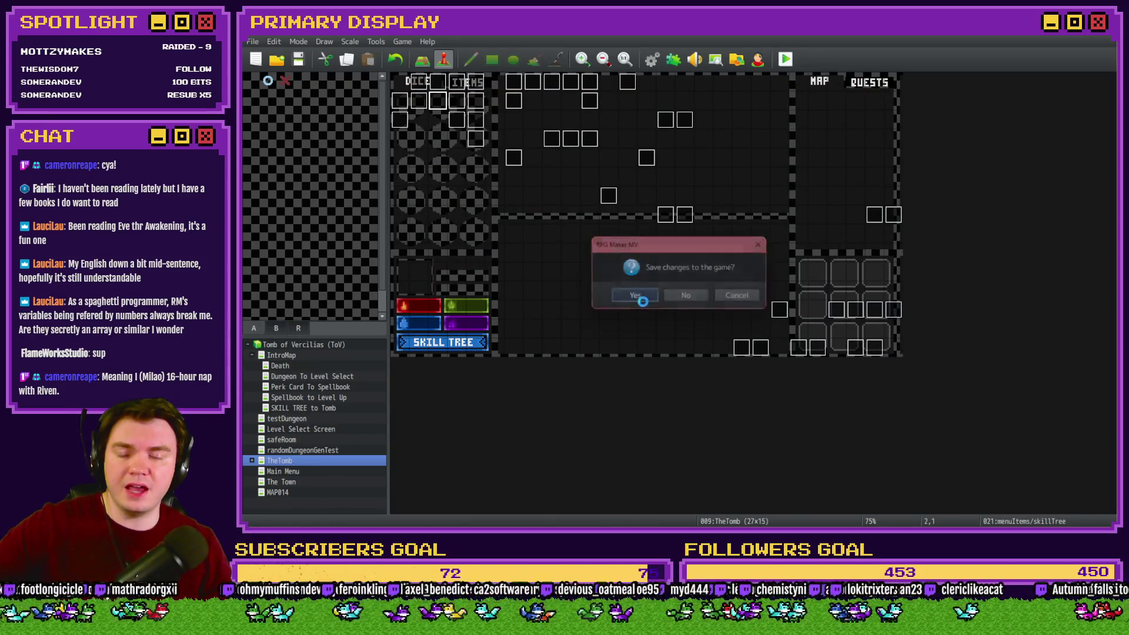
Save the project, choose the gauntlets perk, and compare the dice and item grids.
{"action": "left_click", "coordinate": [643, 297]}
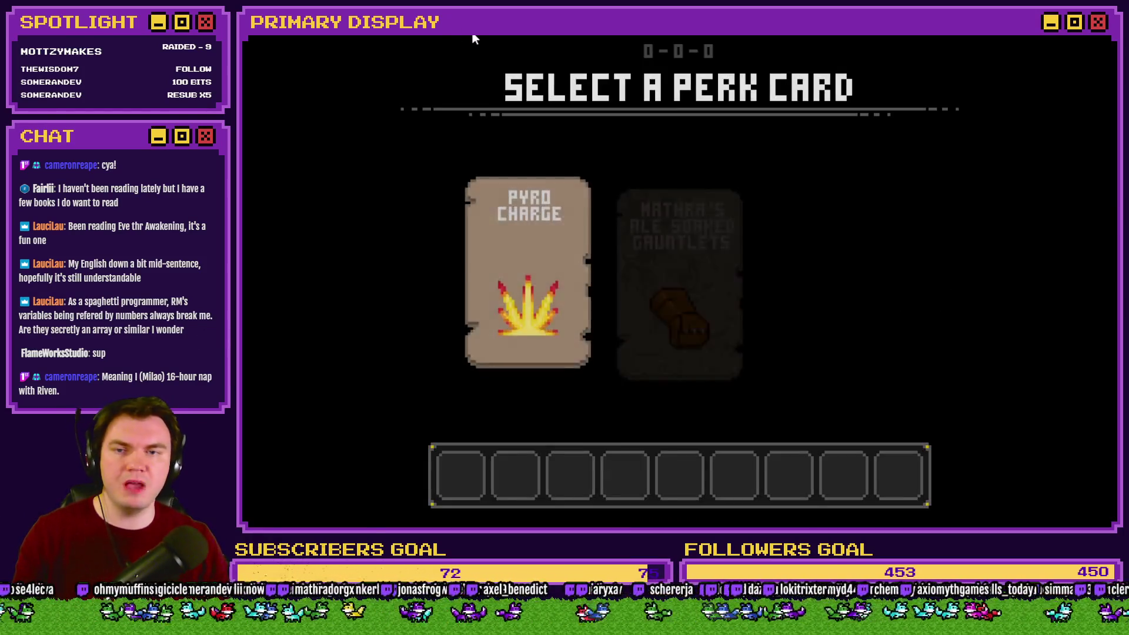
{"action": "left_click", "coordinate": [676, 239]}
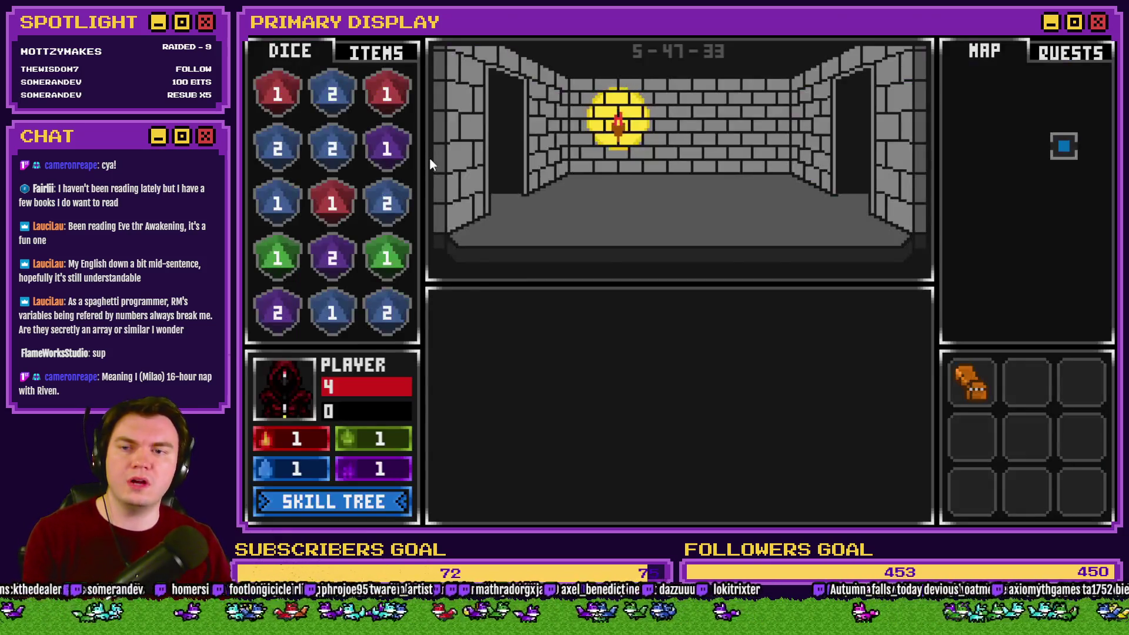
{"action": "left_click", "coordinate": [327, 52]}
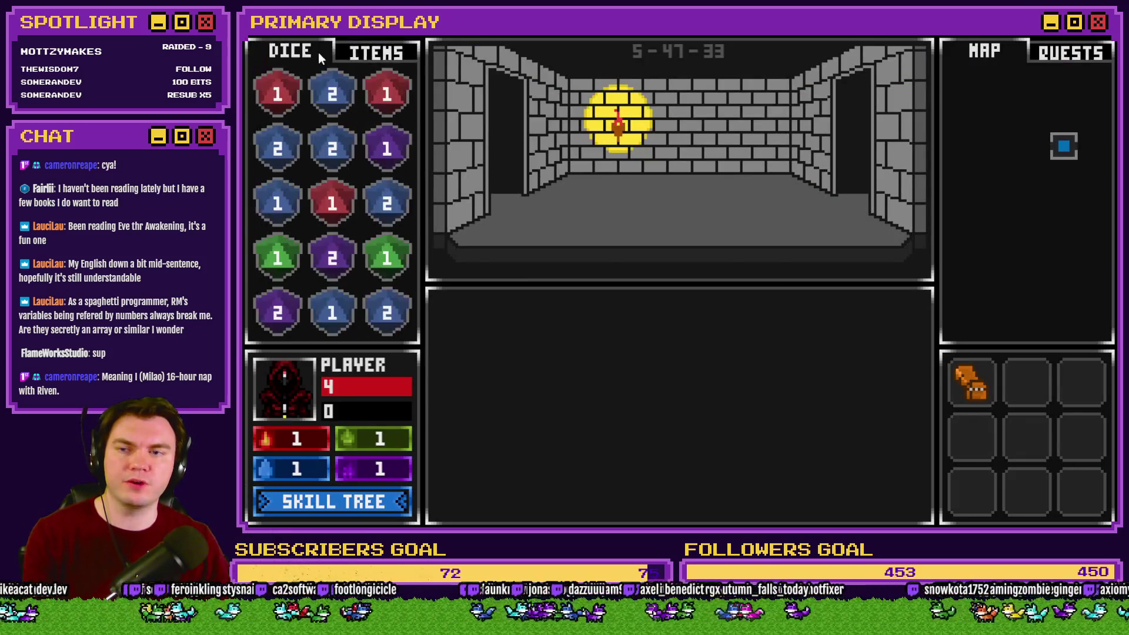
{"action": "left_click", "coordinate": [306, 53]}
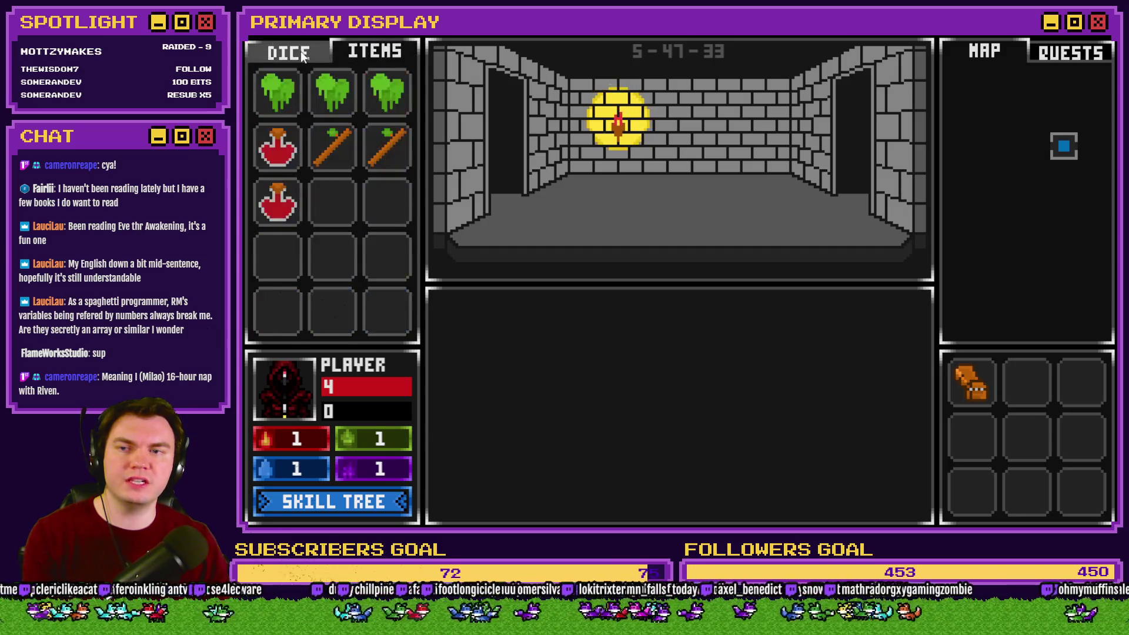
{"action": "left_click", "coordinate": [305, 52]}
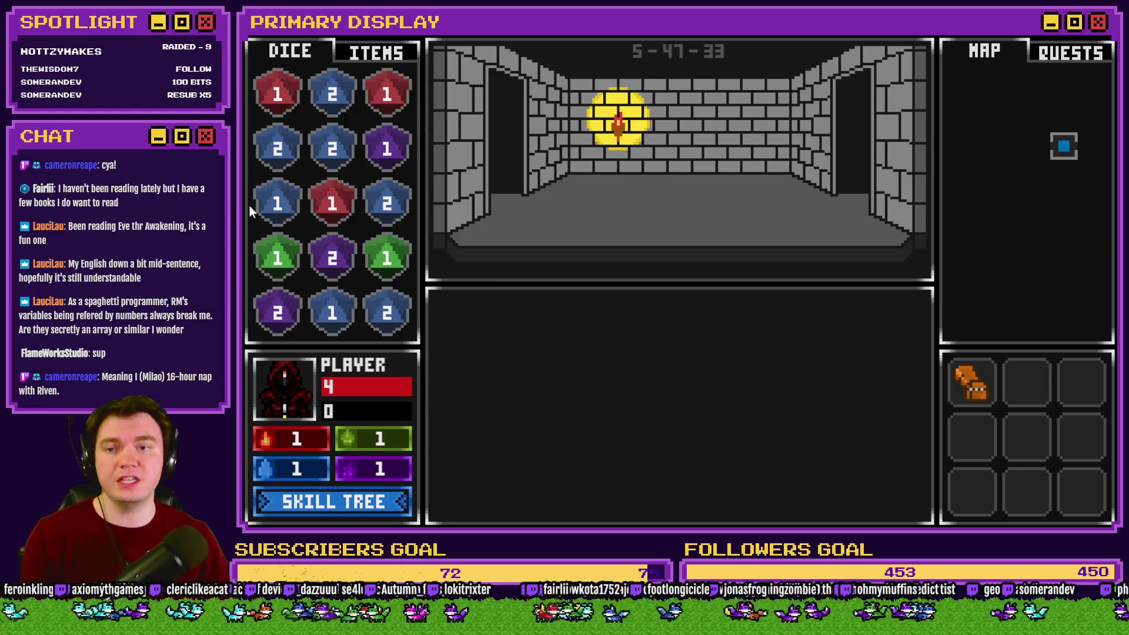
{"action": "left_click", "coordinate": [379, 51]}
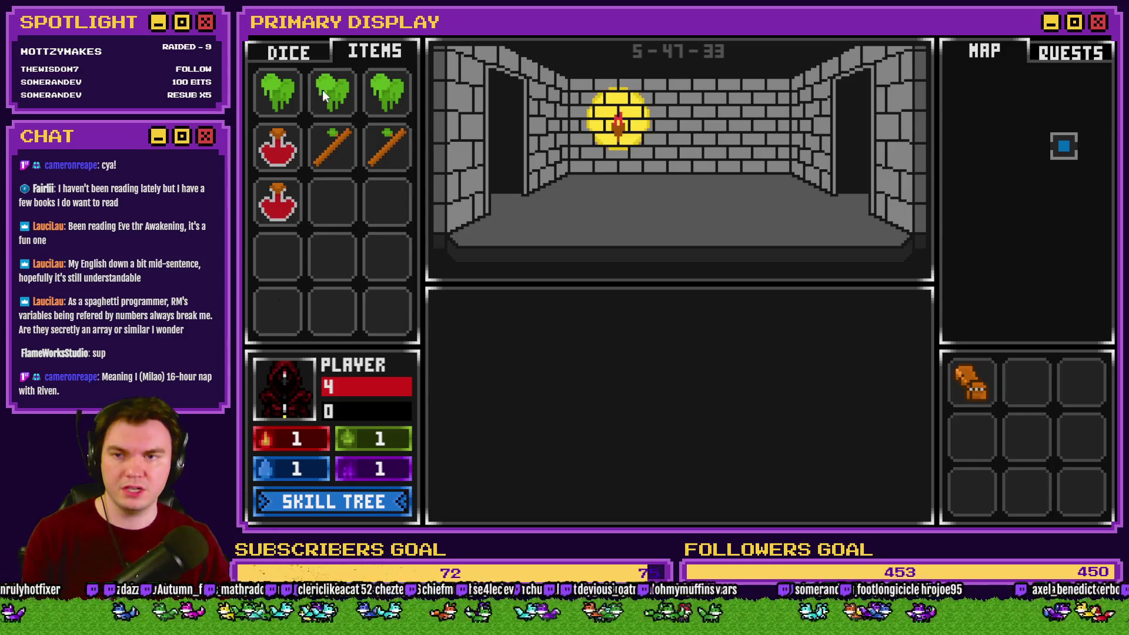
Move the green slime, stick and red potion into lower slots, checking the dice grid after each.
{"action": "left_click_drag", "start_coordinate": [326, 91], "coordinate": [386, 256]}
{"action": "left_click_drag", "start_coordinate": [351, 161], "coordinate": [338, 239]}
{"action": "left_click", "coordinate": [323, 59]}
{"action": "left_click", "coordinate": [376, 53]}
{"action": "left_click_drag", "start_coordinate": [278, 150], "coordinate": [387, 312]}
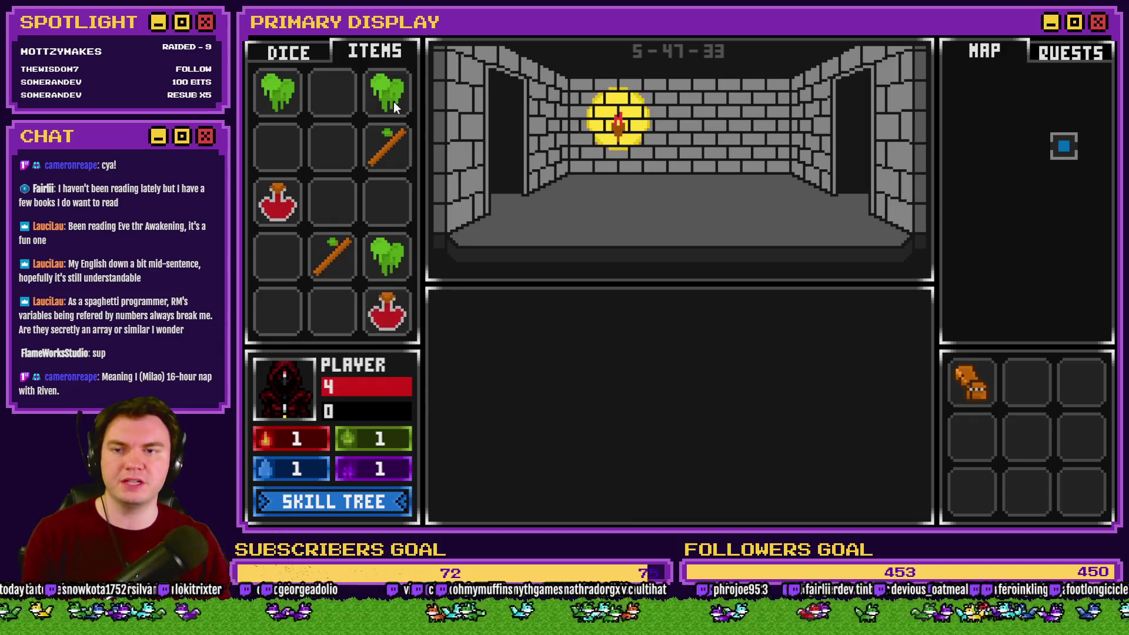
{"action": "left_click", "coordinate": [309, 58]}
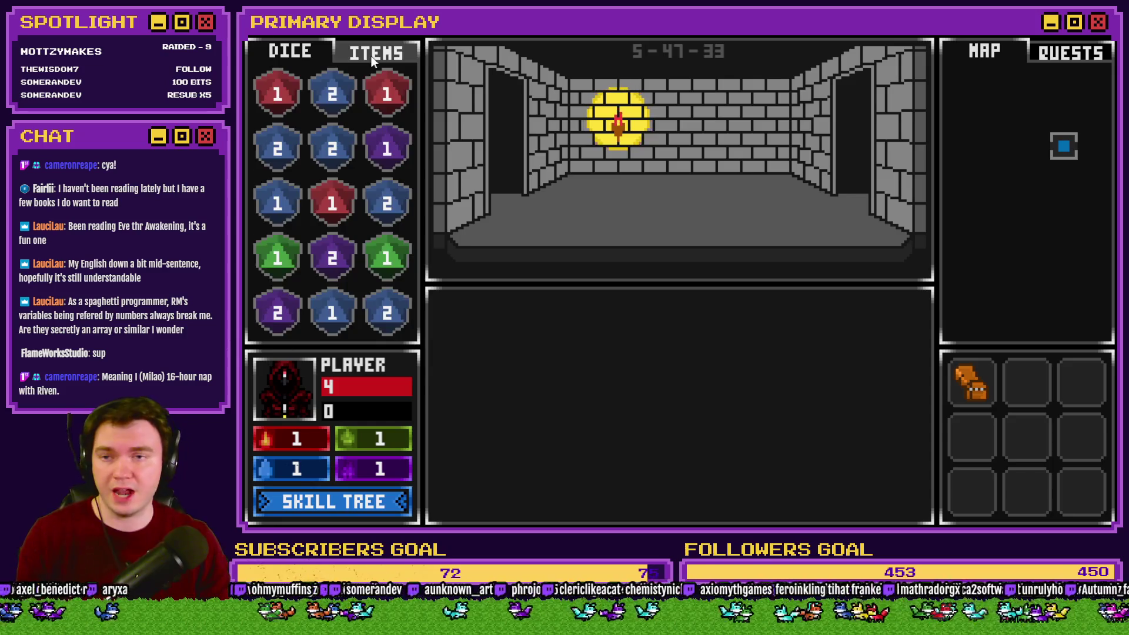
{"action": "left_click", "coordinate": [372, 55]}
{"action": "left_click", "coordinate": [305, 61]}
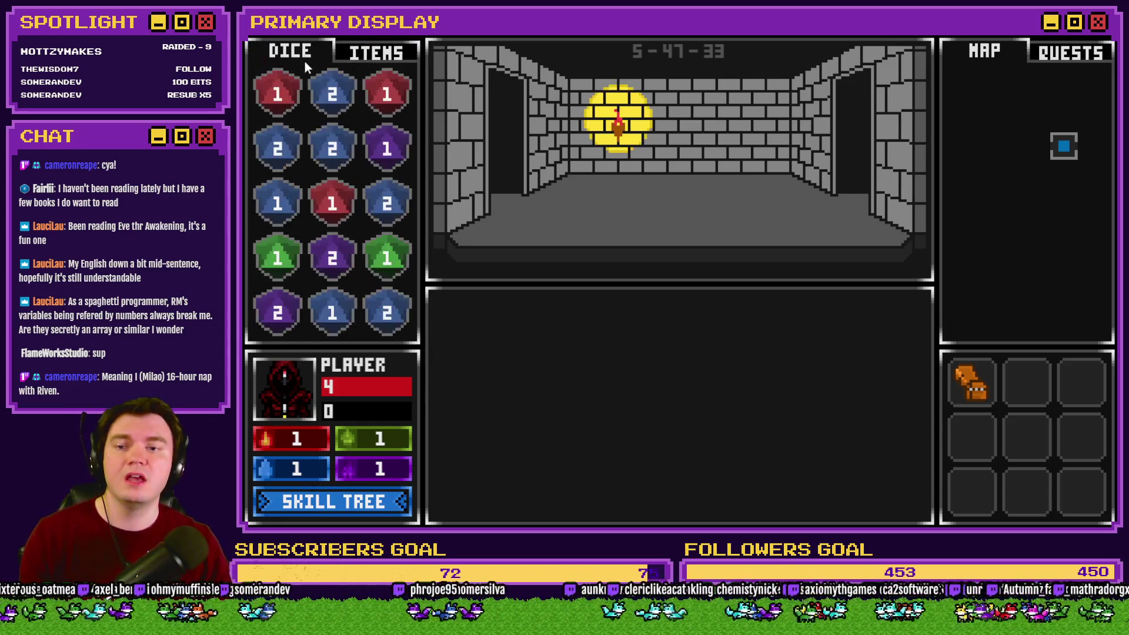
{"action": "left_click", "coordinate": [365, 59]}
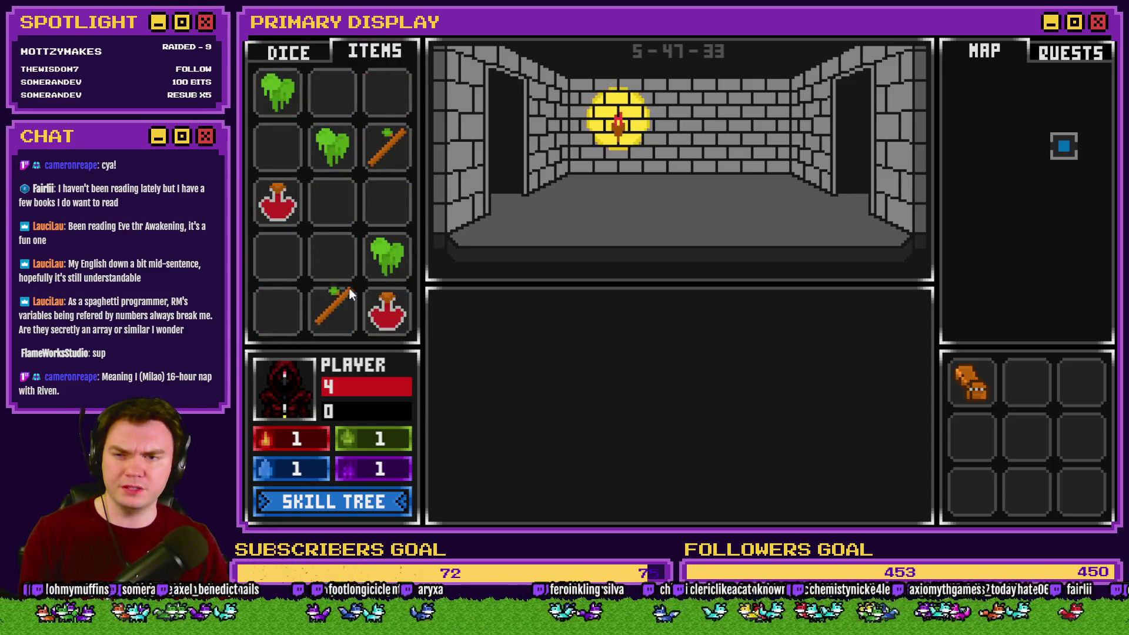
Reshuffle slimes, potions and the stick across rows one to four, then check the dice grid.
{"action": "left_click_drag", "start_coordinate": [387, 256], "coordinate": [277, 256]}
{"action": "left_click_drag", "start_coordinate": [277, 201], "coordinate": [333, 258]}
{"action": "left_click_drag", "start_coordinate": [333, 146], "coordinate": [384, 241]}
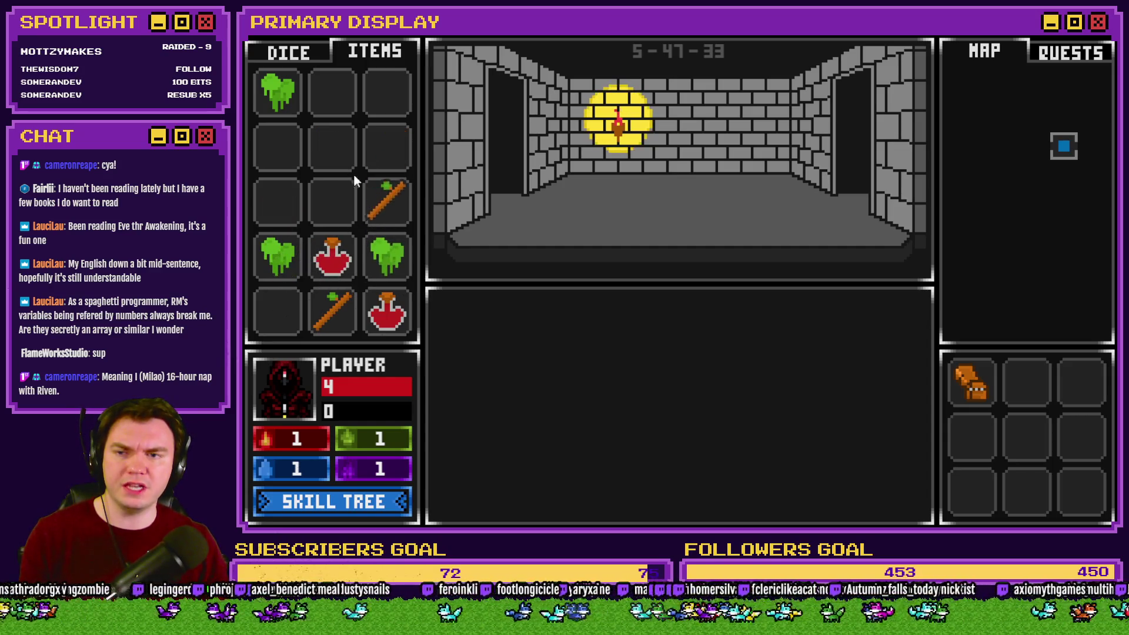
{"action": "left_click_drag", "start_coordinate": [354, 176], "coordinate": [349, 194]}
{"action": "left_click", "coordinate": [314, 58]}
{"action": "left_click", "coordinate": [370, 54]}
{"action": "left_click_drag", "start_coordinate": [332, 255], "coordinate": [278, 201]}
{"action": "left_click_drag", "start_coordinate": [332, 310], "coordinate": [284, 154]}
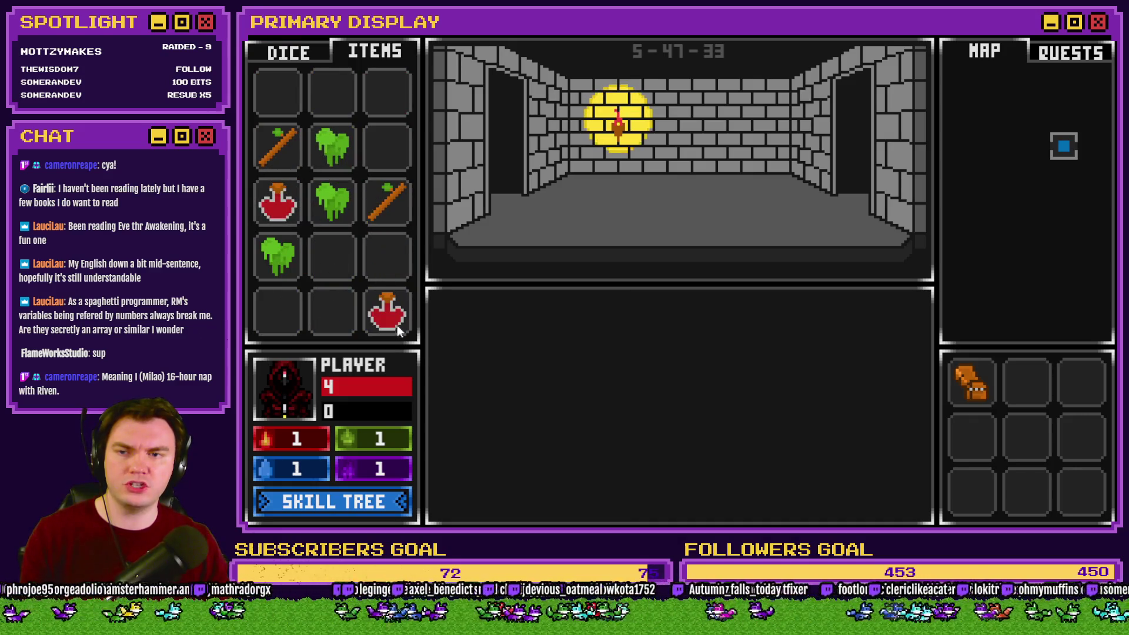
{"action": "left_click_drag", "start_coordinate": [397, 326], "coordinate": [387, 147]}
{"action": "left_click_drag", "start_coordinate": [278, 255], "coordinate": [376, 94]}
{"action": "left_click", "coordinate": [323, 51]}
{"action": "left_click", "coordinate": [364, 57]}
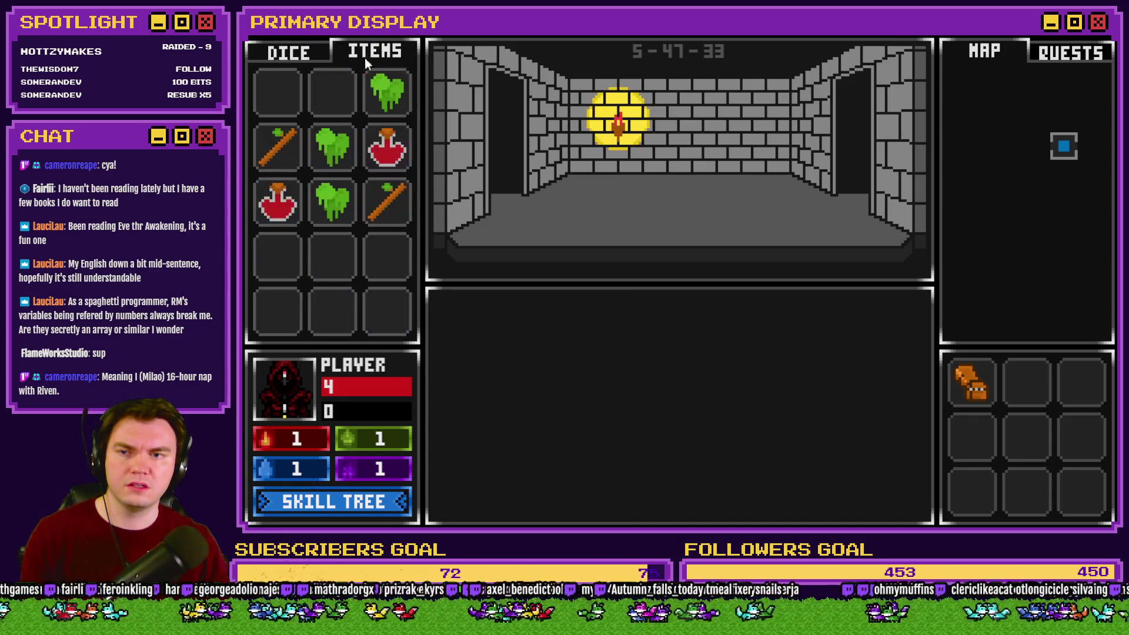
Move the slime to the bottom-left slot and compare how the dice grid shows it.
{"action": "left_click", "coordinate": [309, 48]}
{"action": "left_click", "coordinate": [360, 53]}
{"action": "left_click_drag", "start_coordinate": [397, 101], "coordinate": [283, 316]}
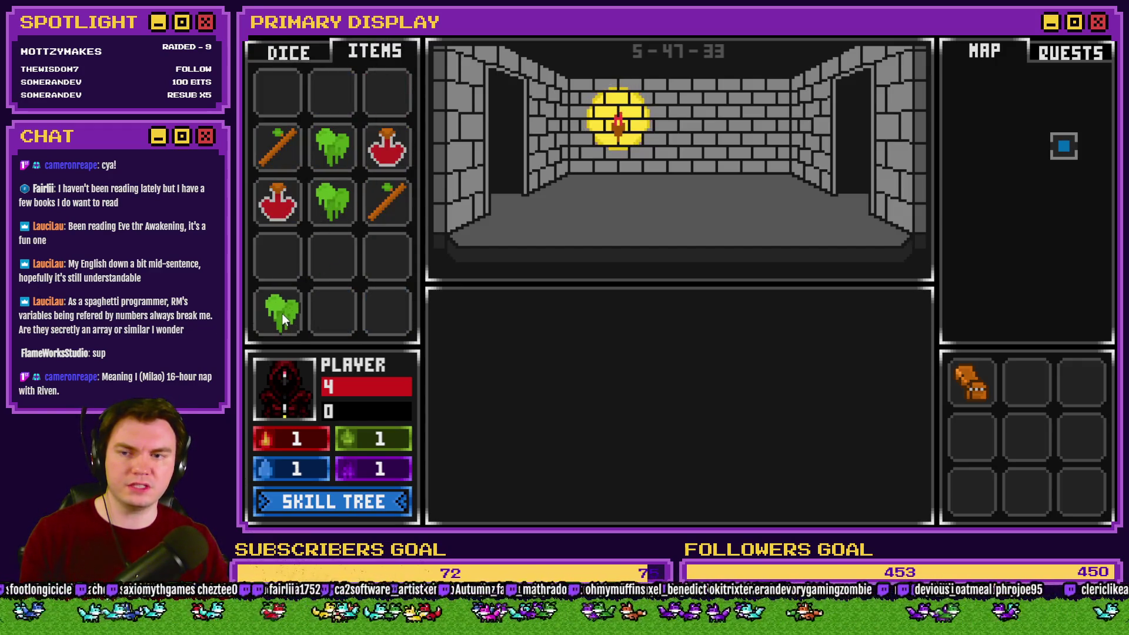
{"action": "left_click", "coordinate": [295, 52]}
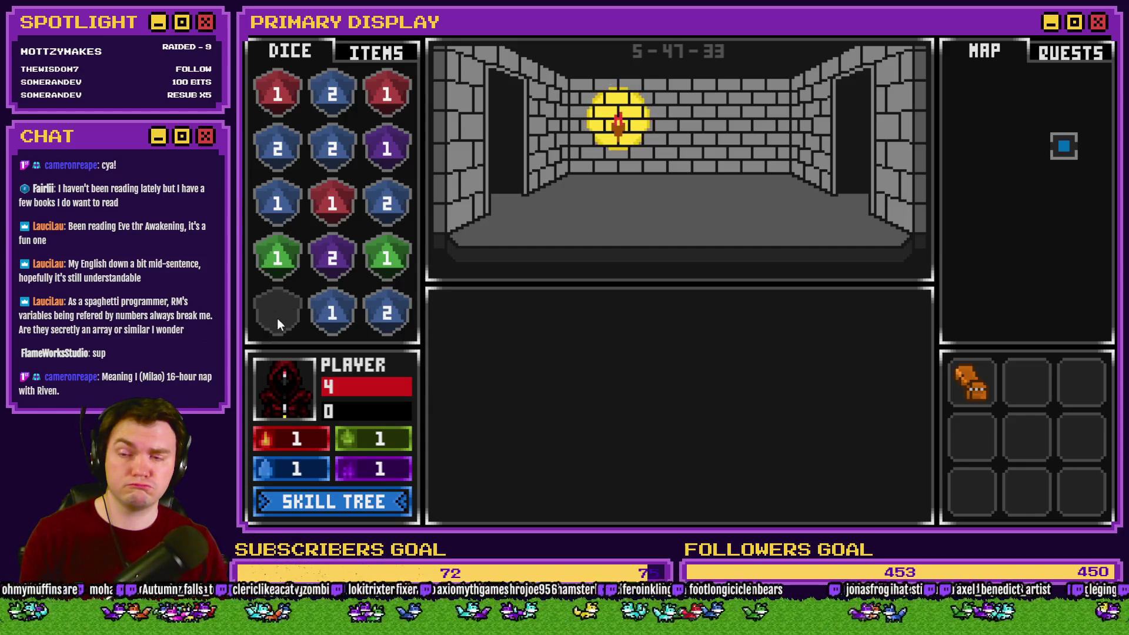
{"action": "left_click", "coordinate": [380, 55]}
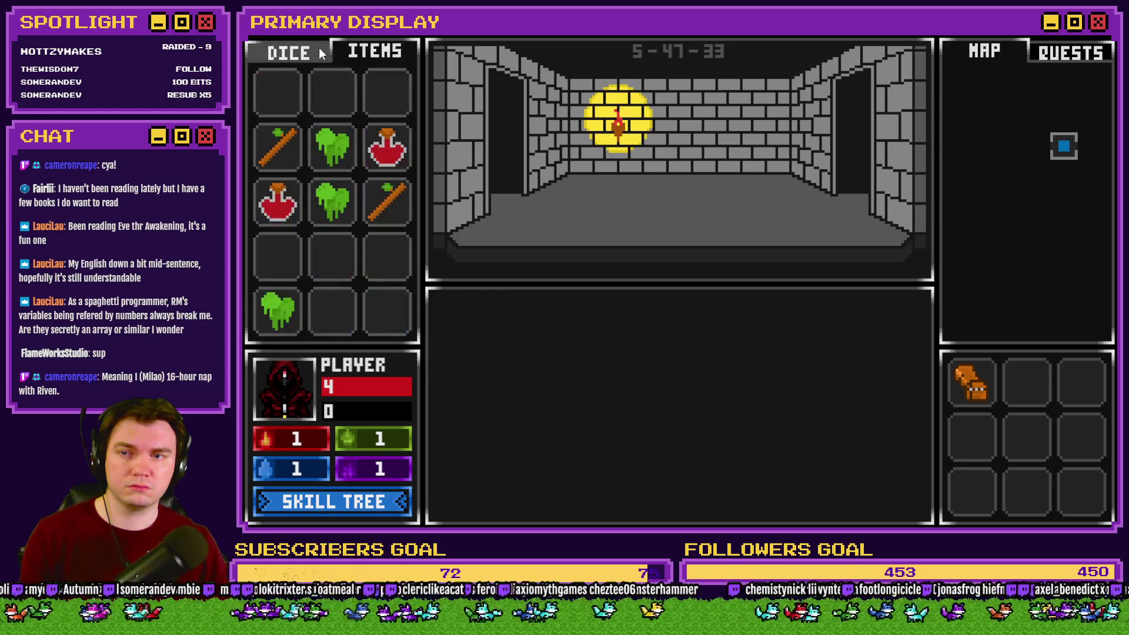
{"action": "left_click", "coordinate": [303, 52]}
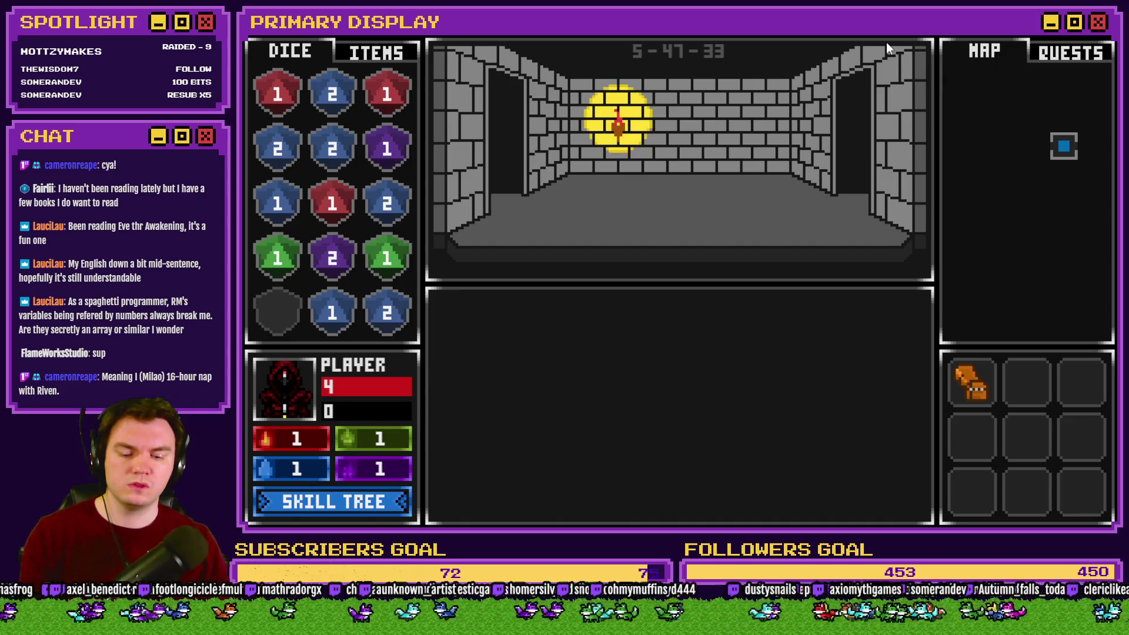
Restart the game, choose the Spiked Pauldron perk, and view the debug variables.
{"action": "key", "text": "F12"}
{"action": "left_click", "coordinate": [587, 284]}
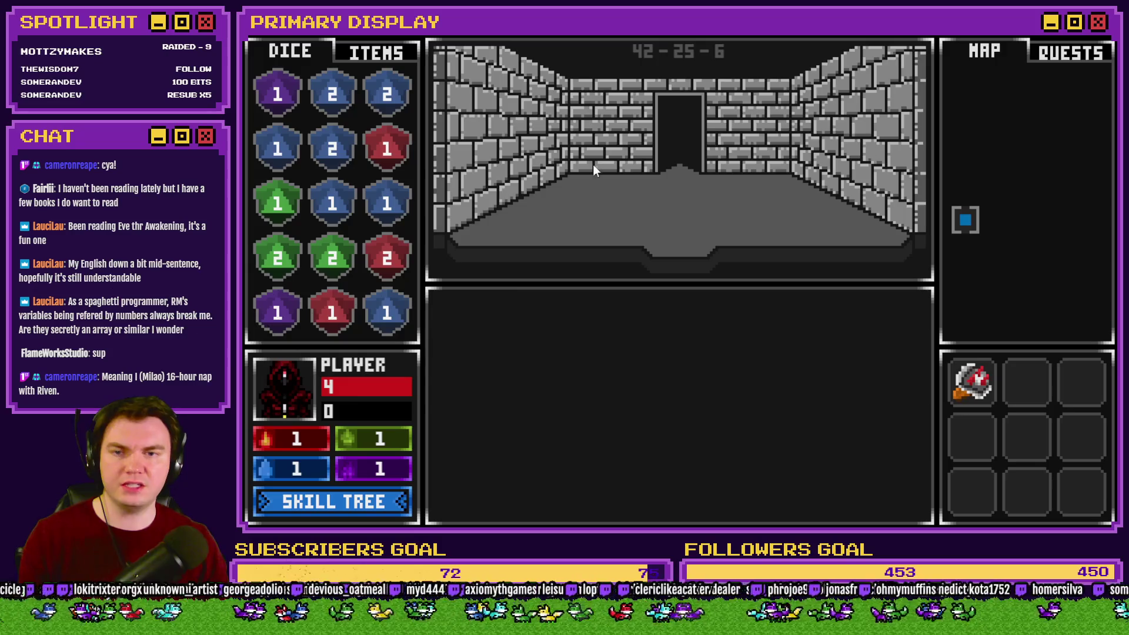
{"action": "key", "text": "F9"}
{"action": "scroll", "coordinate": [340, 360], "scroll_direction": "down", "scroll_amount": 10}
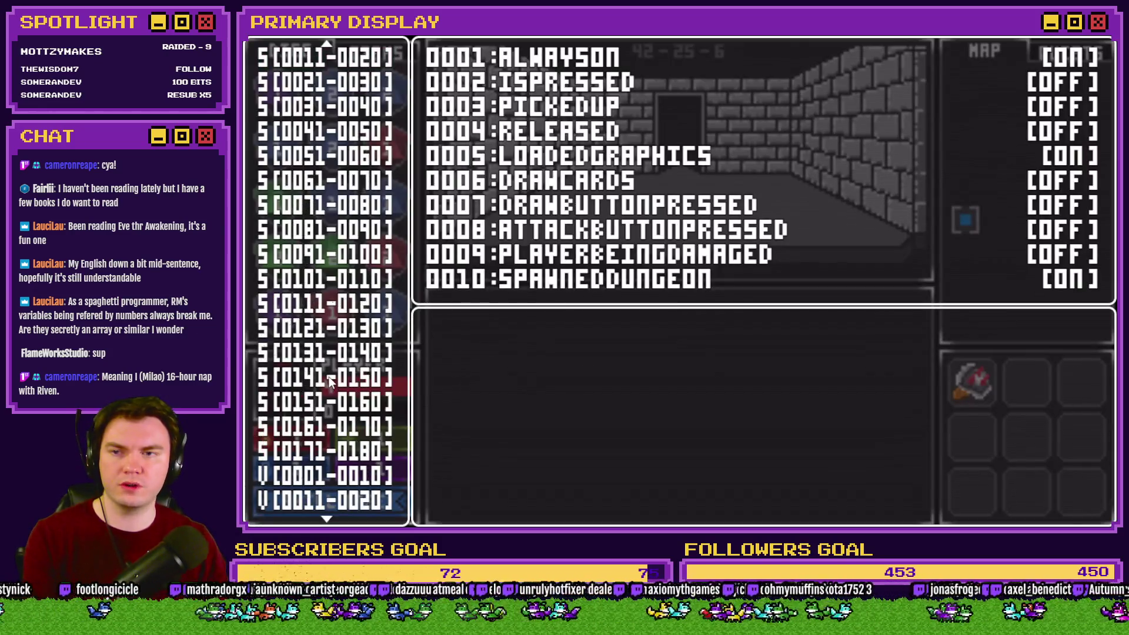
{"action": "scroll", "coordinate": [344, 303], "scroll_direction": "up", "scroll_amount": 10}
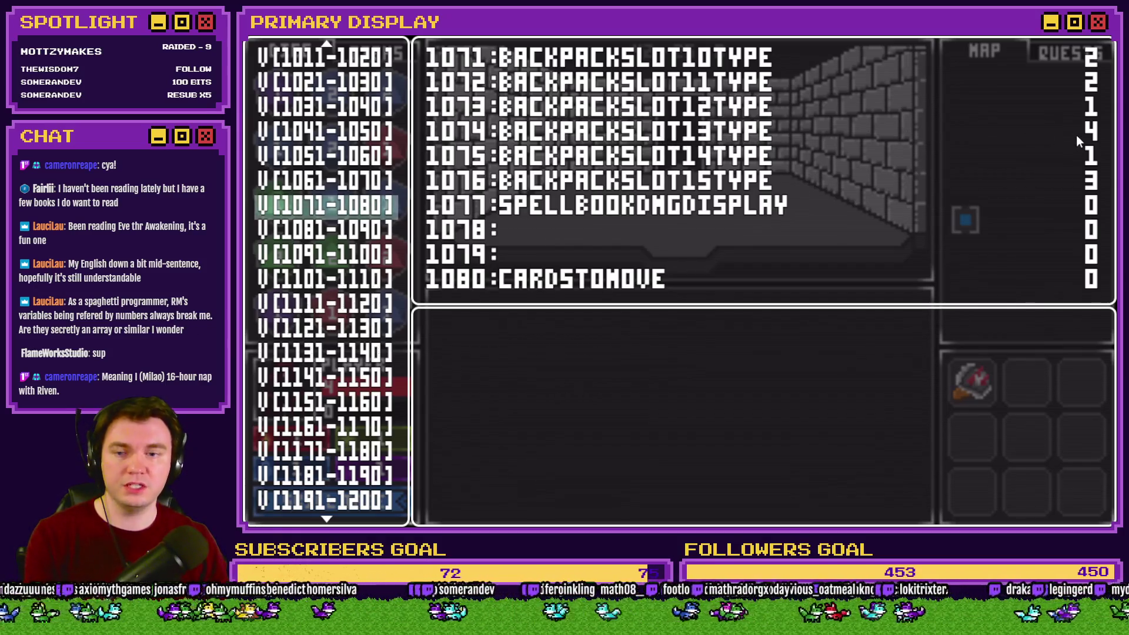
Compare backpack slot variables 1071–1076 against the inventory's dice and item grids.
{"action": "key", "text": "Escape"}
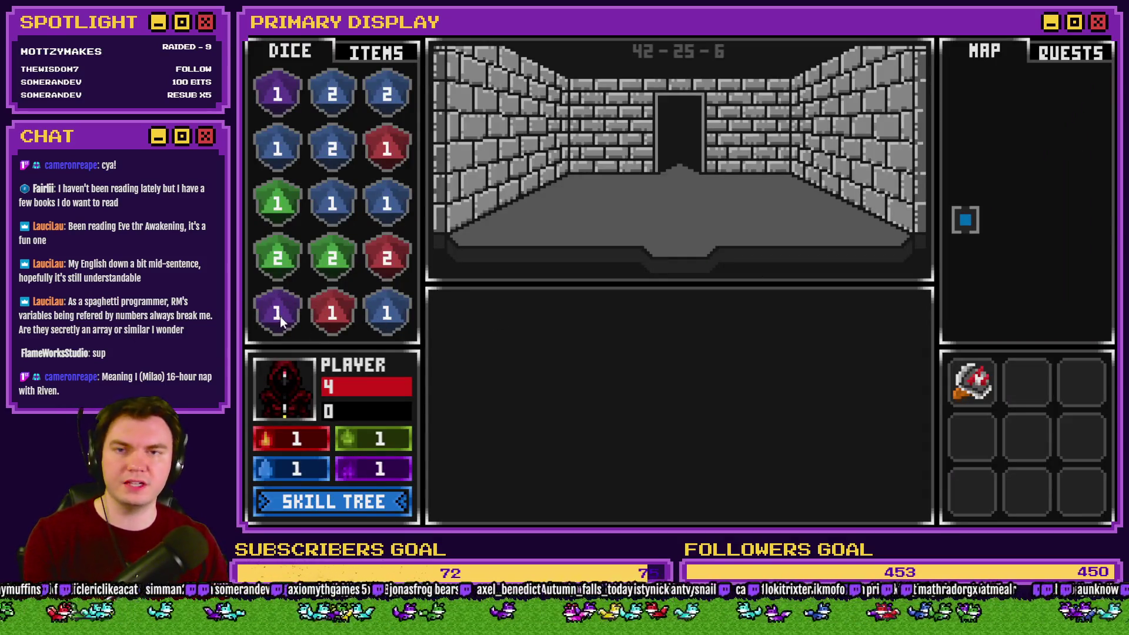
{"action": "key", "text": "F9"}
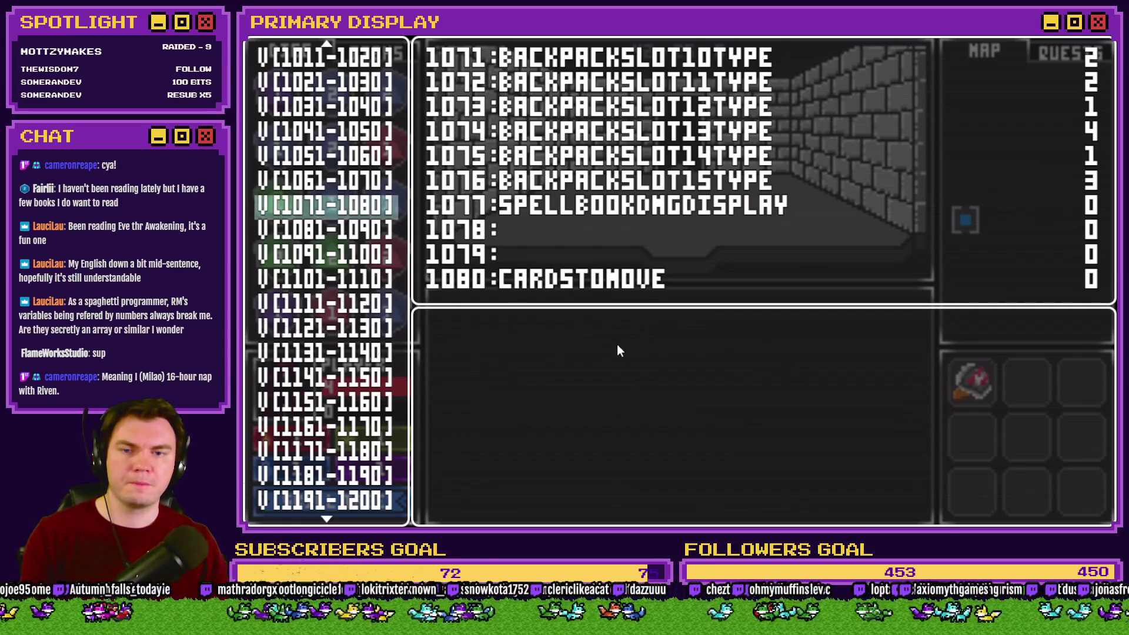
{"action": "key", "text": "Escape"}
{"action": "left_click", "coordinate": [378, 55]}
{"action": "key", "text": "F9"}
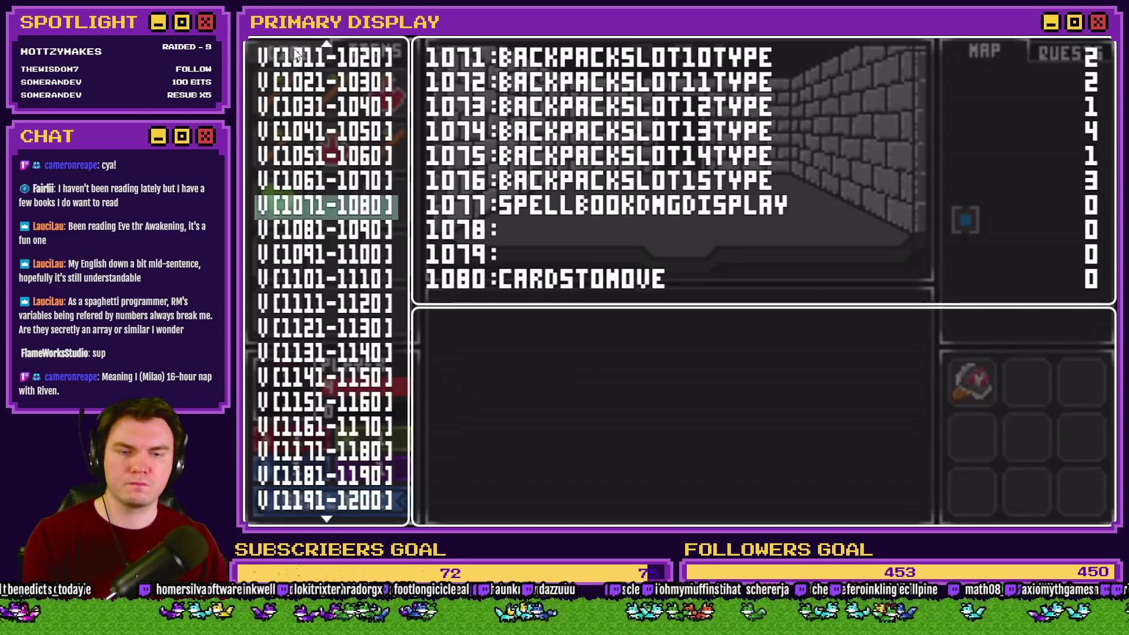
{"action": "key", "text": "Escape"}
{"action": "left_click", "coordinate": [297, 54]}
{"action": "key", "text": "F9"}
{"action": "key", "text": "Escape"}
{"action": "left_click", "coordinate": [375, 52]}
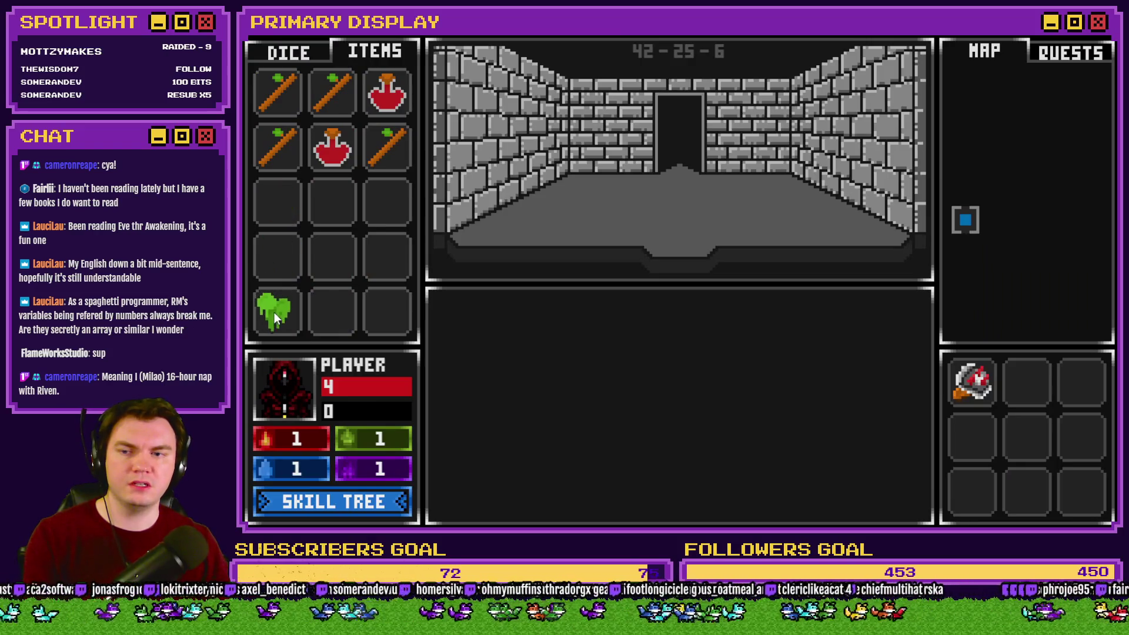
Move the green slime up one slot, recheck the slot values, then close the playtest.
{"action": "left_click_drag", "start_coordinate": [293, 329], "coordinate": [279, 259]}
{"action": "key", "text": "F9"}
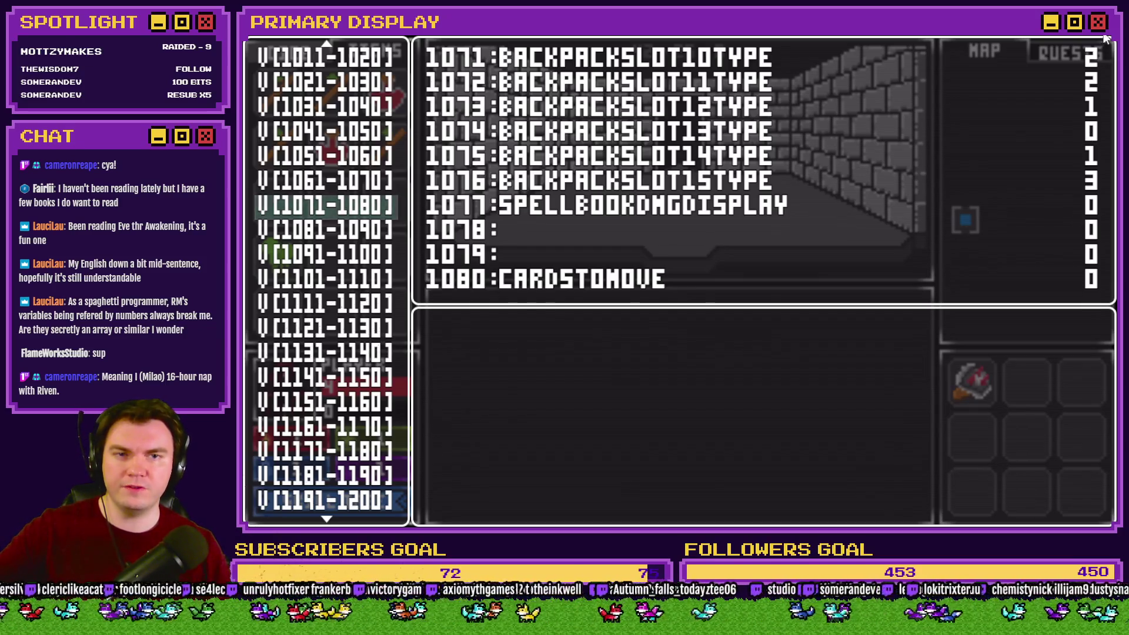
{"action": "left_click", "coordinate": [1105, 54]}
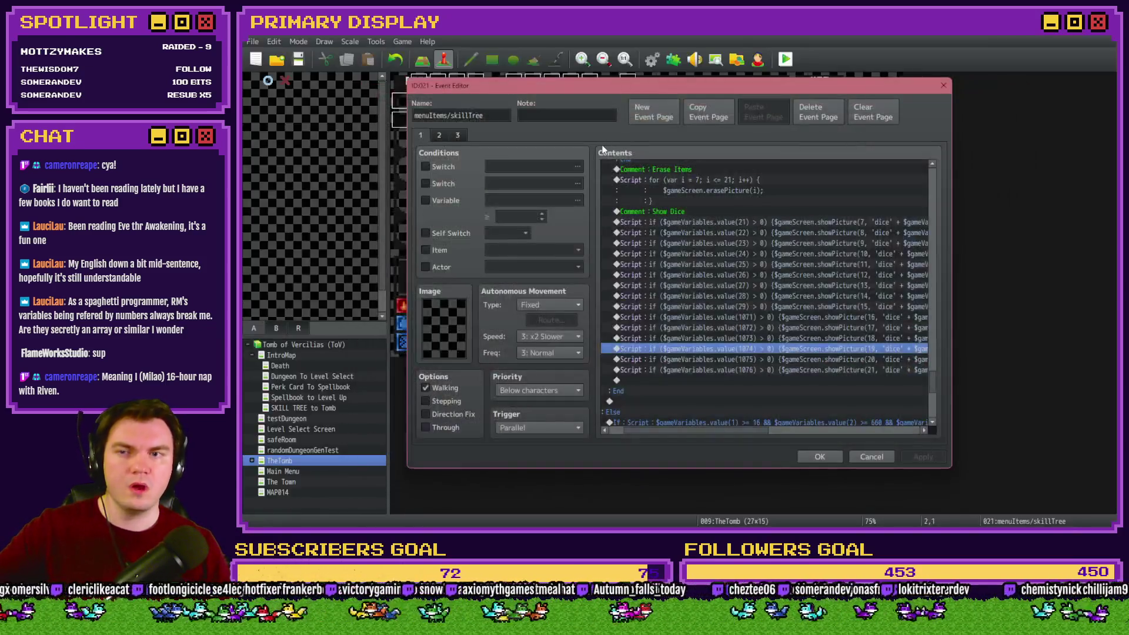
Close the skillTree event and open DiceMove's Using Items page with the Small Health Potion logic.
{"action": "left_click", "coordinate": [819, 457]}
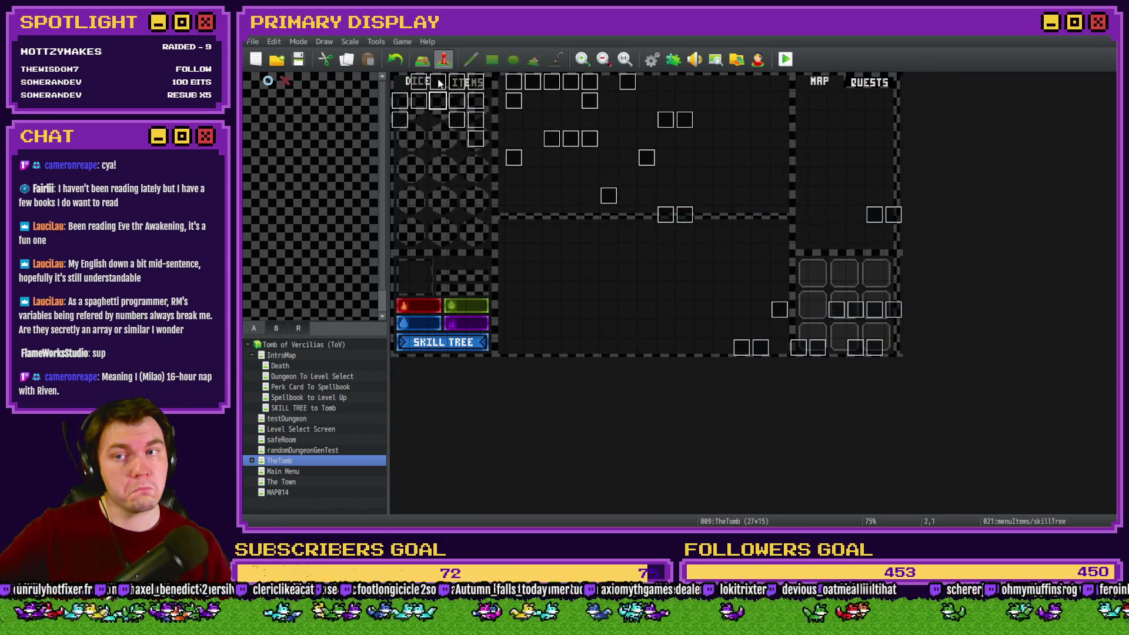
{"action": "double_click", "coordinate": [438, 82]}
{"action": "left_click", "coordinate": [527, 137]}
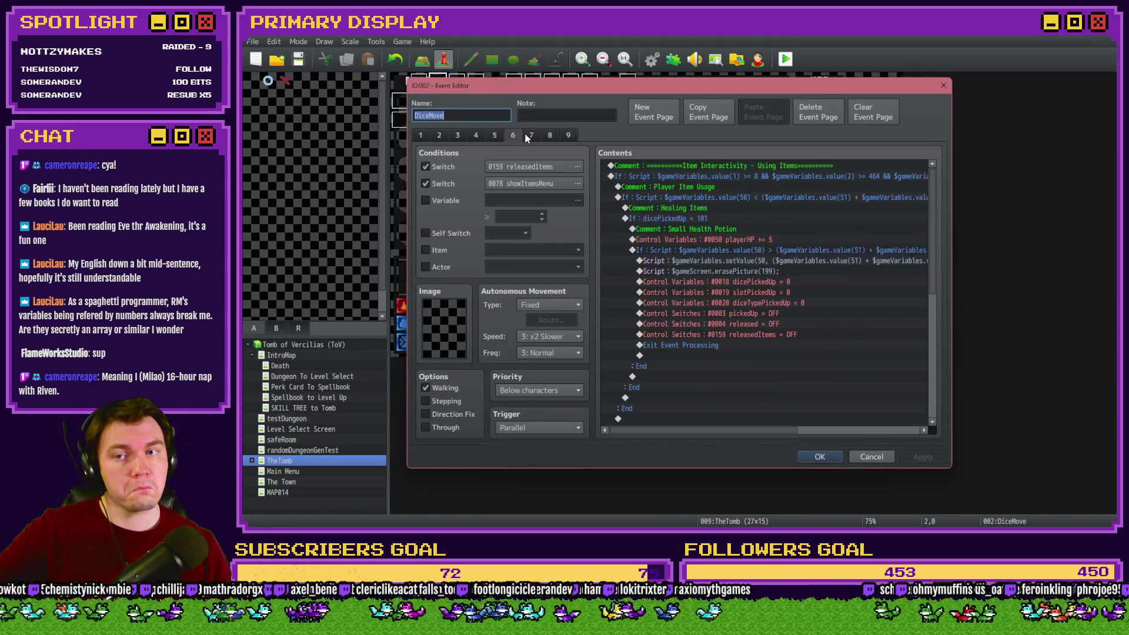